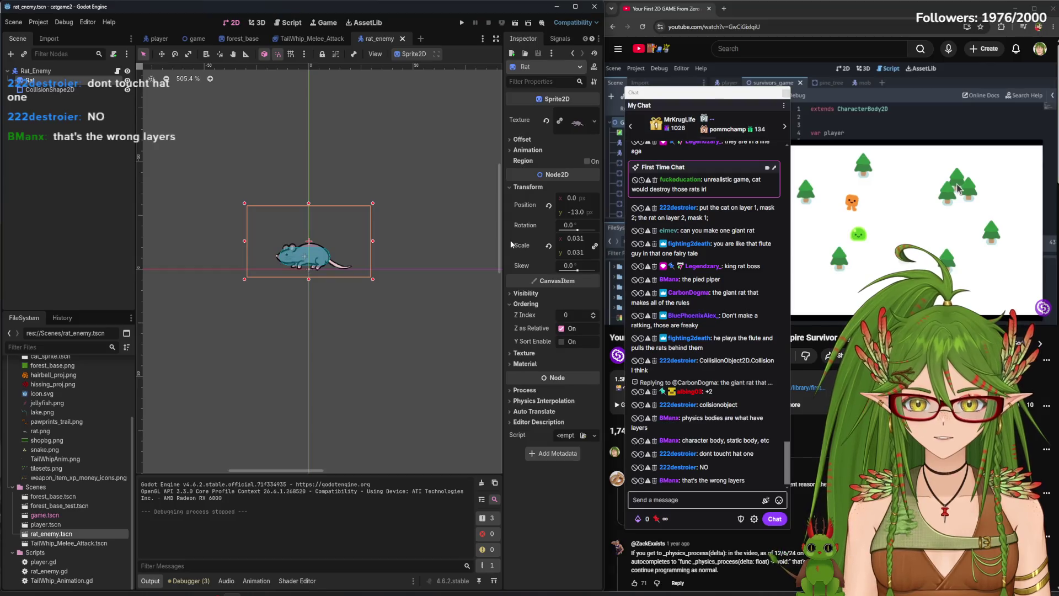
Toggle a Visibility Layer bit on the rat's CollisionShape2D and save the rat_enemy scene
click(538, 294)
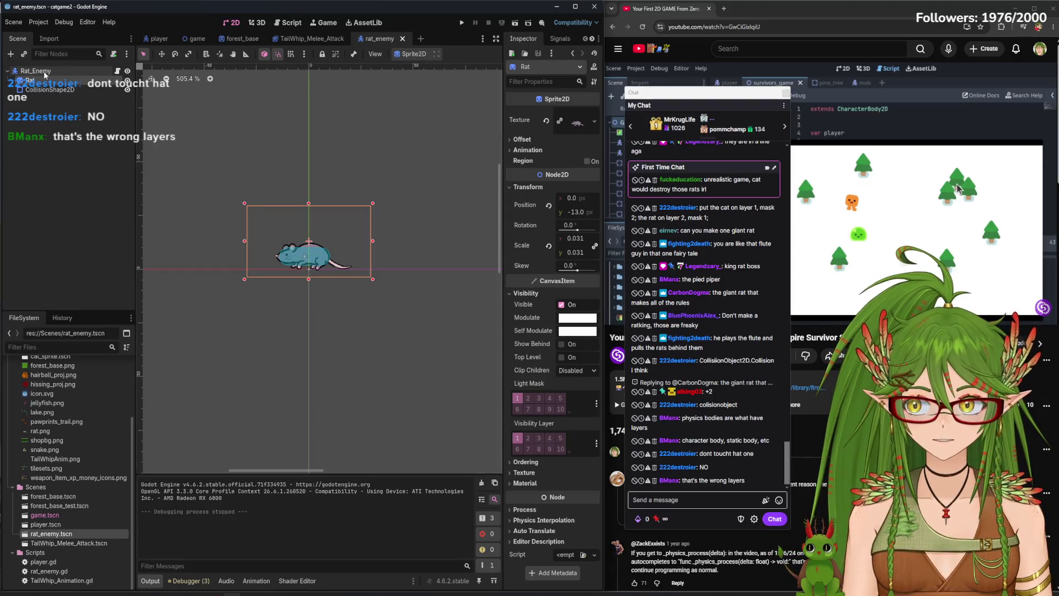
click(50, 90)
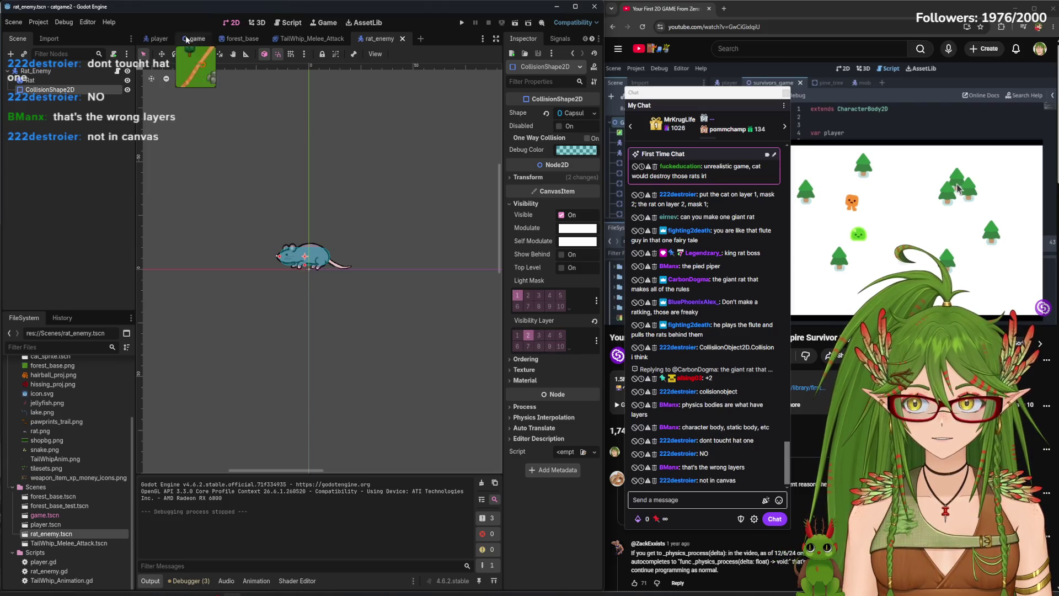
click(518, 338)
key(ctrl+s)
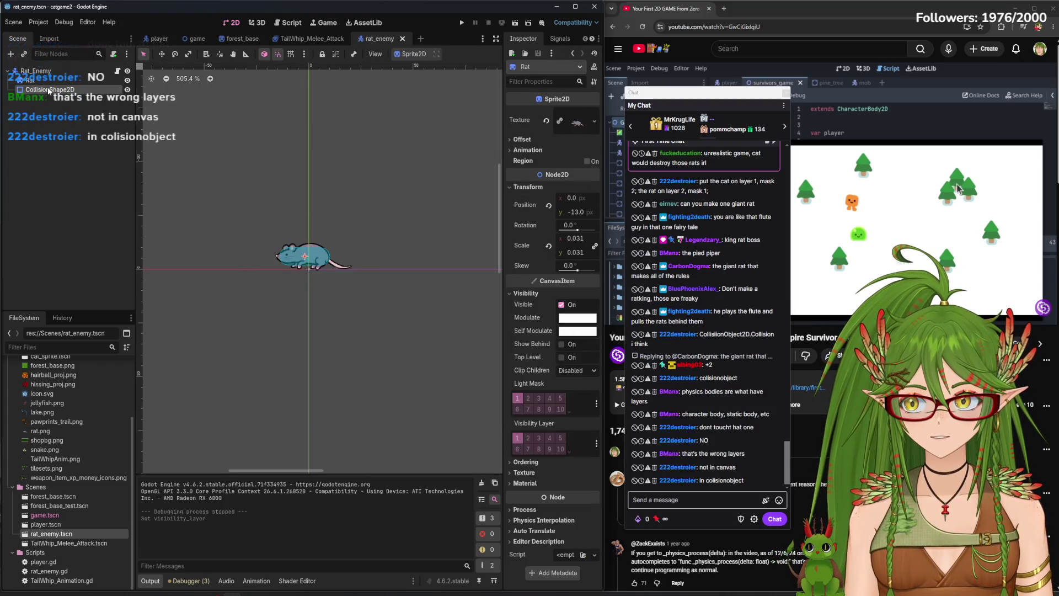
Switch to the game scene and back, then reselect the Rat sprite and collision shape
click(197, 38)
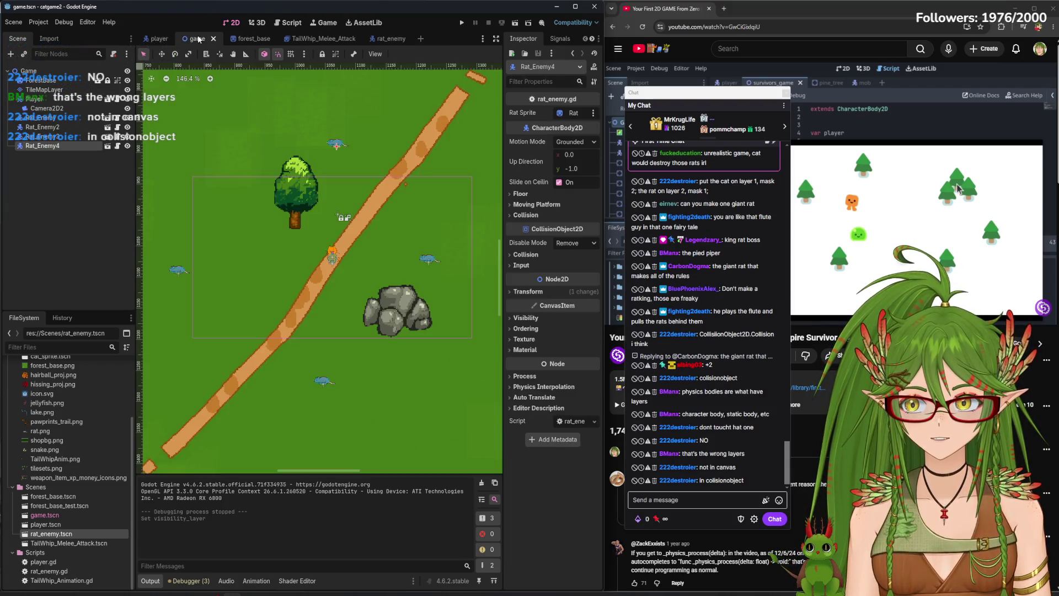
click(386, 38)
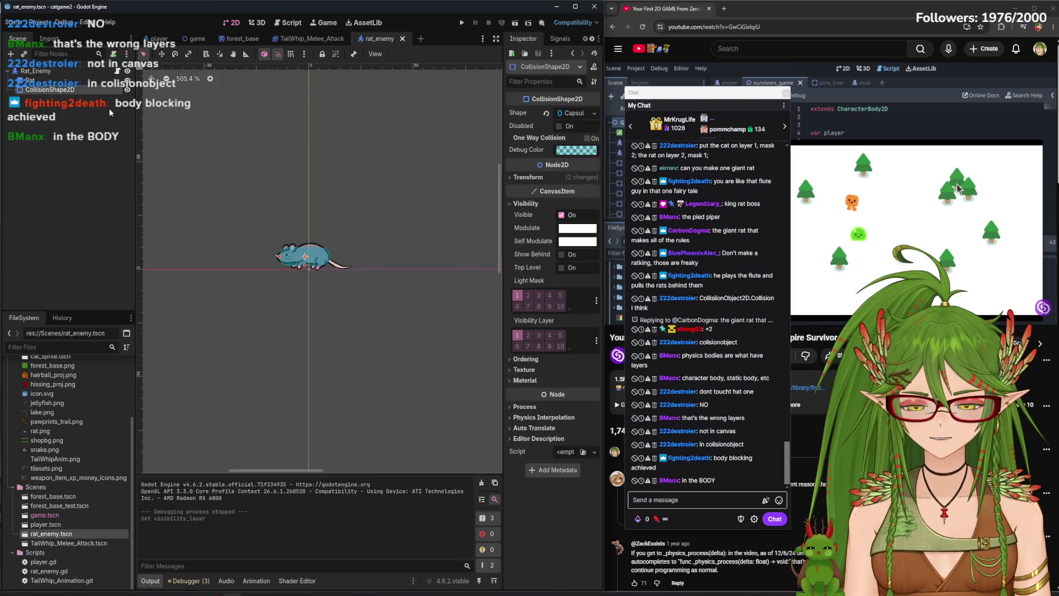
click(33, 80)
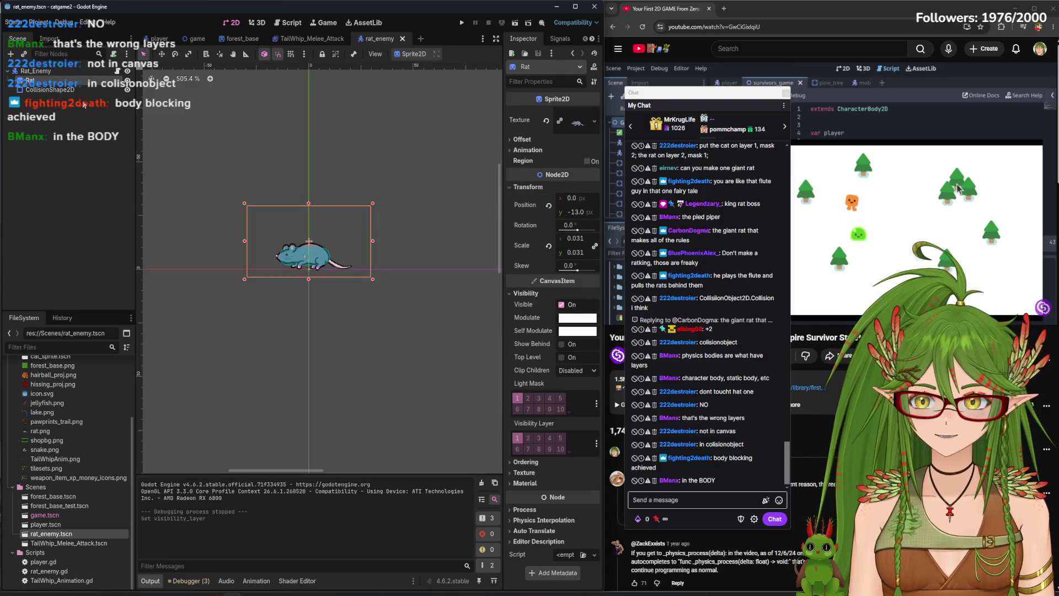
click(50, 89)
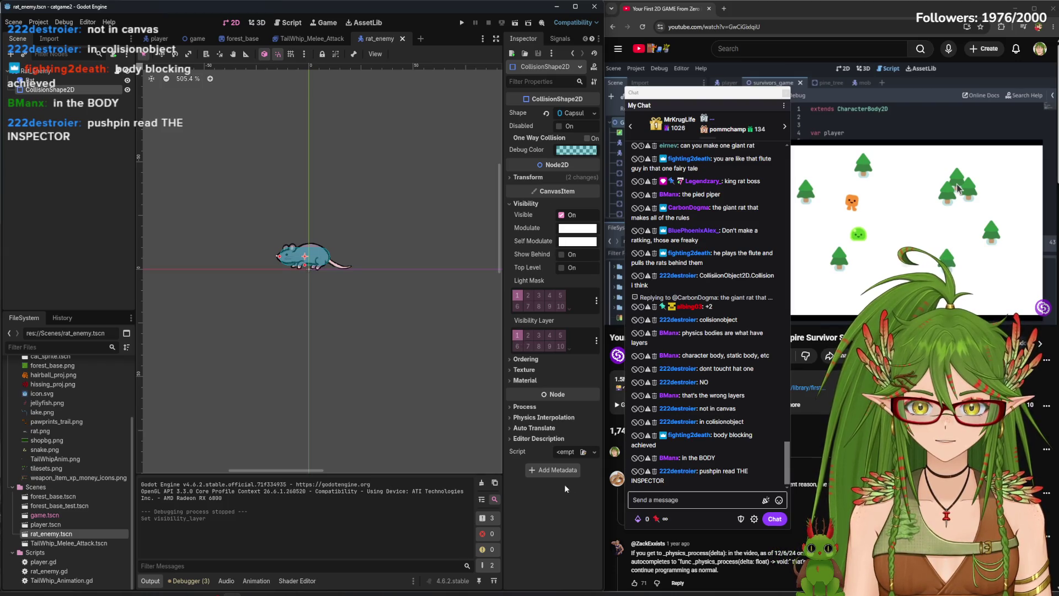
Expand the collision shape's Texture, Ordering and Material sections, then collapse Visibility
click(530, 371)
click(525, 359)
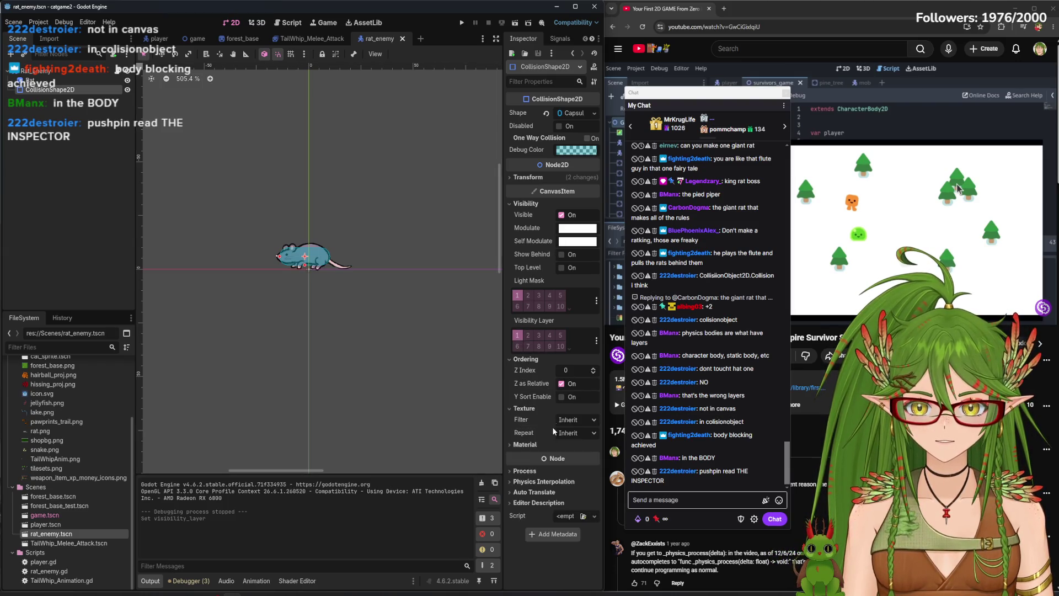
click(525, 445)
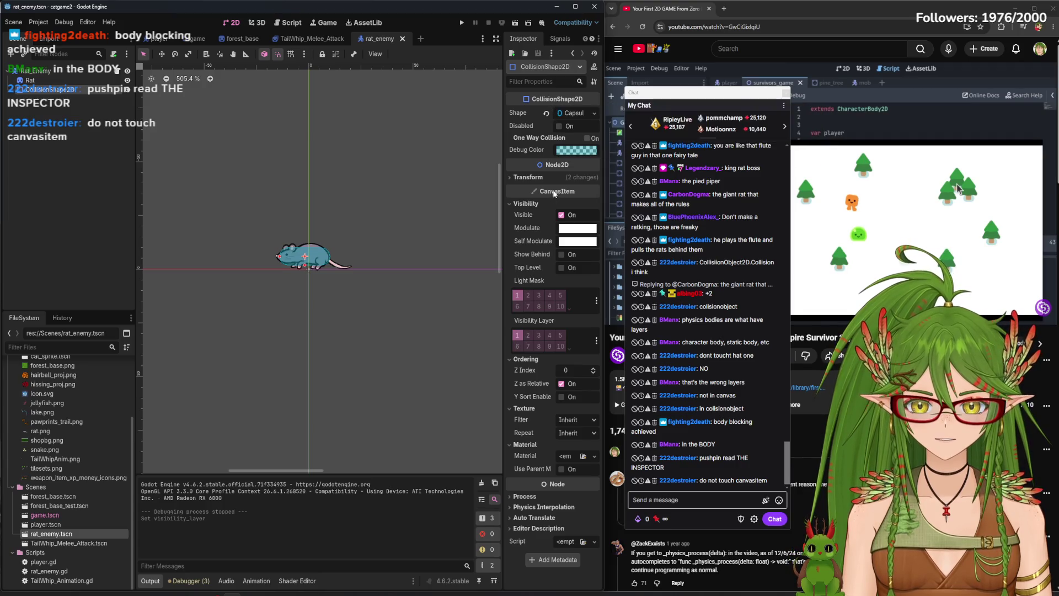
click(514, 204)
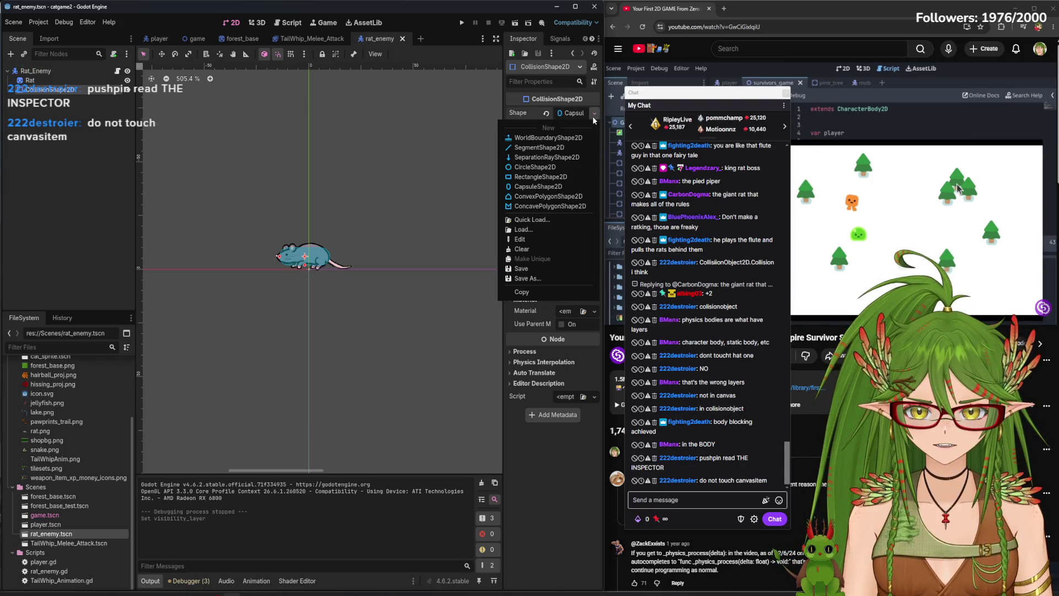
Review the CapsuleShape2D radius, height and resource details, then select the Rat_Enemy root node
click(571, 115)
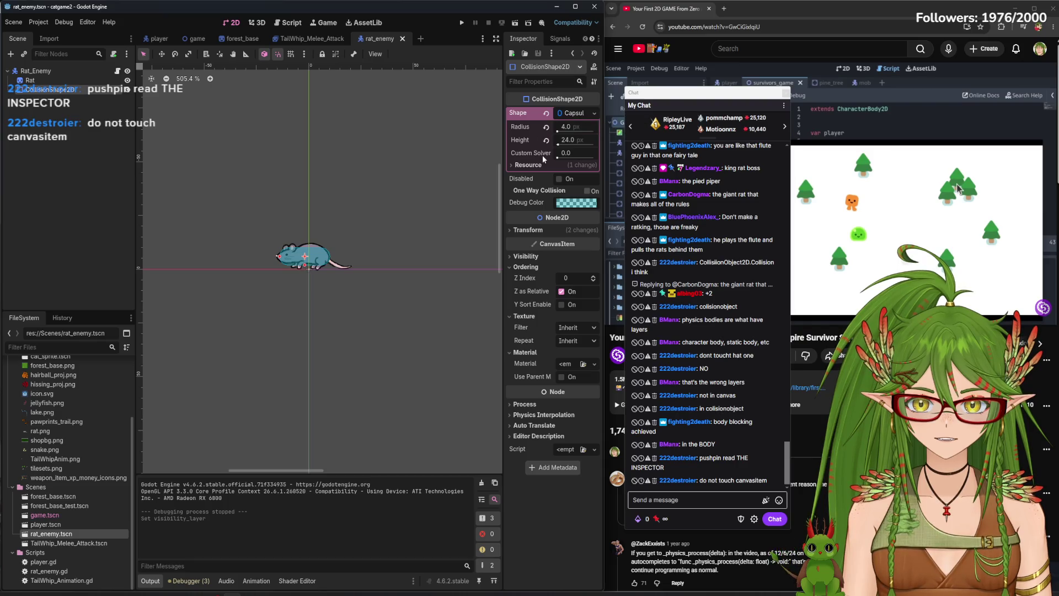
click(527, 166)
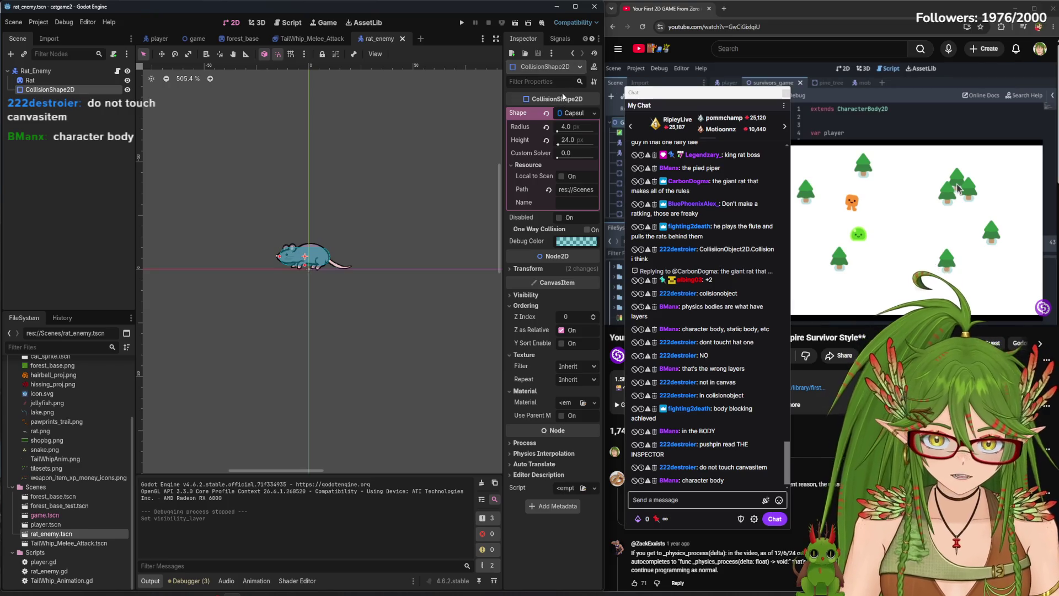
click(594, 113)
click(596, 112)
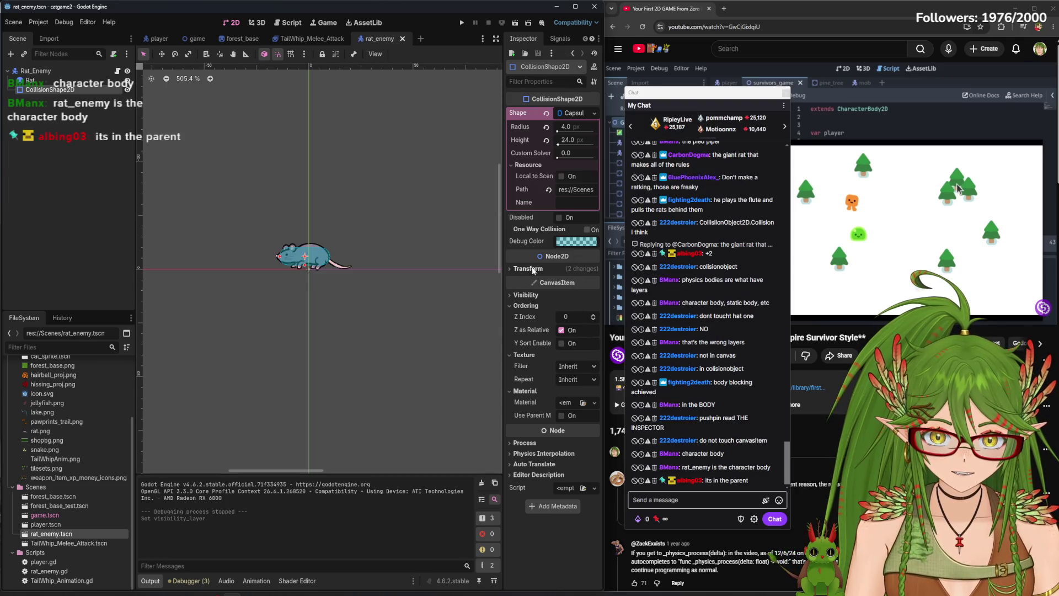
click(71, 71)
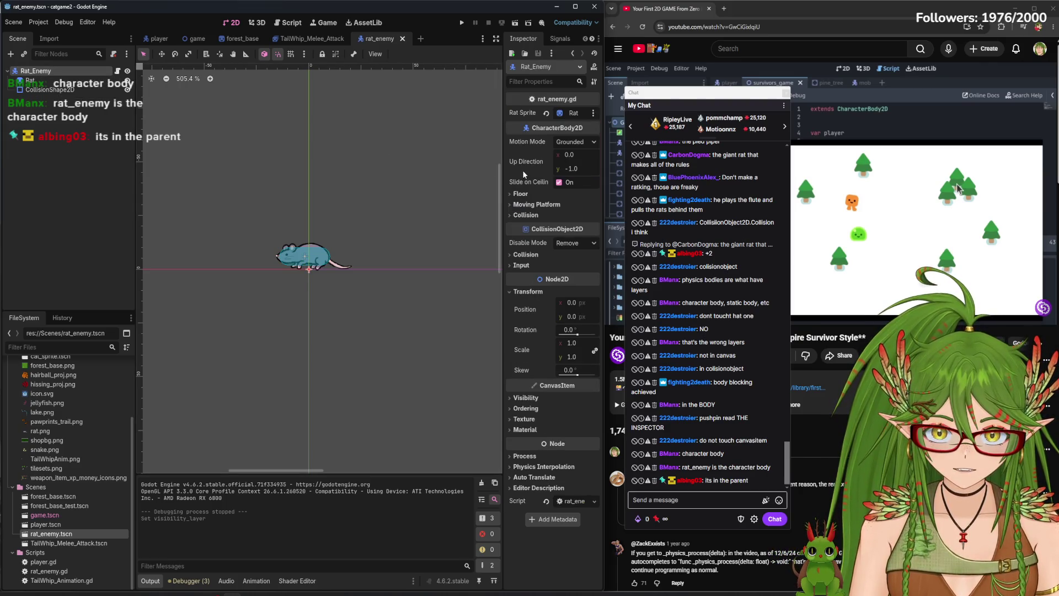
Move Rat_Enemy from collision layer 1 to layer 2, save, and switch to the player scene
click(538, 255)
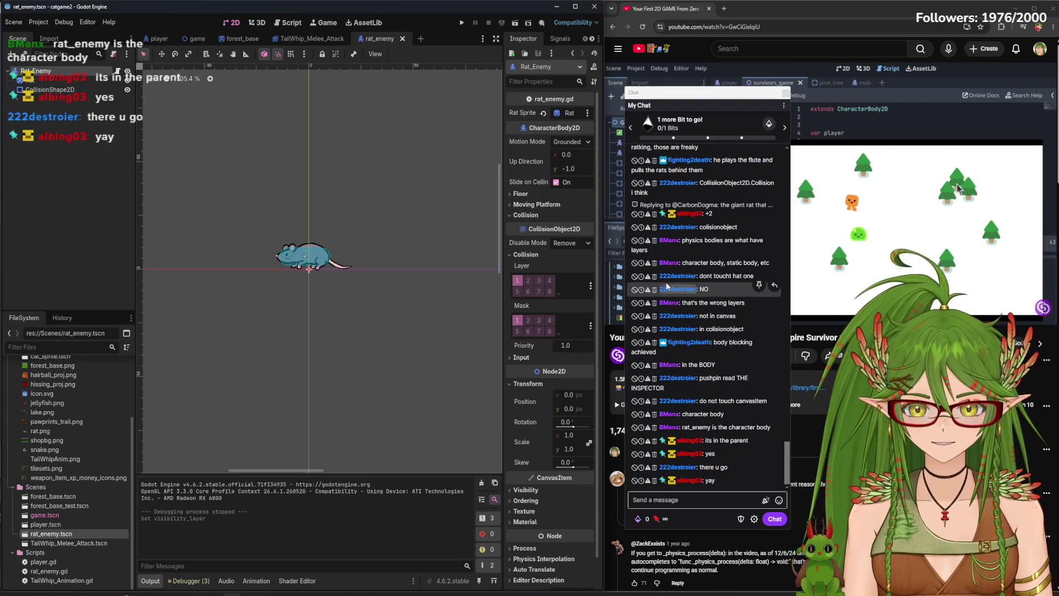
scroll(755, 285, up, 5)
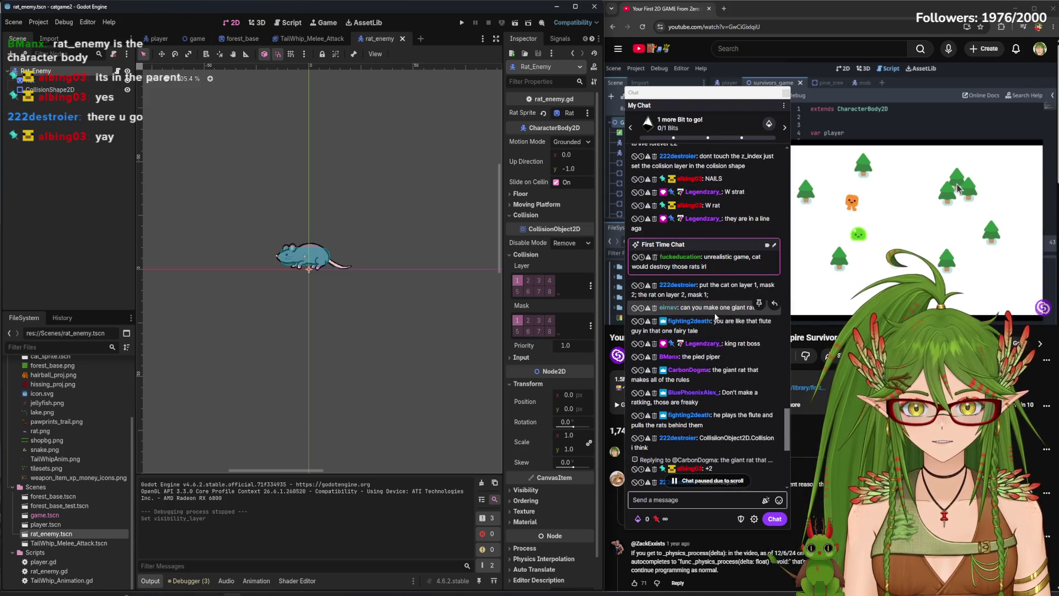
click(529, 279)
click(515, 280)
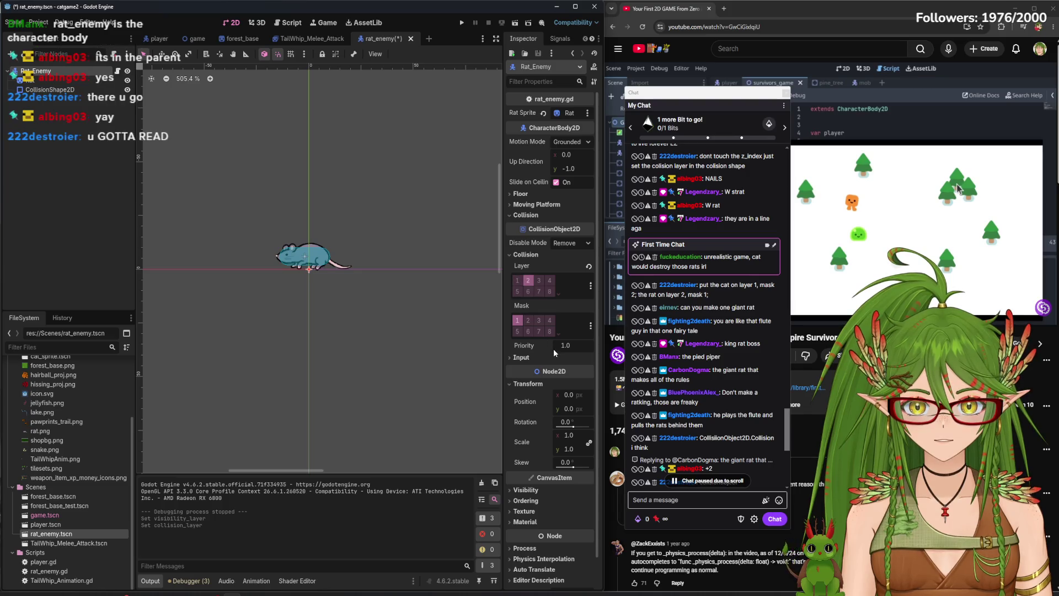
key(ctrl+s)
click(158, 40)
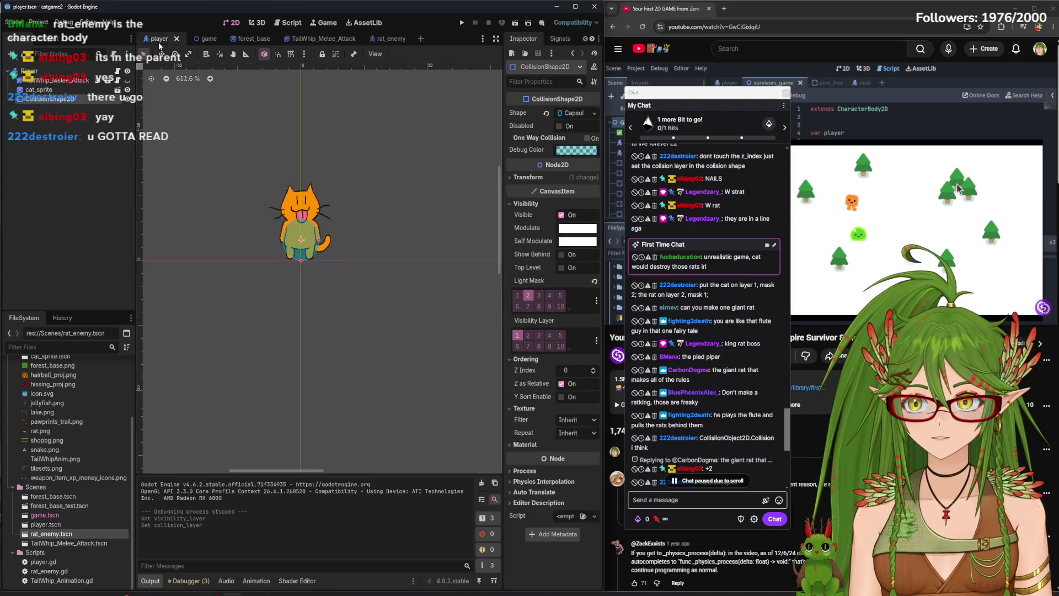
Change the Player's collision mask from layer 1 to layer 2, save, and run the game
click(56, 72)
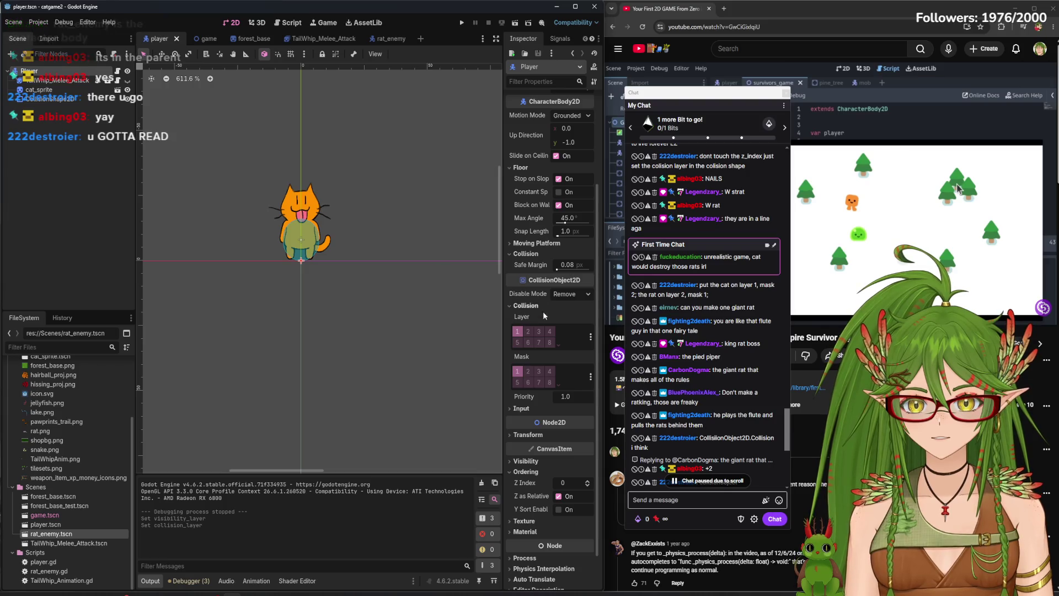
click(528, 371)
click(517, 371)
scroll(701, 369, down, 6)
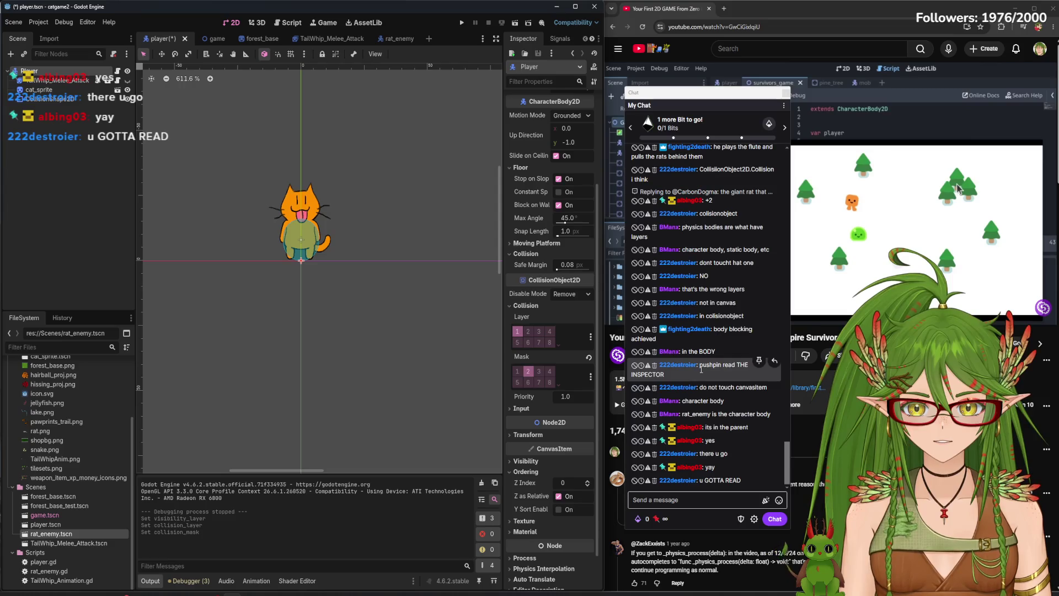
key(ctrl+s)
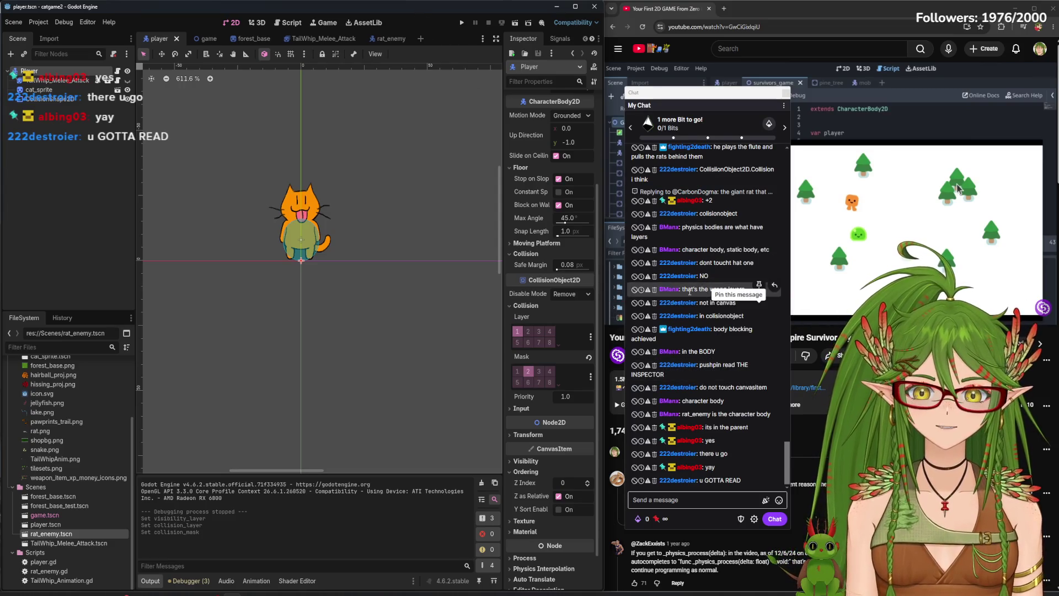
scroll(753, 291, up, 2)
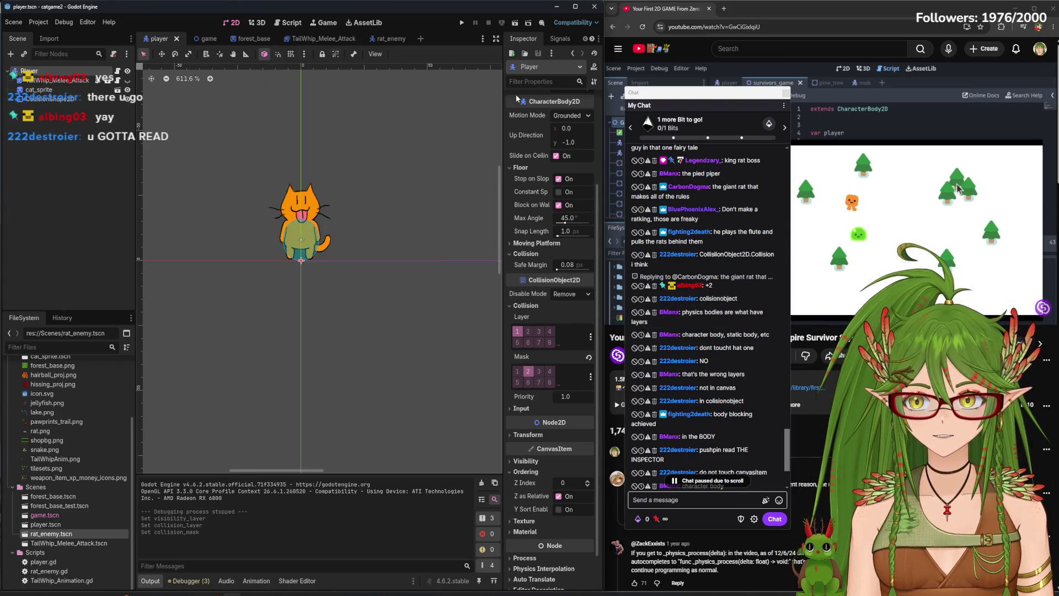
scroll(730, 435, down, 3)
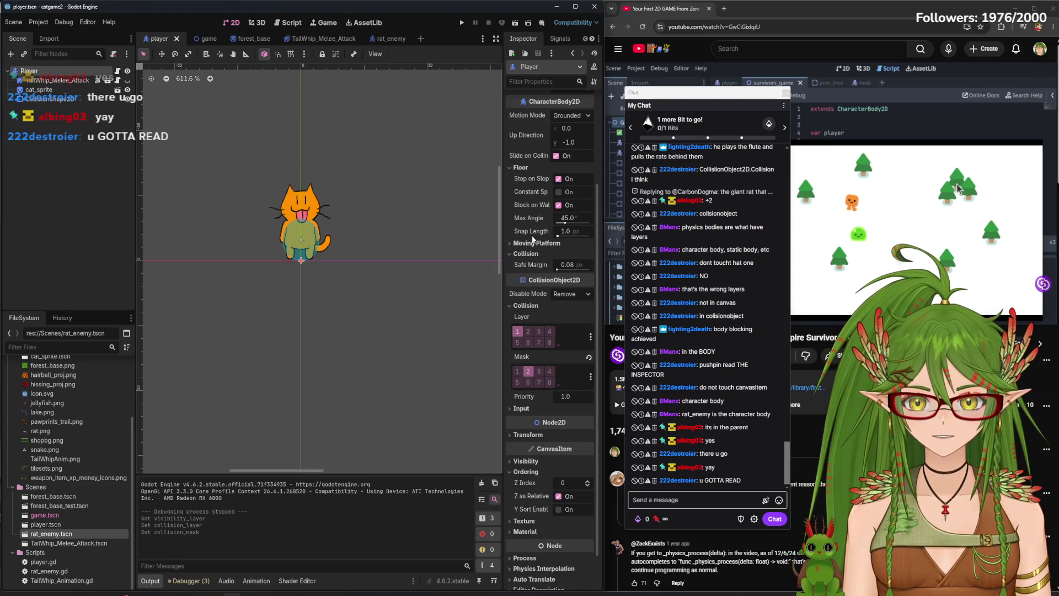
key(F5)
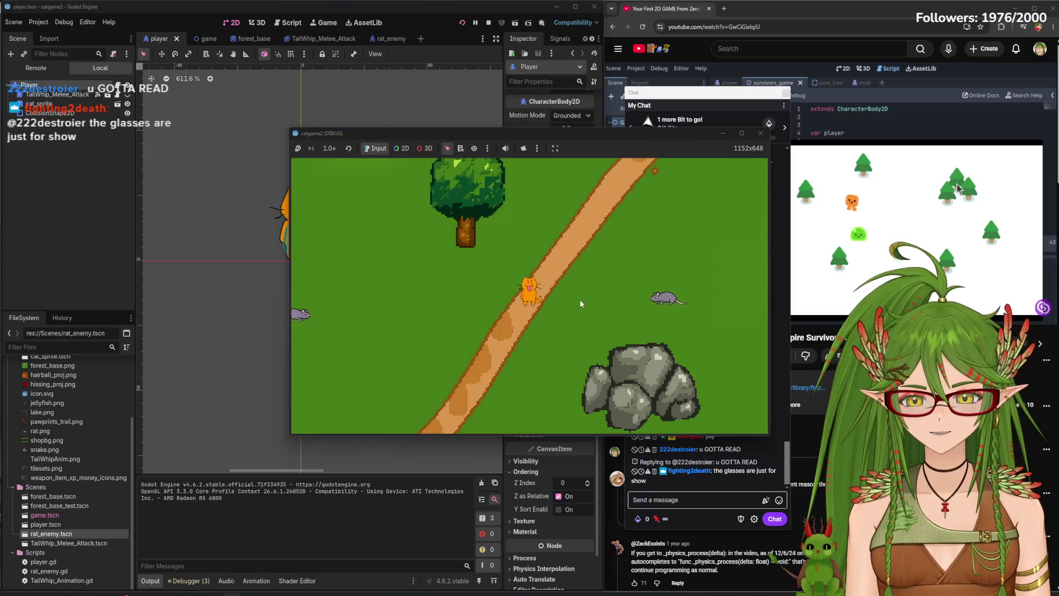
Walk the cat past the path and rocks with WASD while a rat chases, then stop the game
key(d)
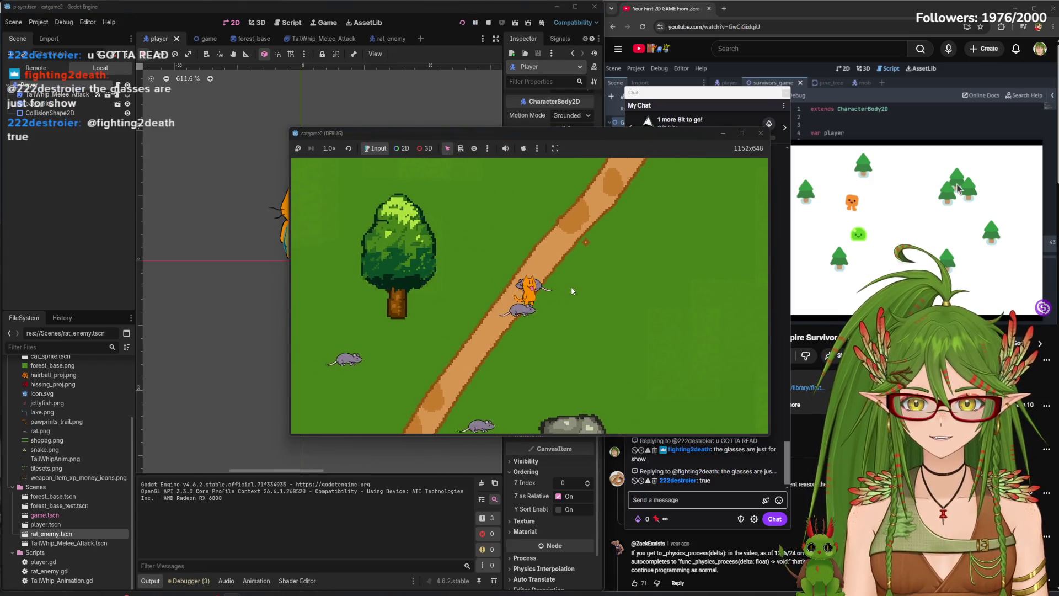
key(s)
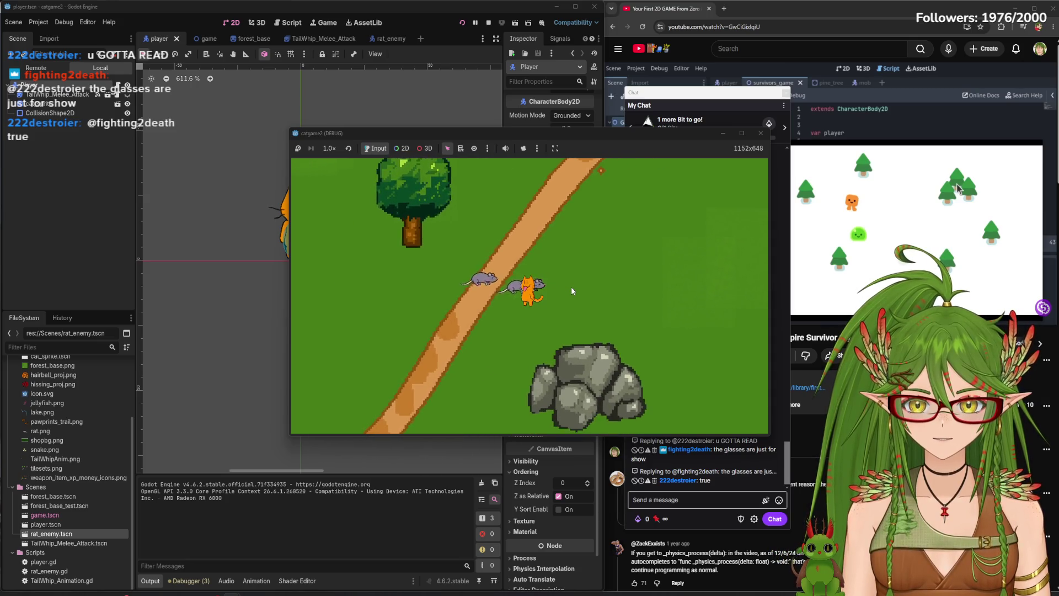
key(s)
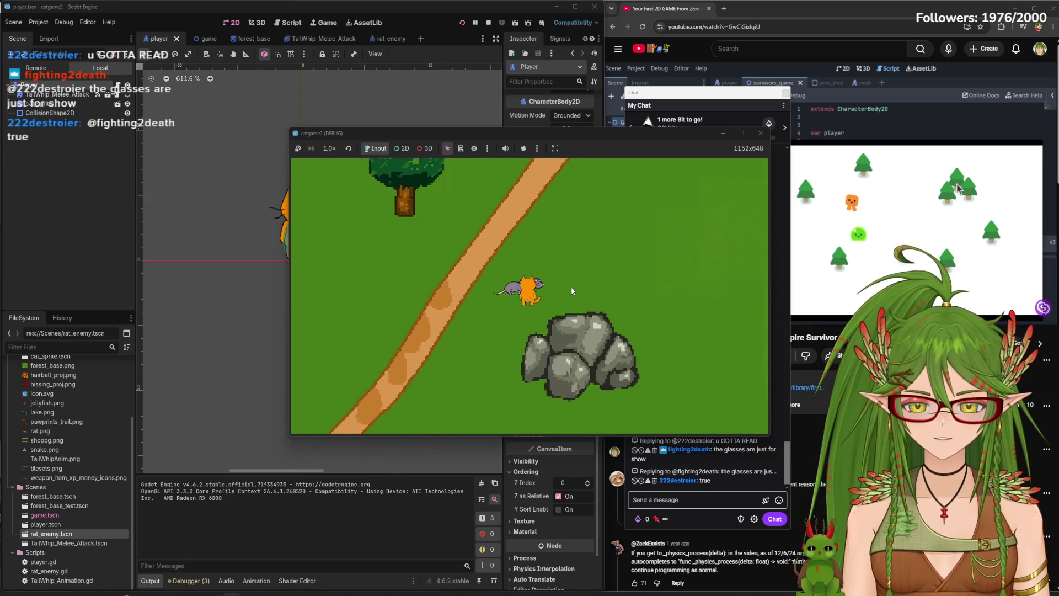
key(a)
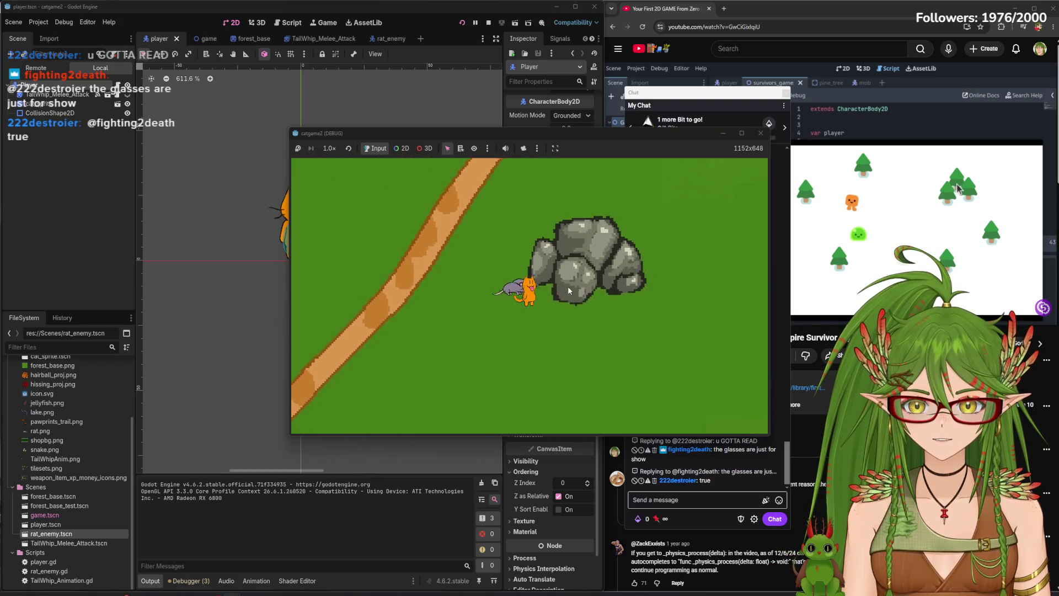
key(d)
key(w)
key(s)
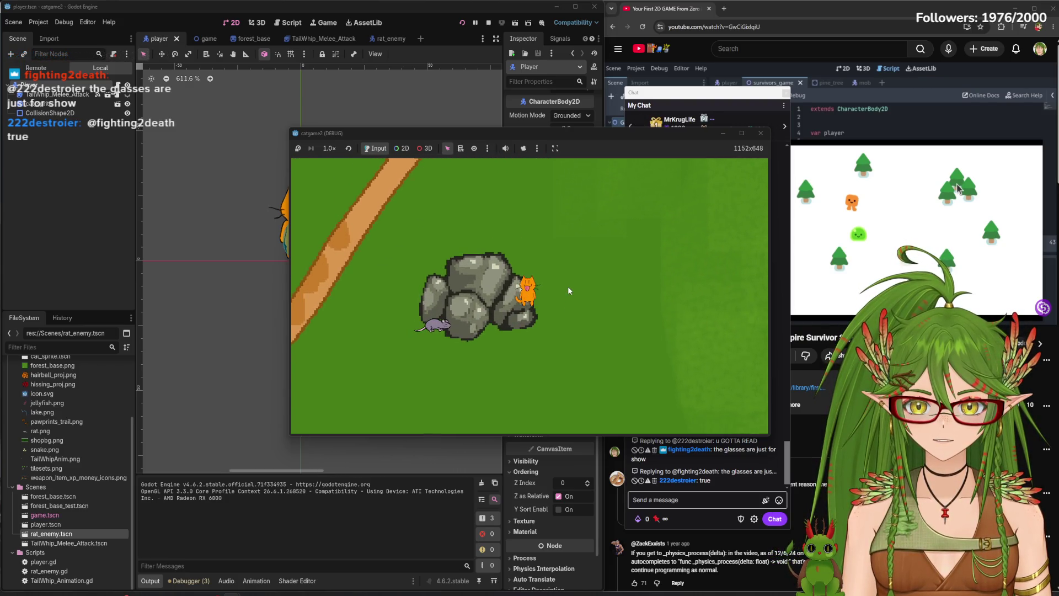
key(a)
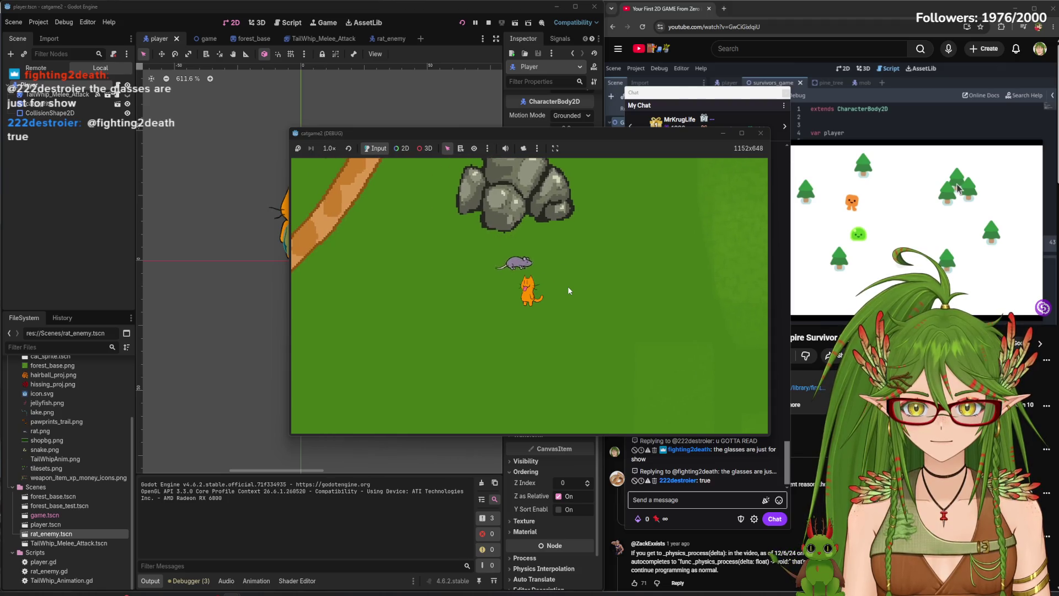
key(s)
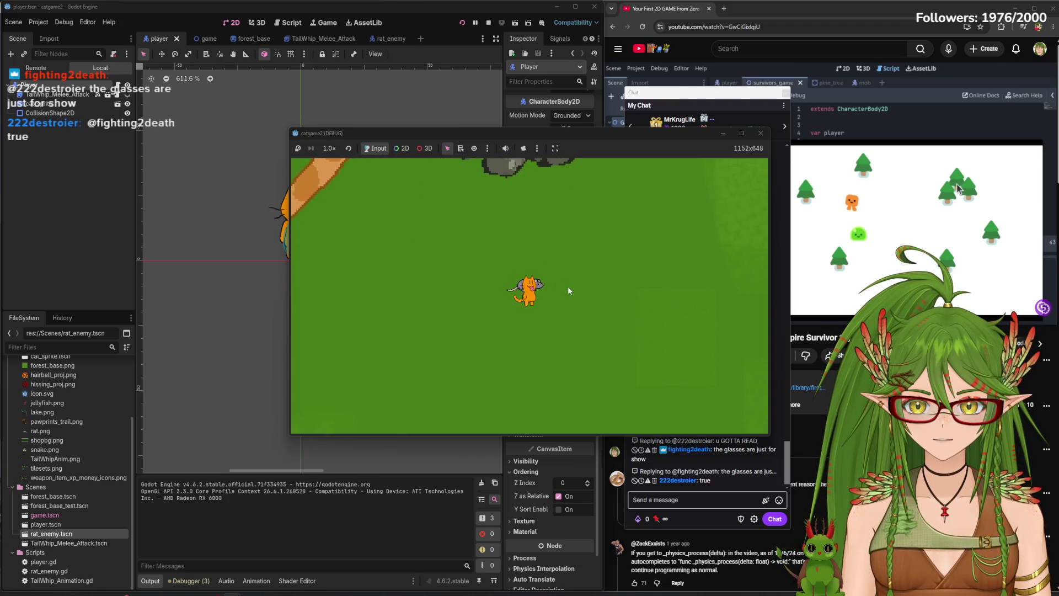
key(a)
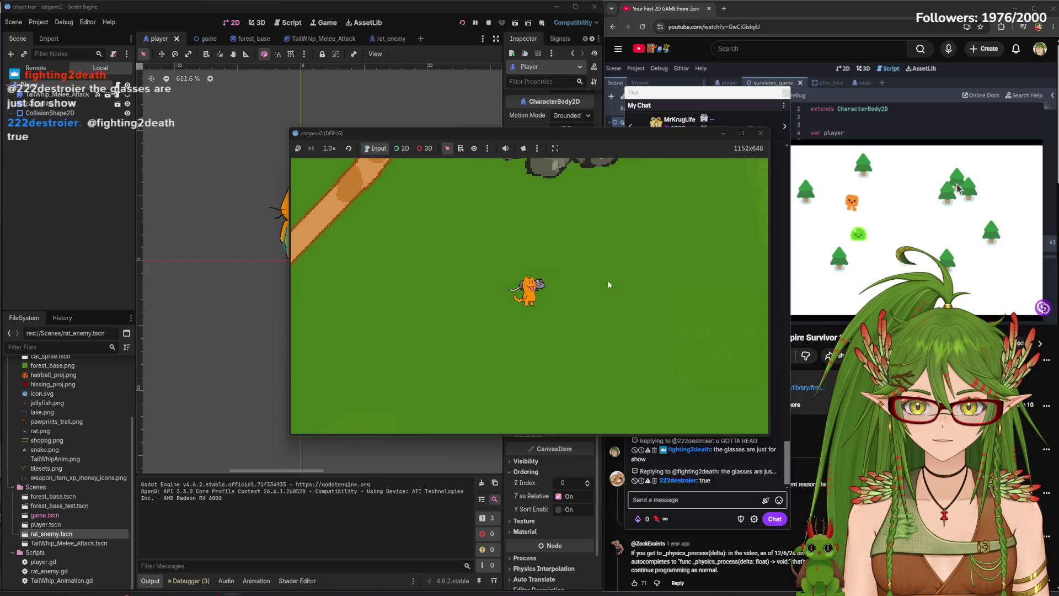
click(760, 133)
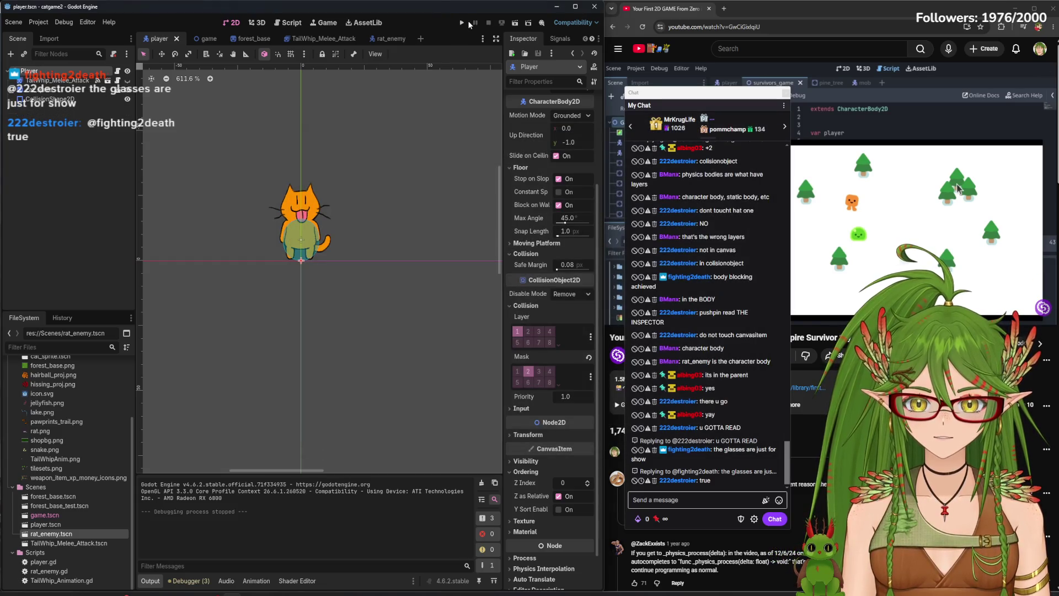
Relaunch the game, roam the cat around the map as rats bunch up, then close it
click(463, 23)
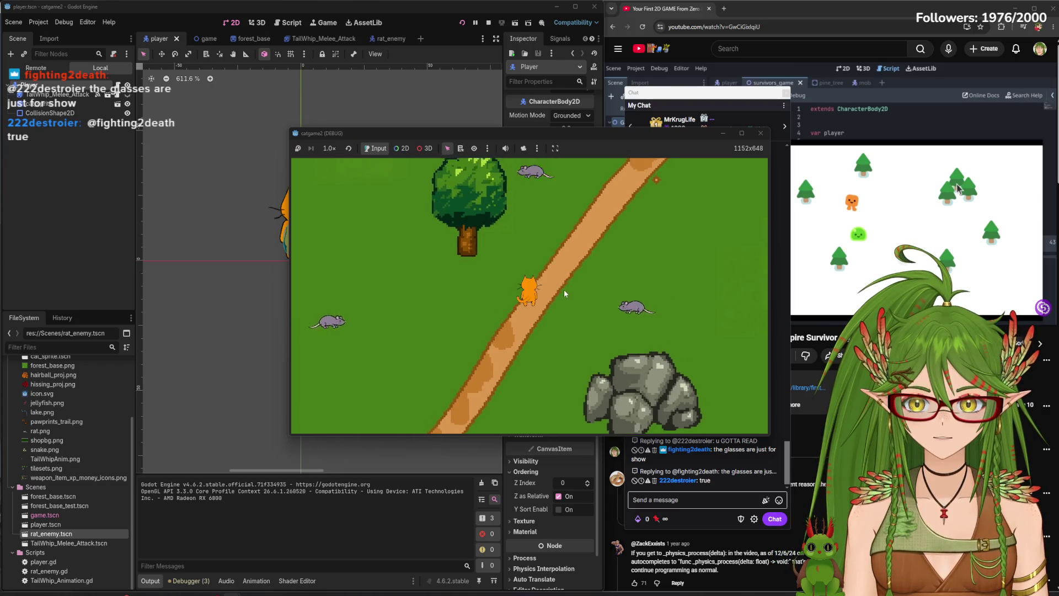
key(d)
key(w)
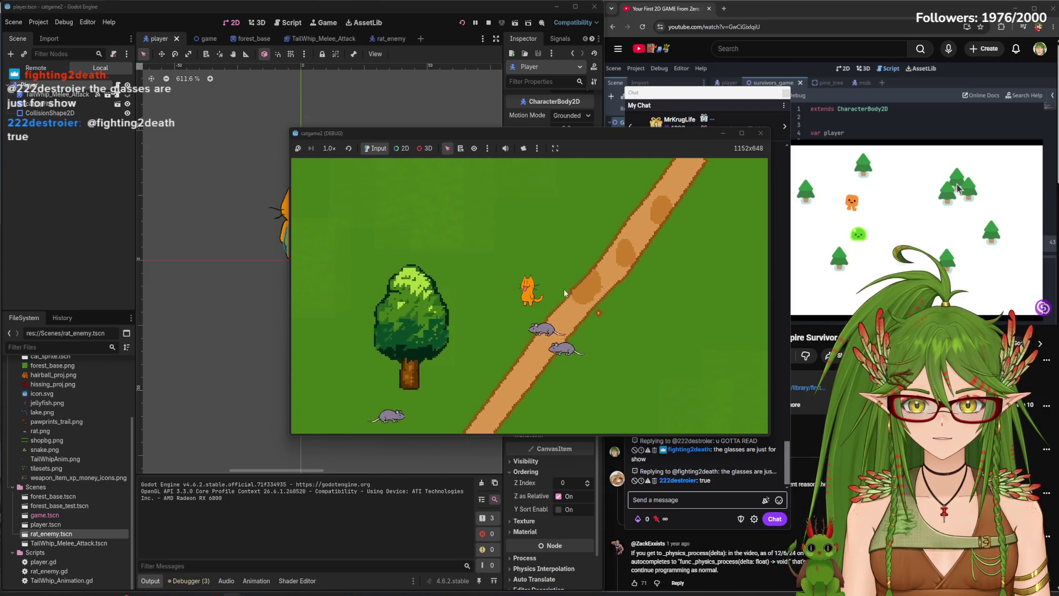
key(a)
key(s)
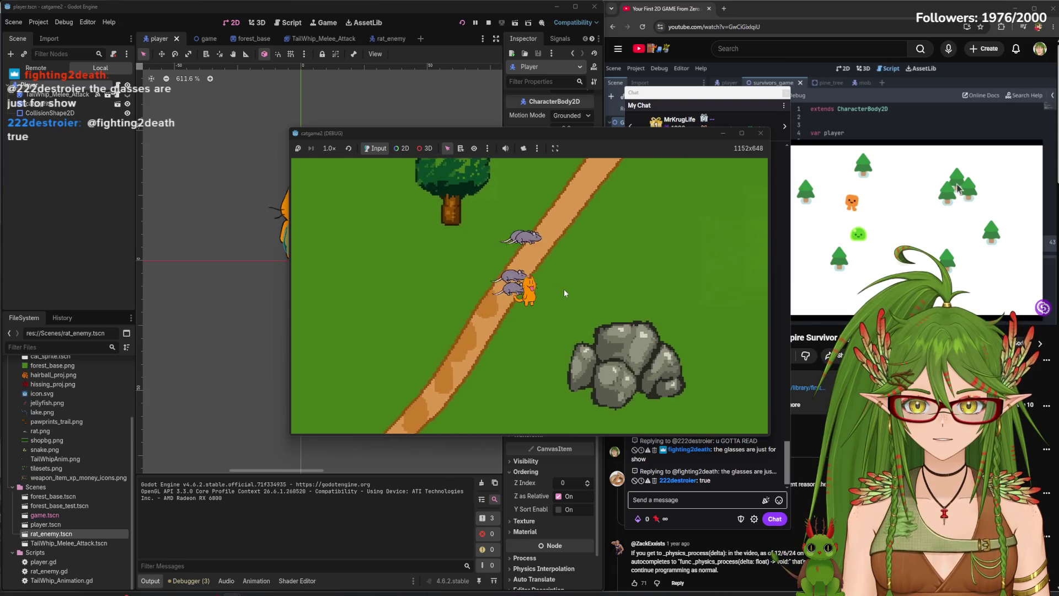
key(d)
key(w)
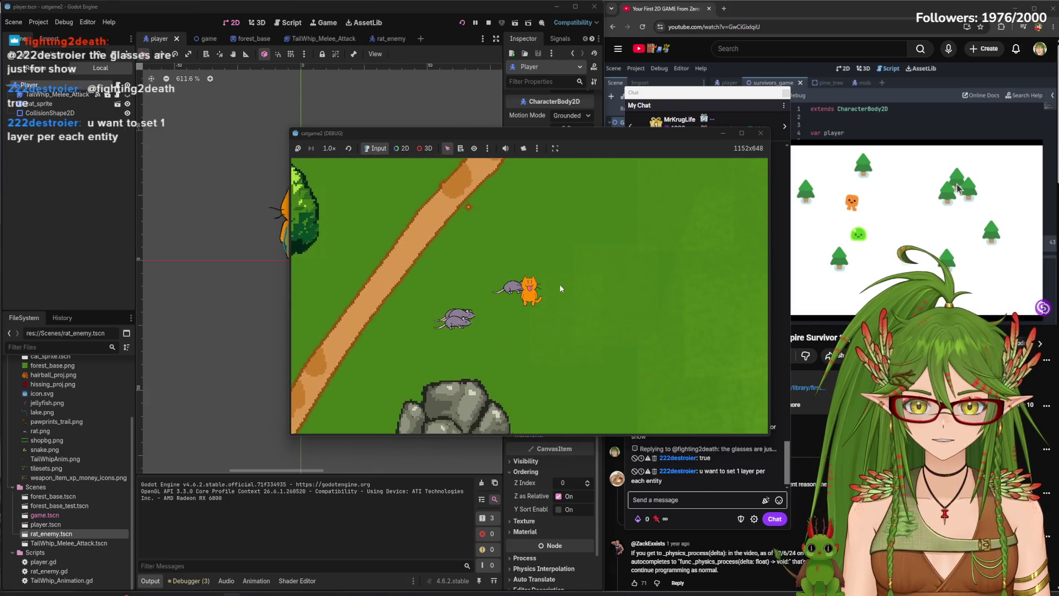
key(s)
key(d)
key(a)
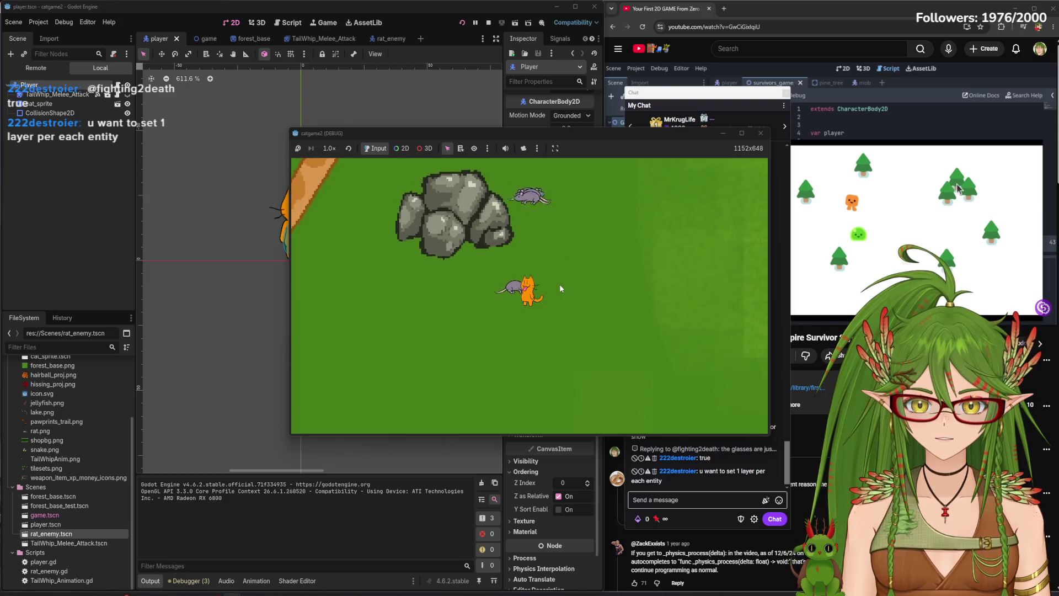
key(s)
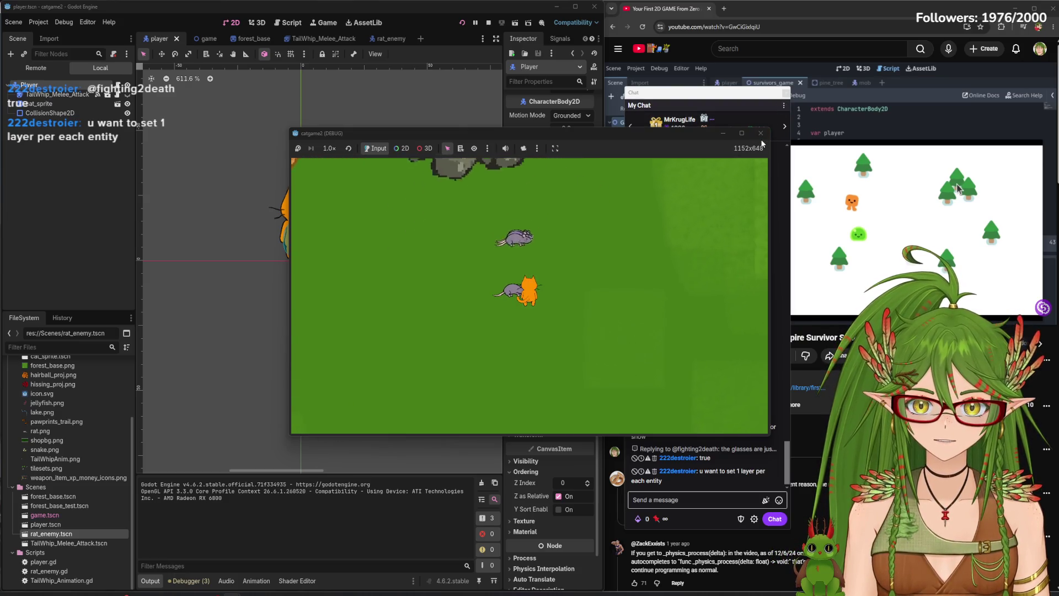
key(w)
key(d)
key(s)
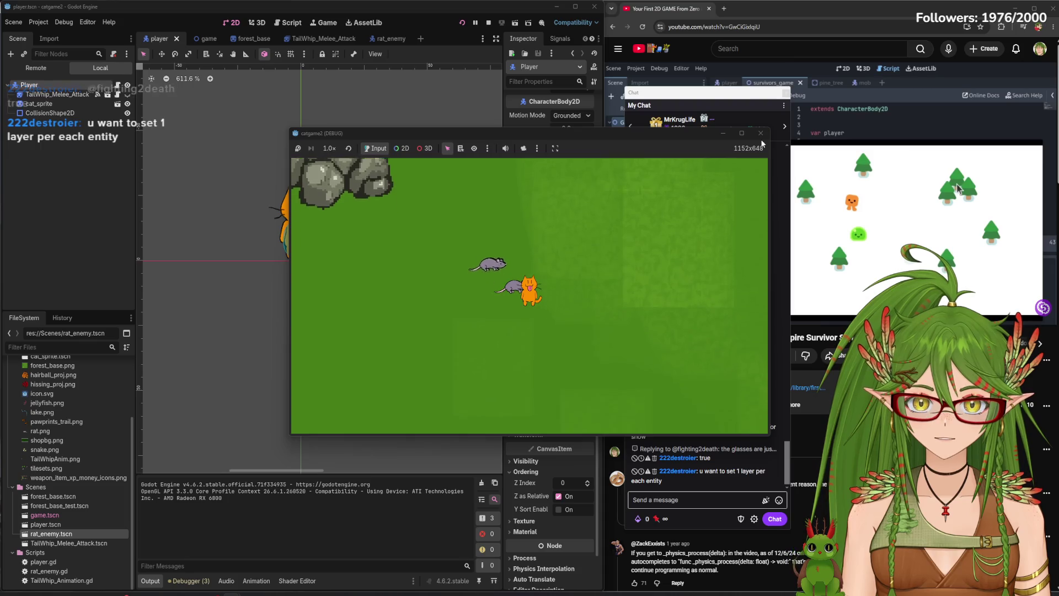
click(760, 133)
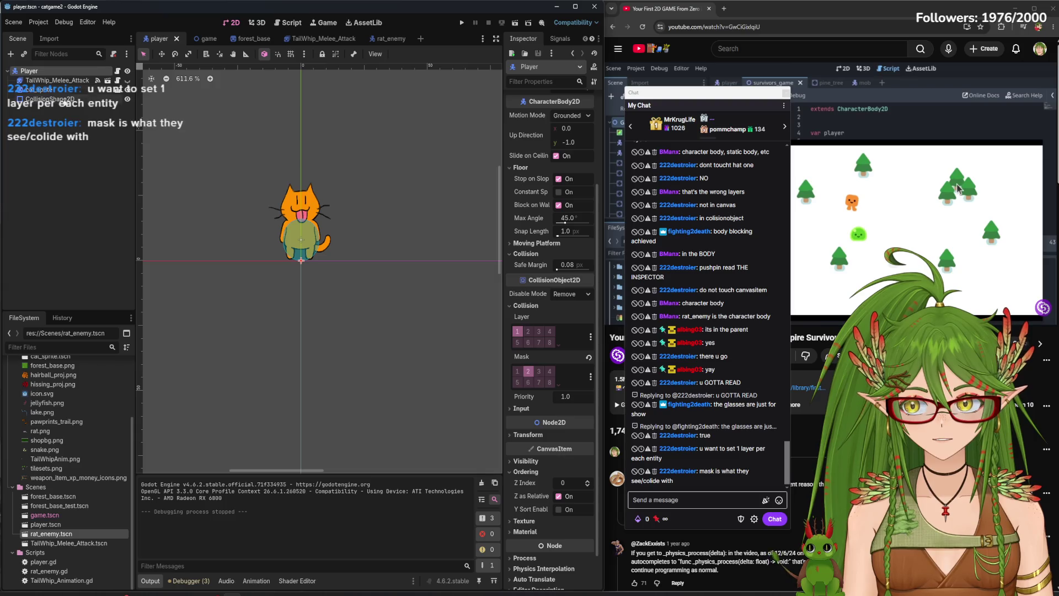
Turn on Light Mask layer 1 on the player's CollisionShape2D, then go to the rat_enemy scene
click(62, 99)
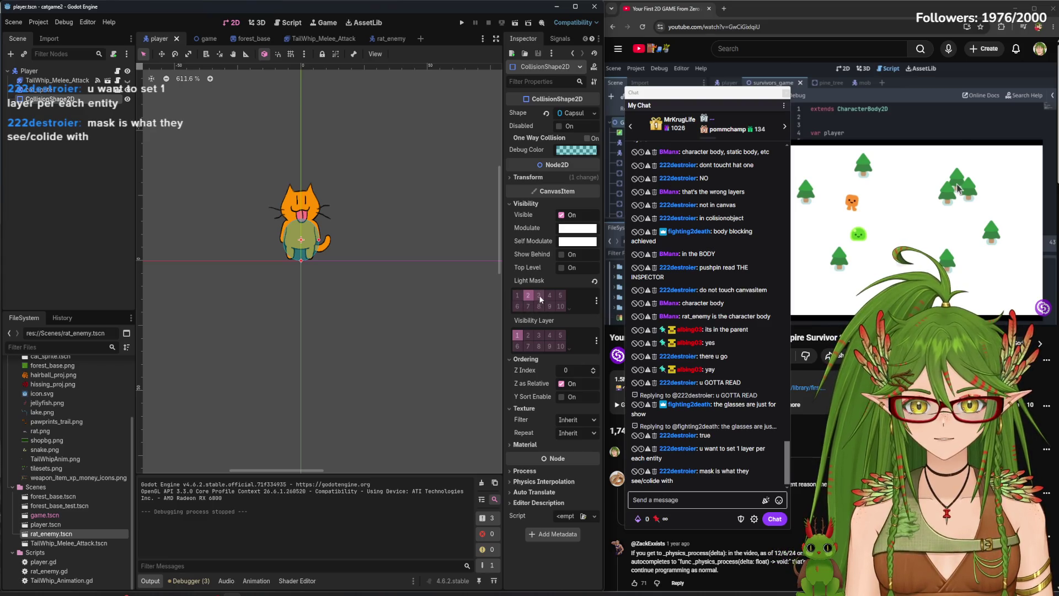
click(519, 298)
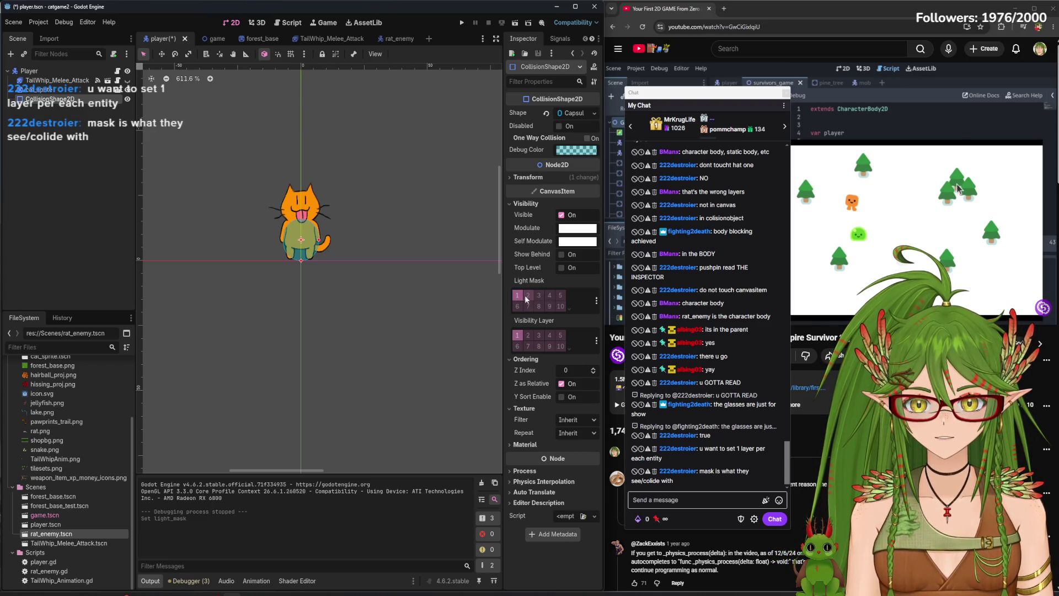
click(380, 40)
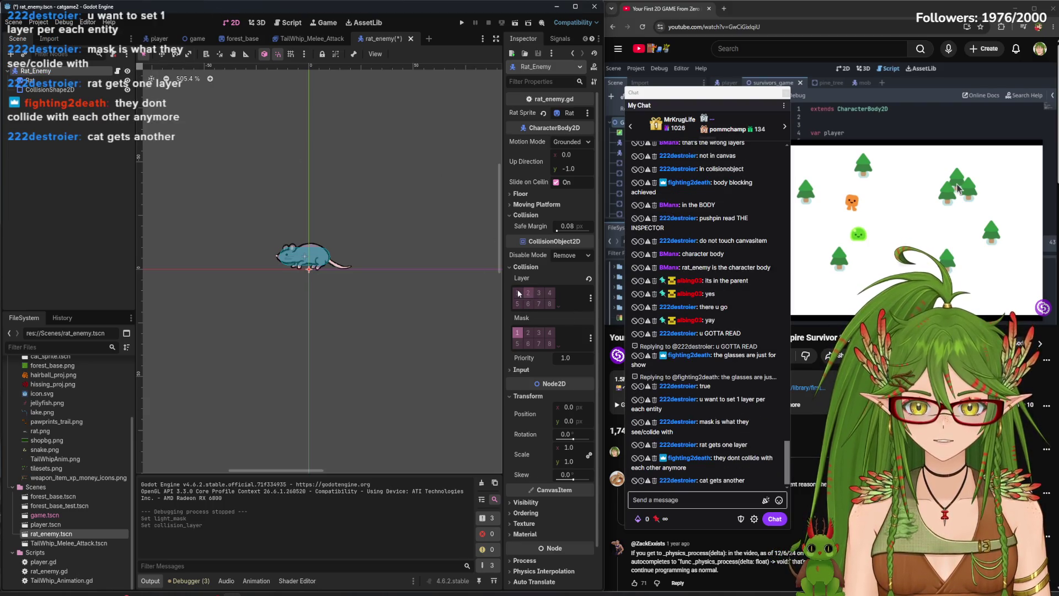
Save and run with F5, steer the cat with WASD as rats clump behind, then close the game
key(F5)
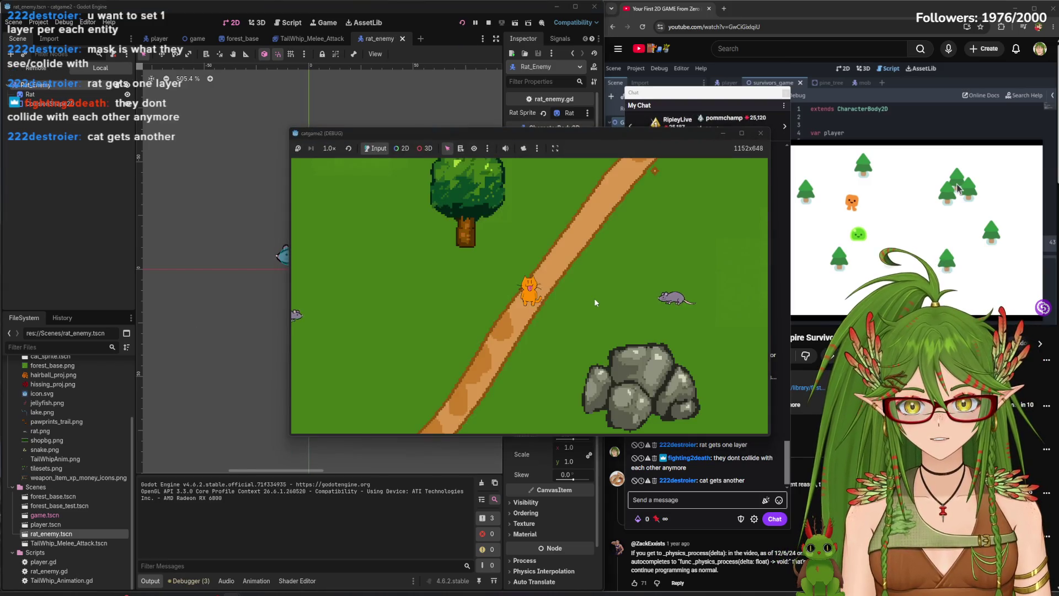
key(w)
key(d)
key(a)
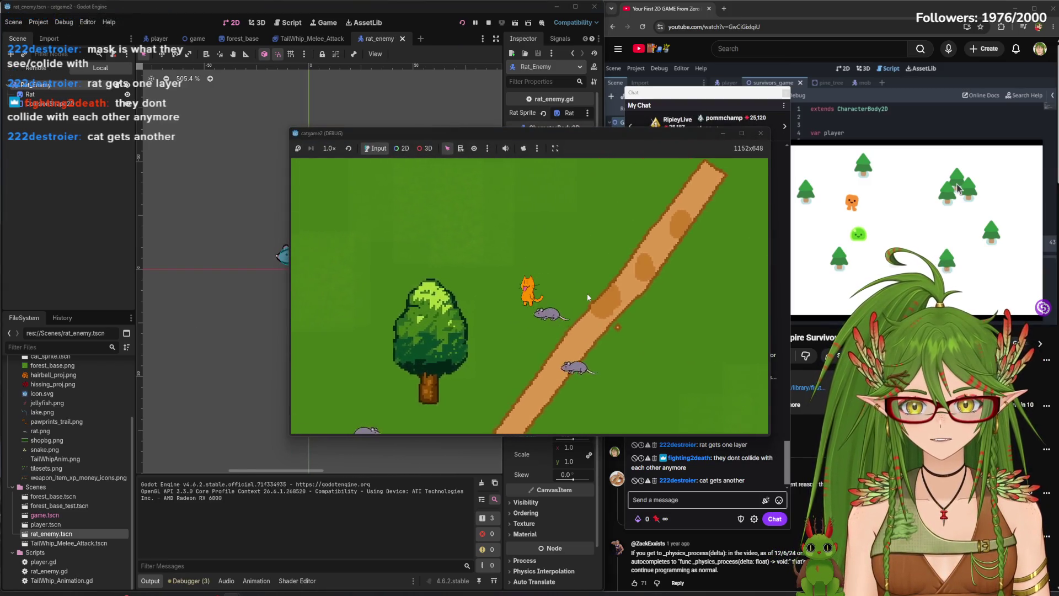
key(s)
key(d)
key(w)
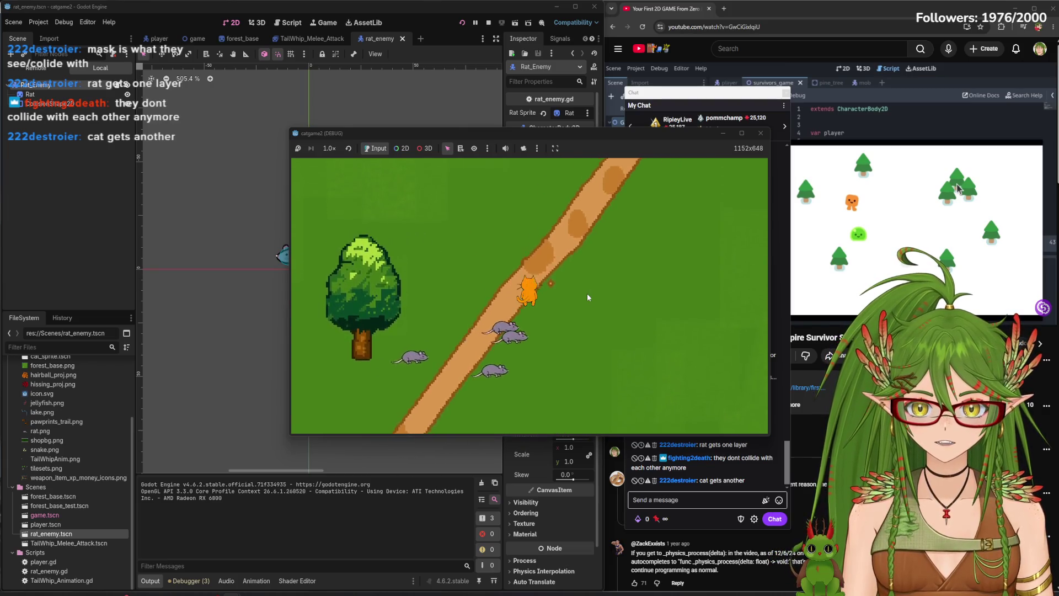
key(a)
key(s)
key(d)
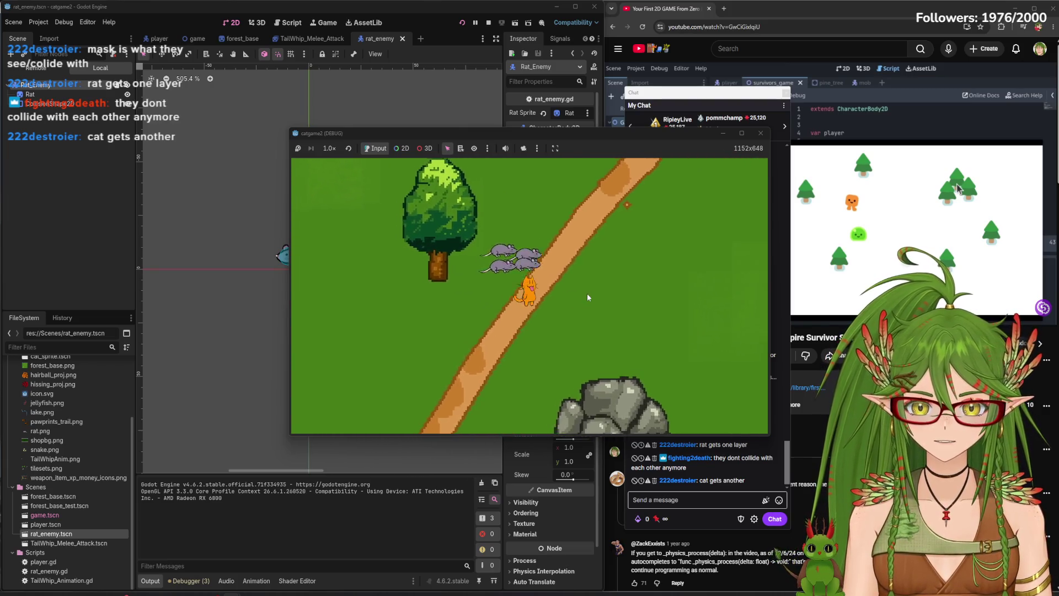
key(w)
key(a)
key(s)
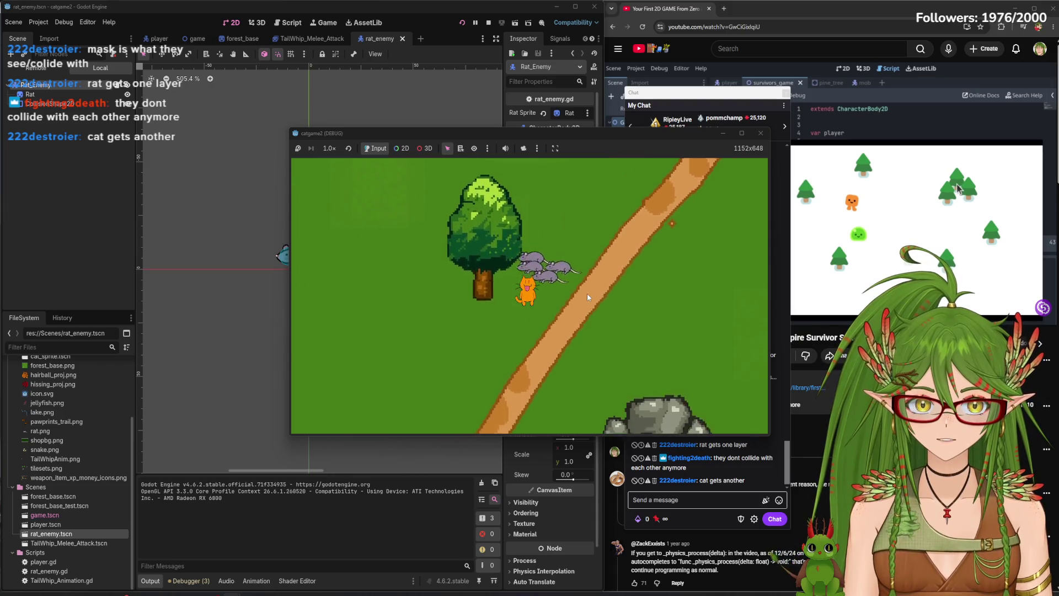
key(d)
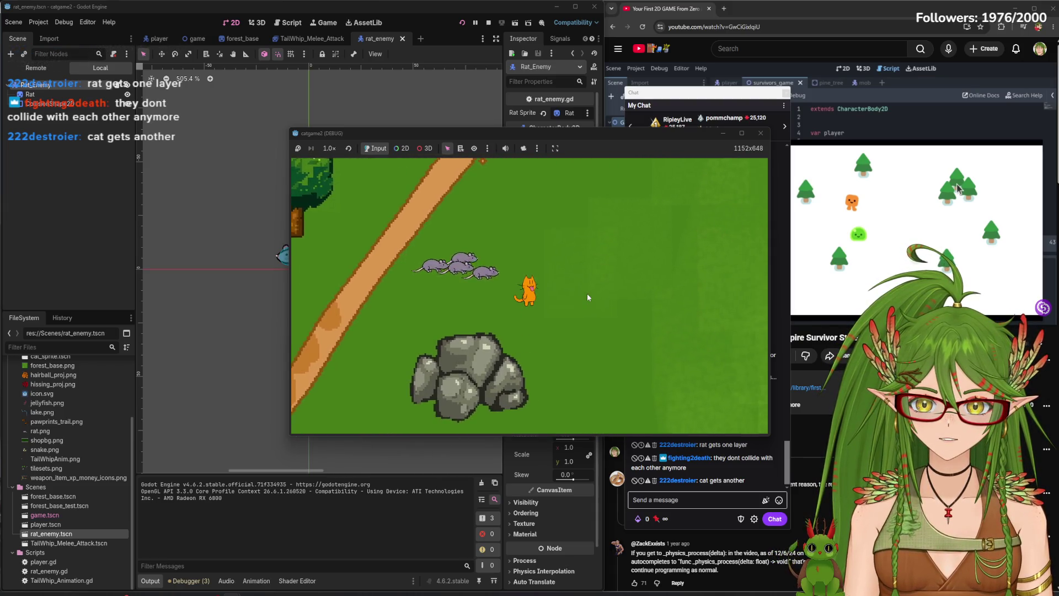
key(a)
key(w)
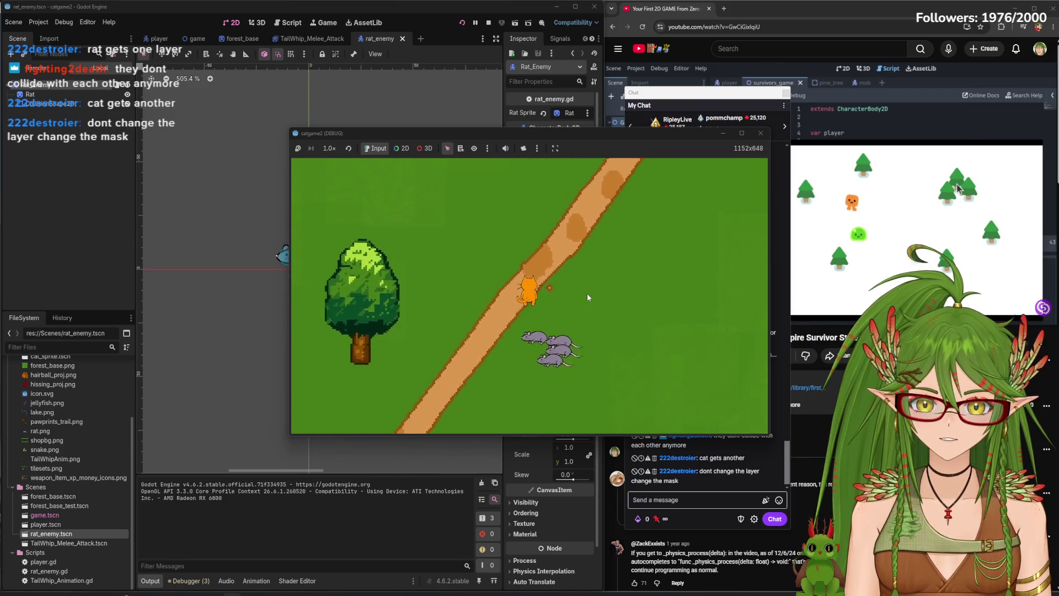
key(d)
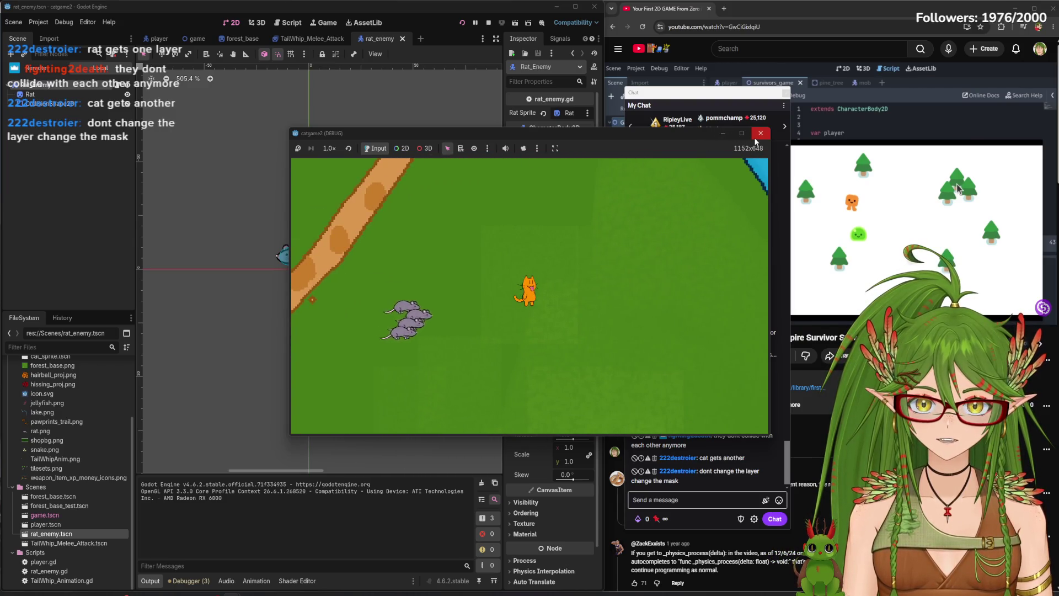
click(760, 133)
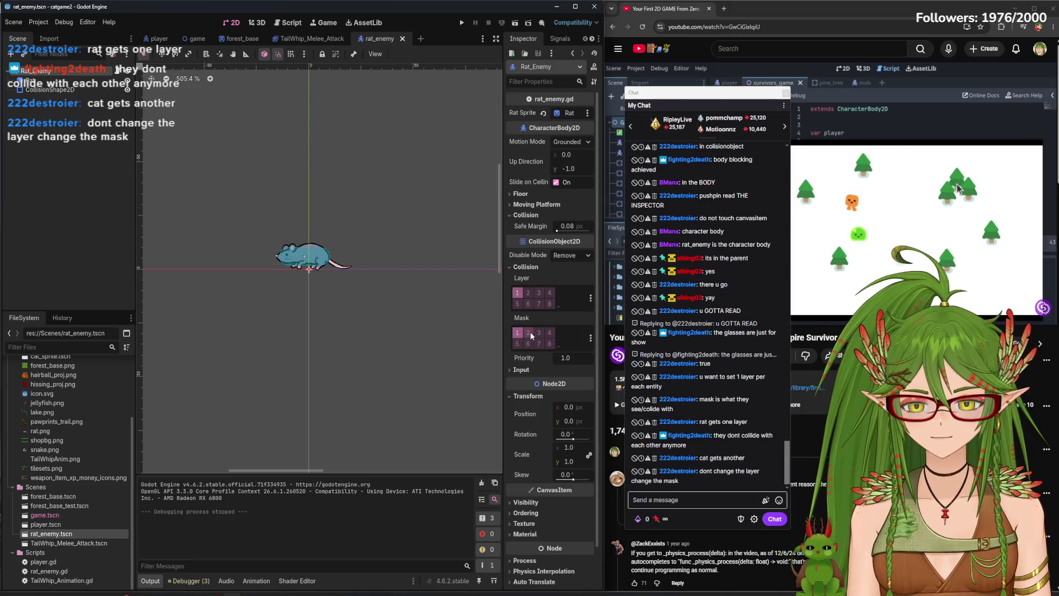
Toggle Visibility Layer 2 on and off, select cat_sprite then Player, and run with F5
scroll(763, 380, up, 3)
scroll(762, 379, down, 10)
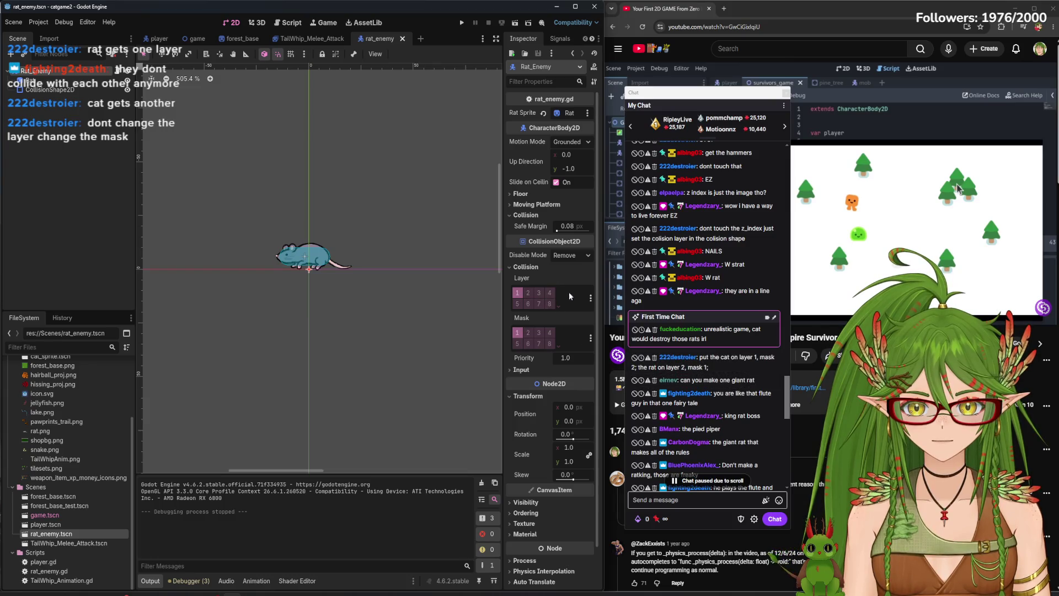
scroll(786, 434, down, 5)
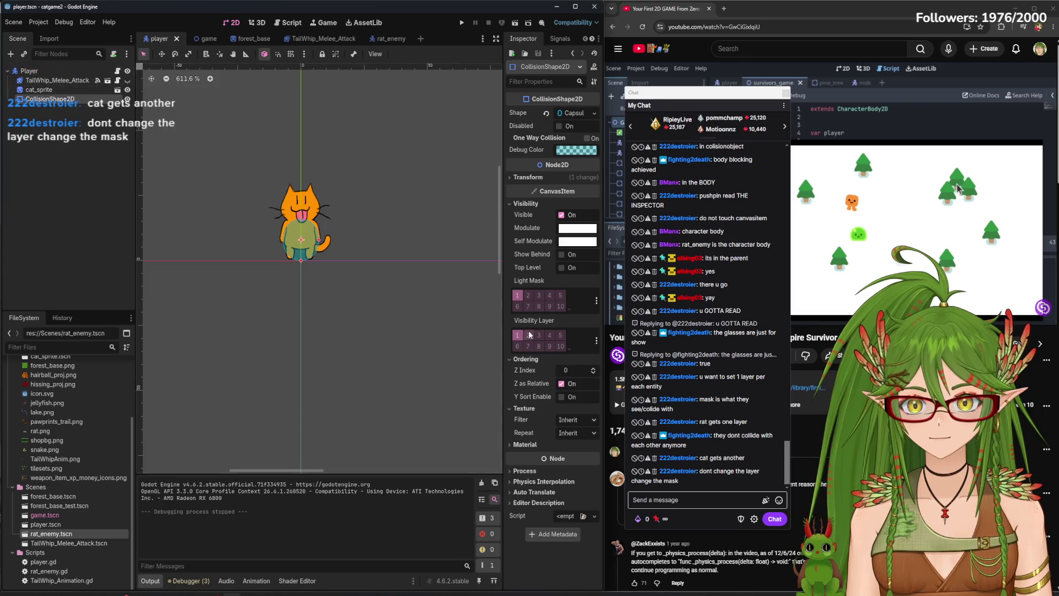
click(528, 335)
click(528, 335)
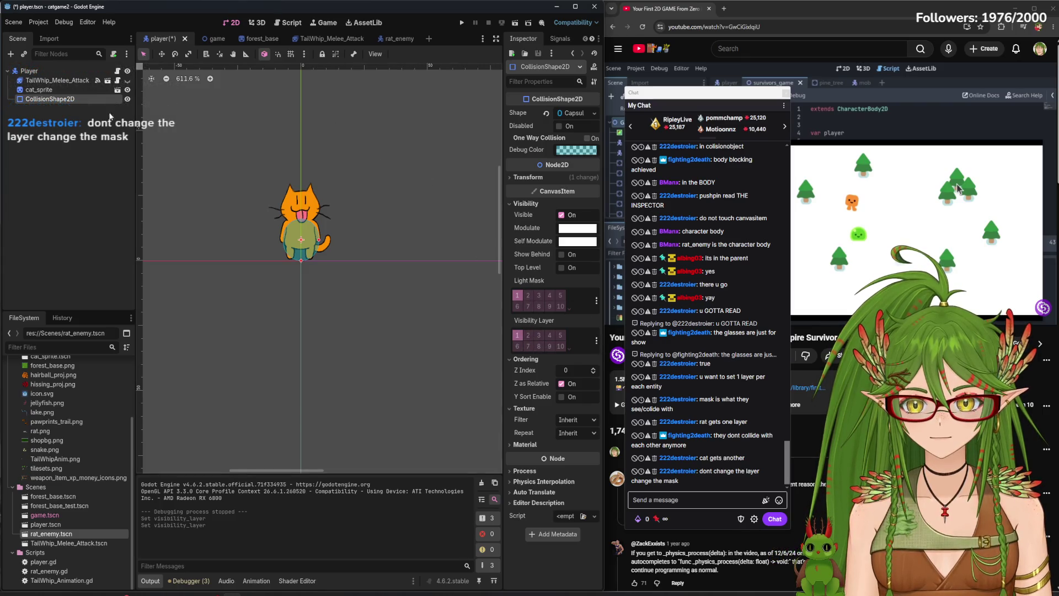
click(38, 89)
click(29, 70)
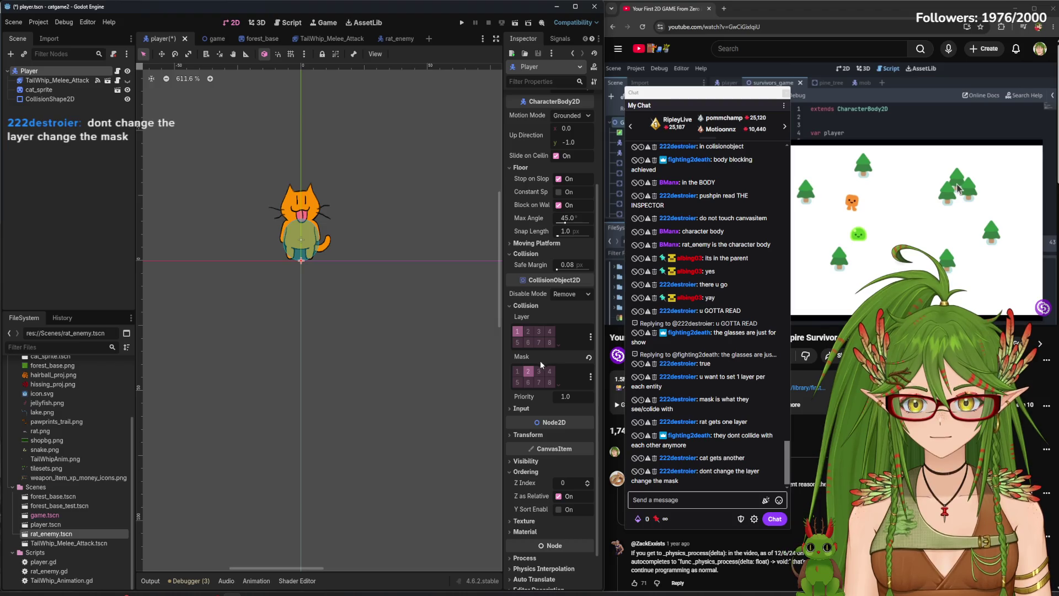
key(F5)
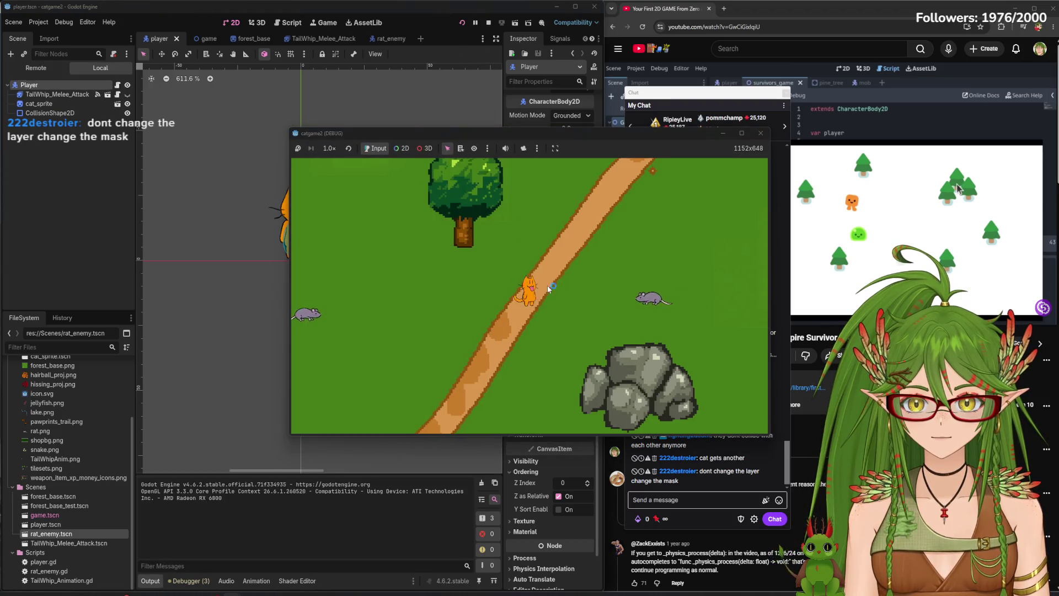
Steer the cat with the arrow keys along the dirt path and toward the river, then quit with Alt+F4
key(Right)
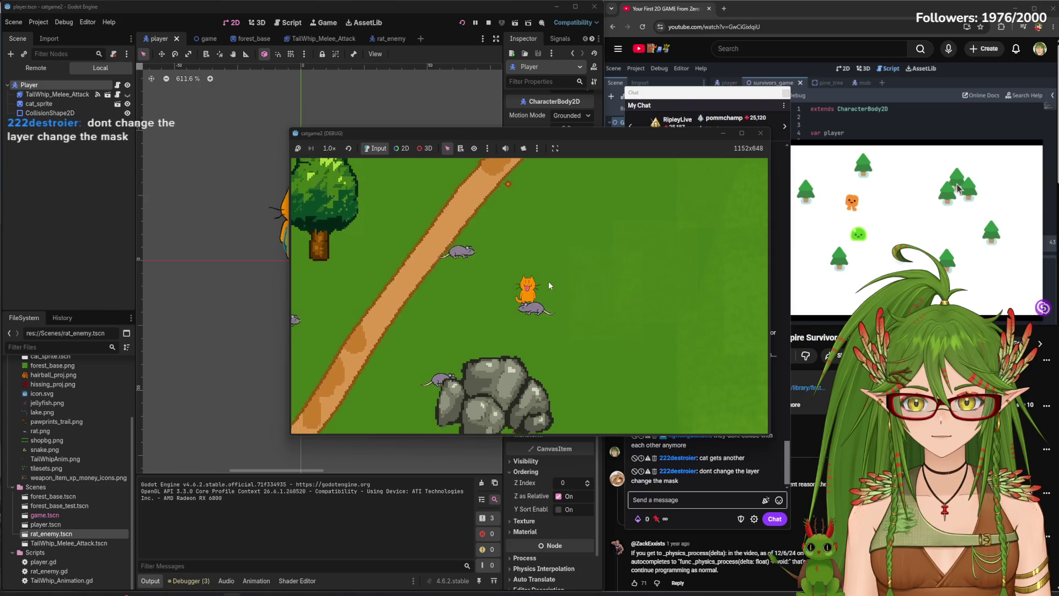
key(Up)
key(Left)
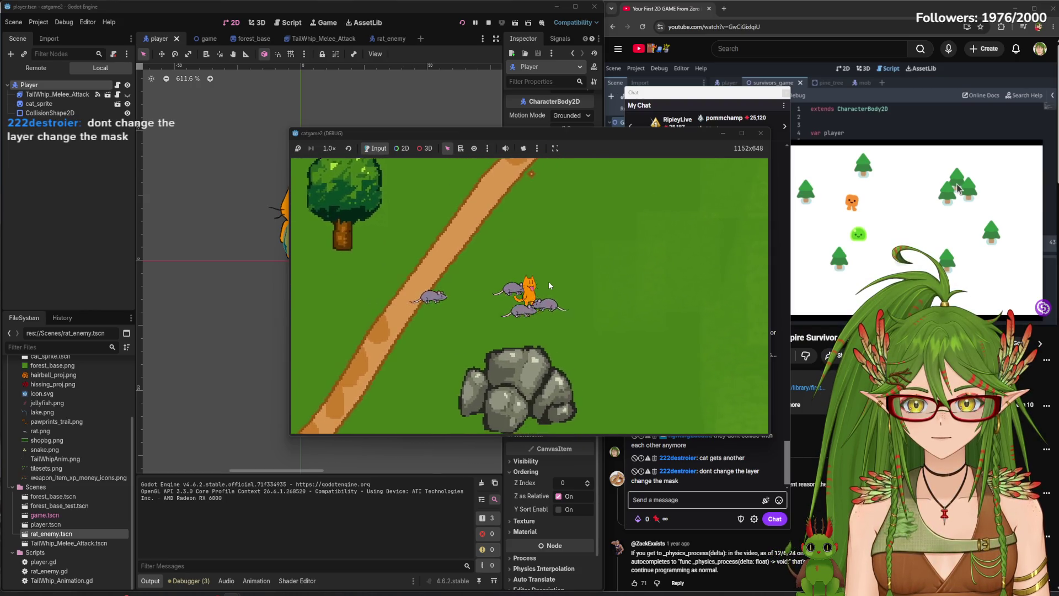
key(Up)
key(Left)
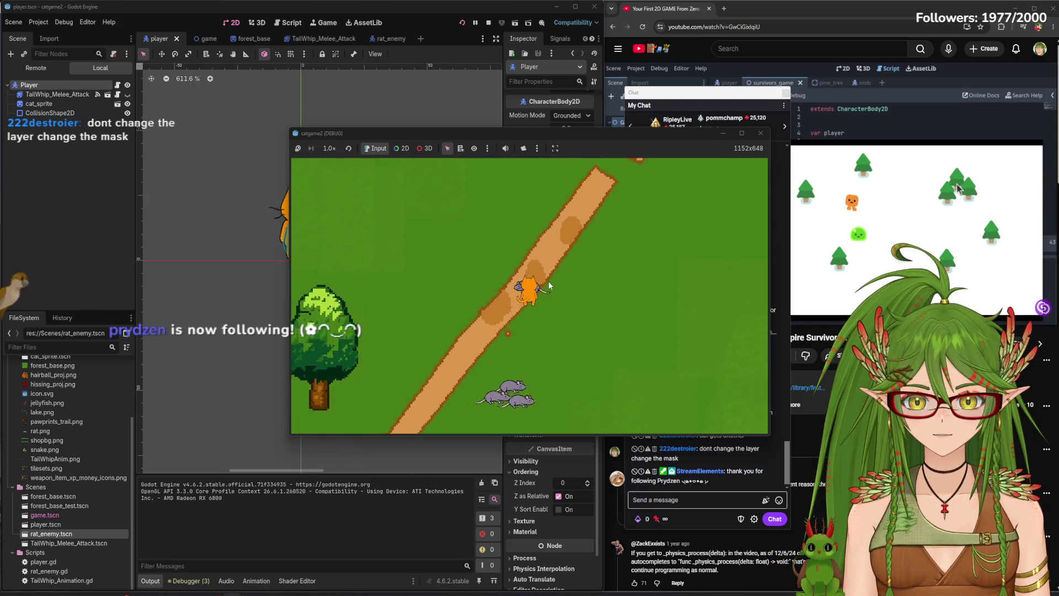
key(Down)
key(Right)
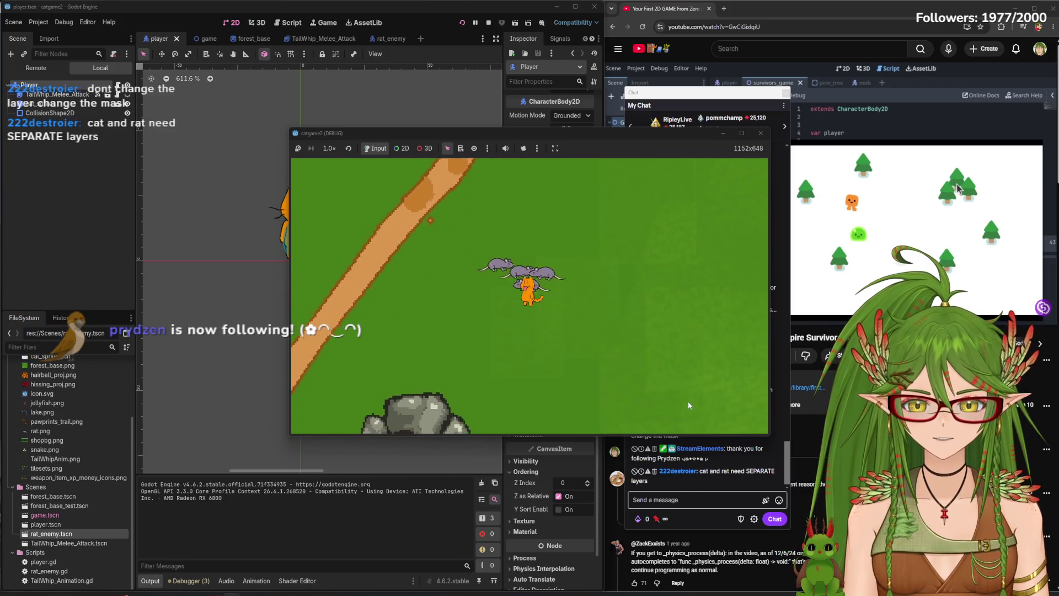
key(Up)
key(Right)
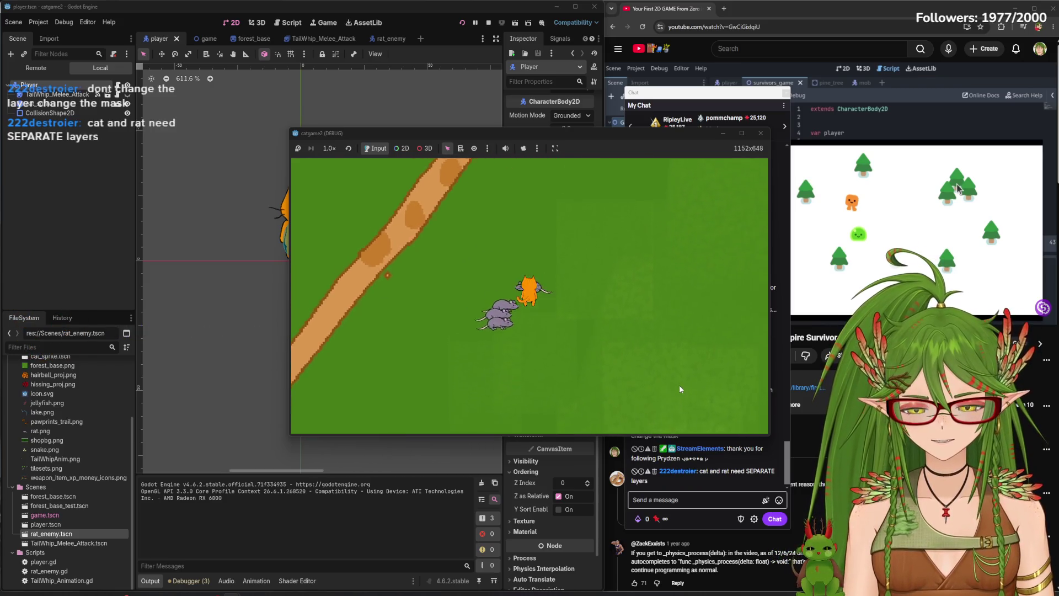
key(Down)
key(Right)
key(Up)
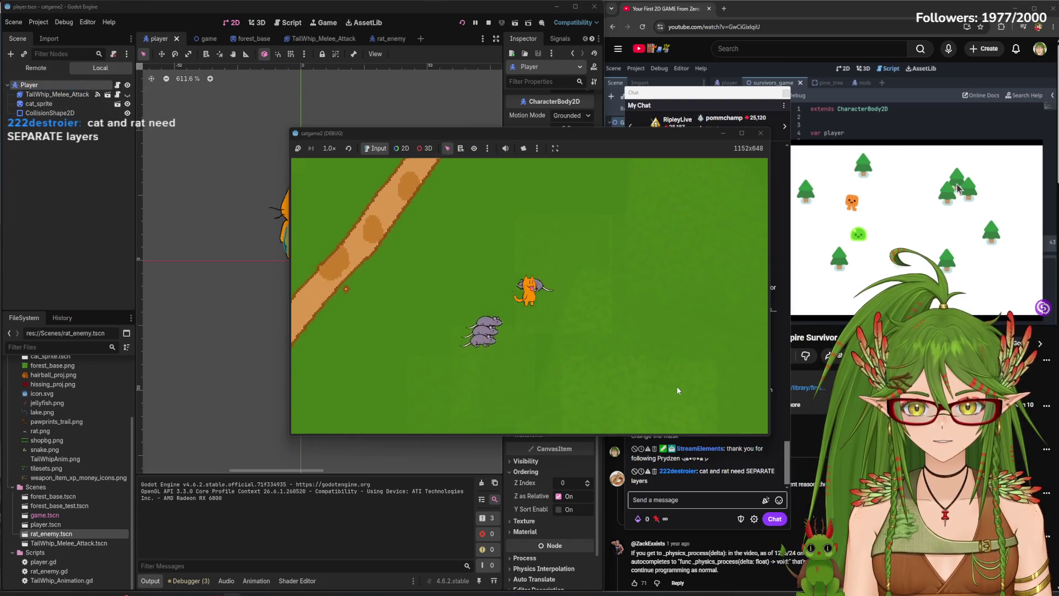
key(Down)
key(Left)
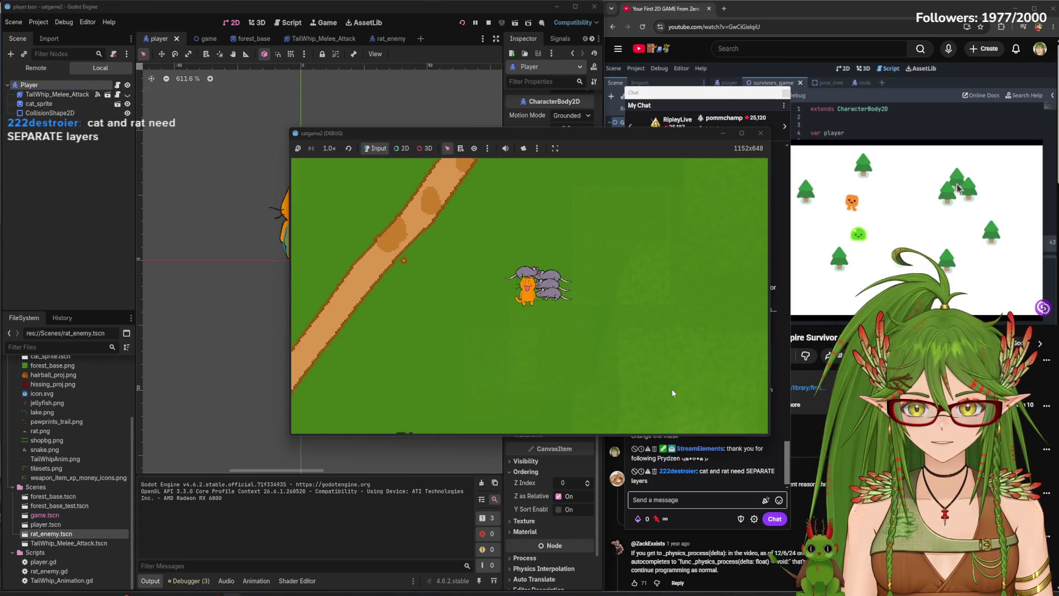
key(Up)
key(Right)
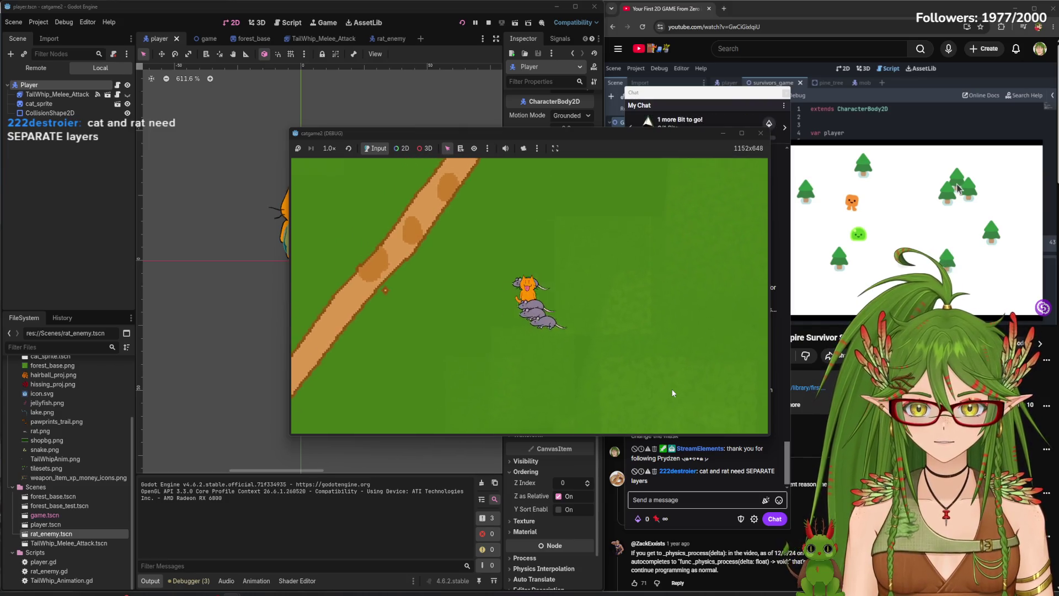
key(Down)
key(Right)
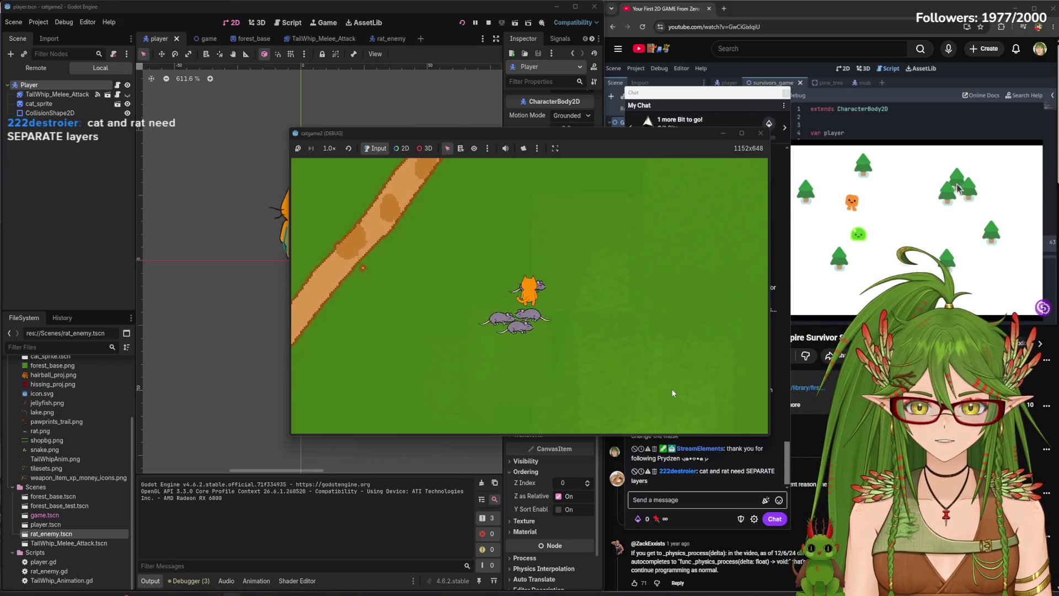
key(Left)
key(Down)
key(Up)
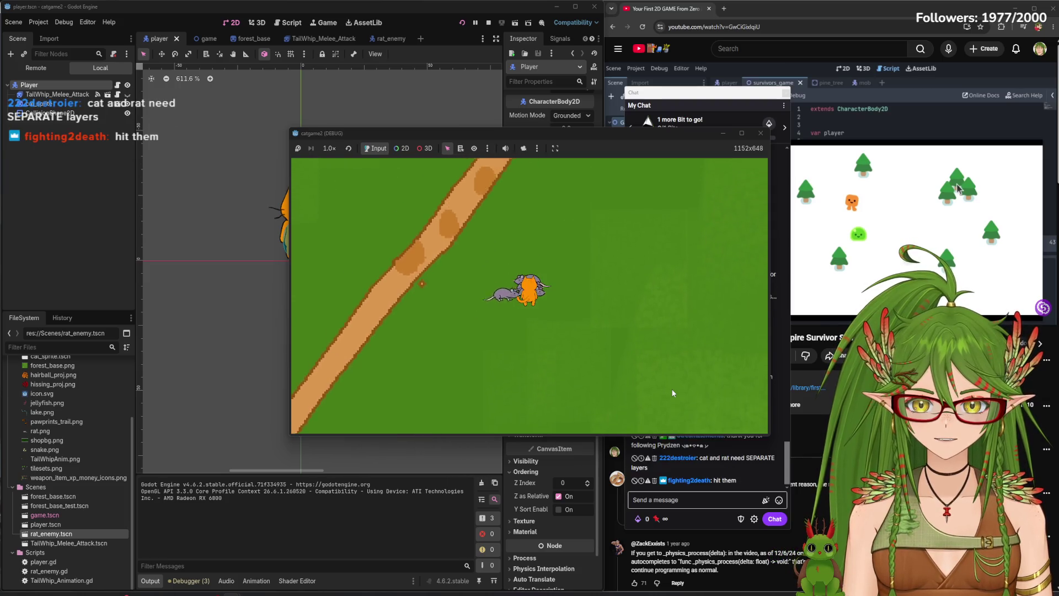
key(Down)
key(Up)
key(Right)
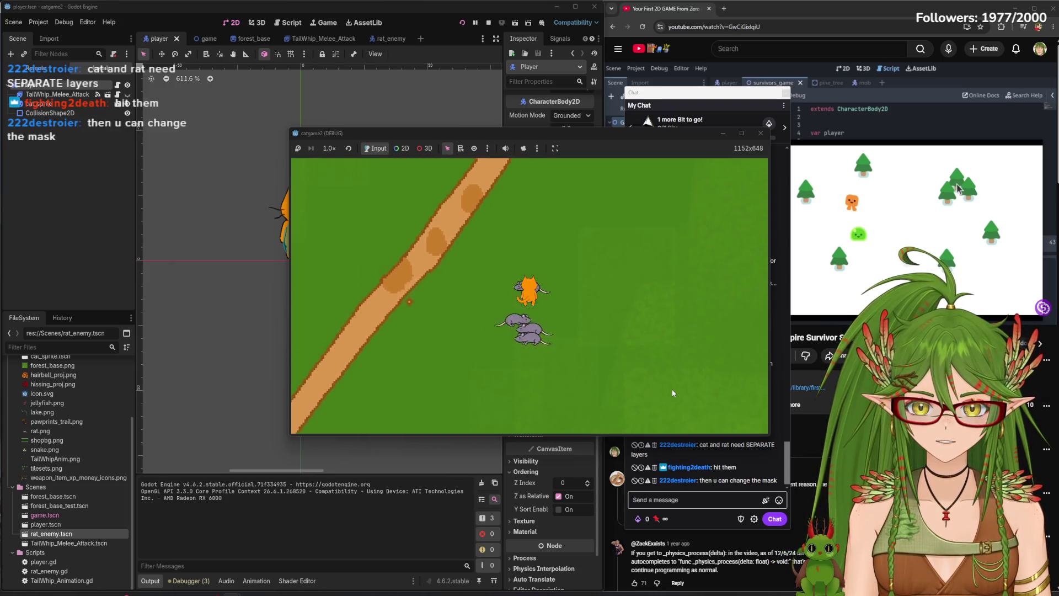
key(Right)
key(Up)
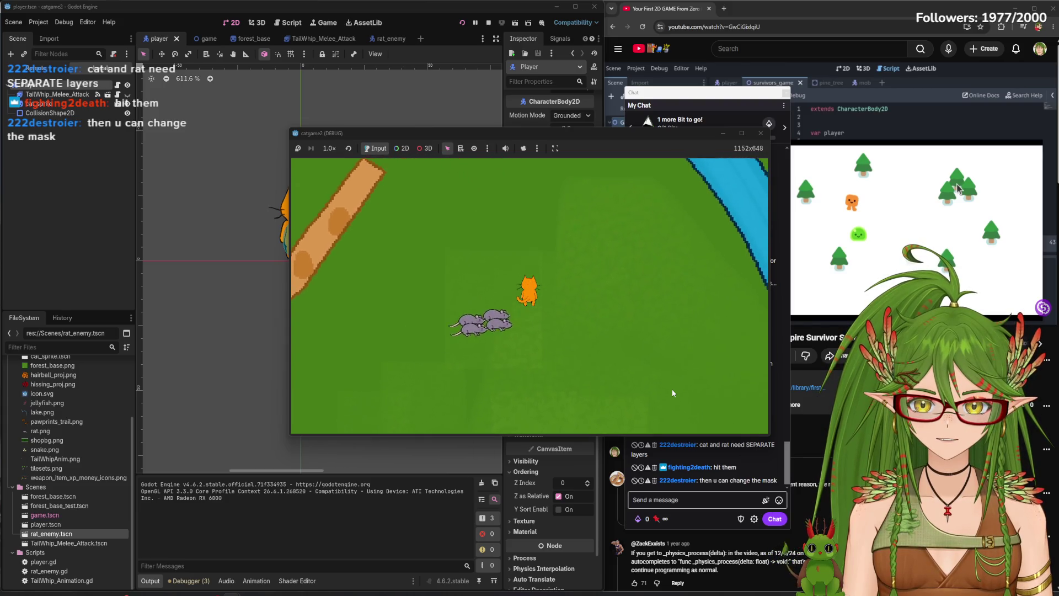
key(Left)
key(Up)
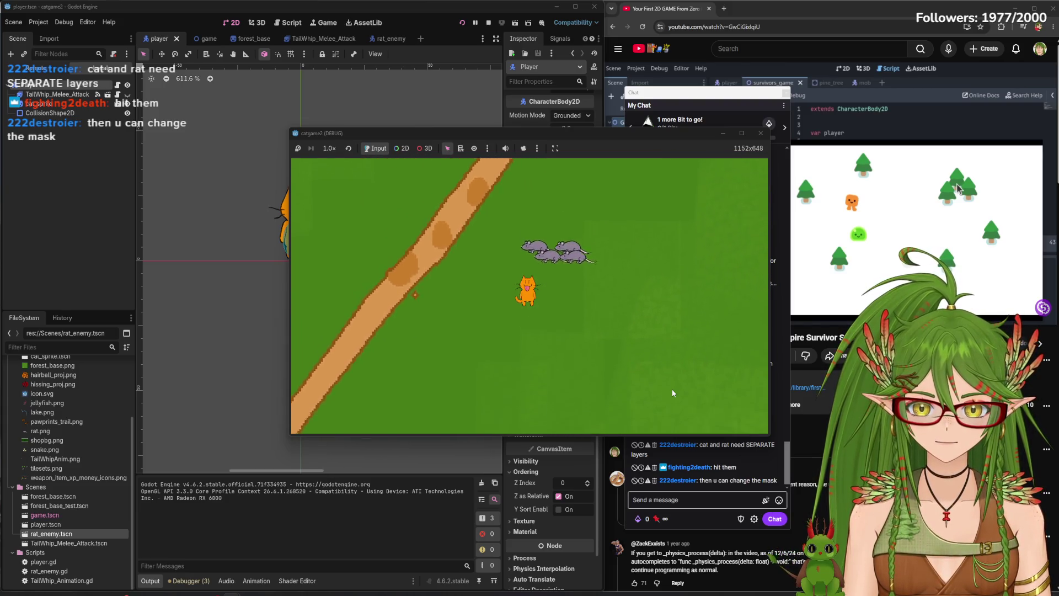
key(Right)
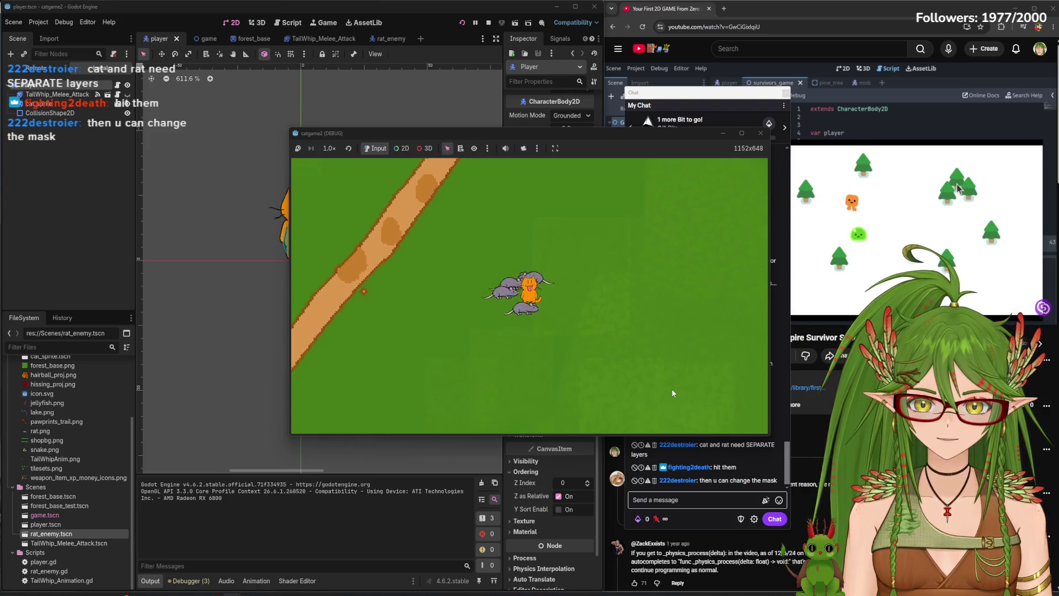
key(alt+F4)
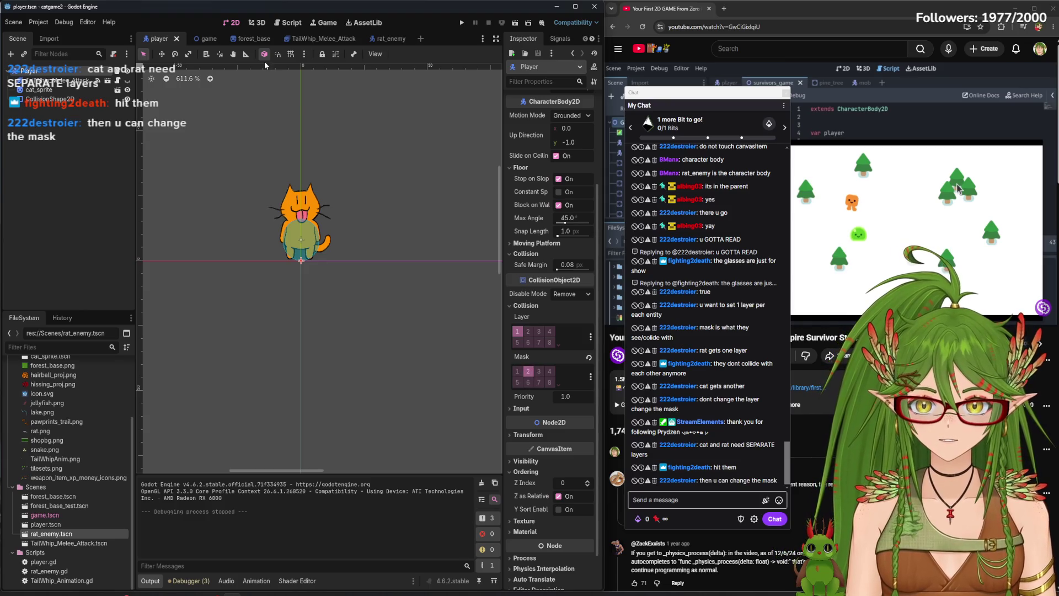
From the rat_enemy scene, run the game, lead the rats around with WASD, then stop it
click(389, 40)
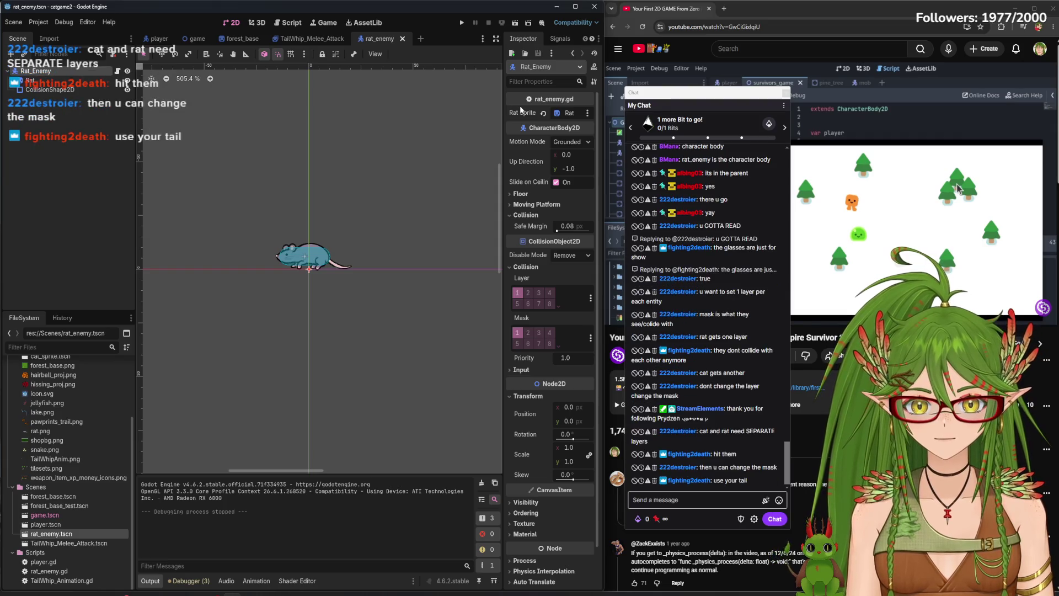
click(462, 23)
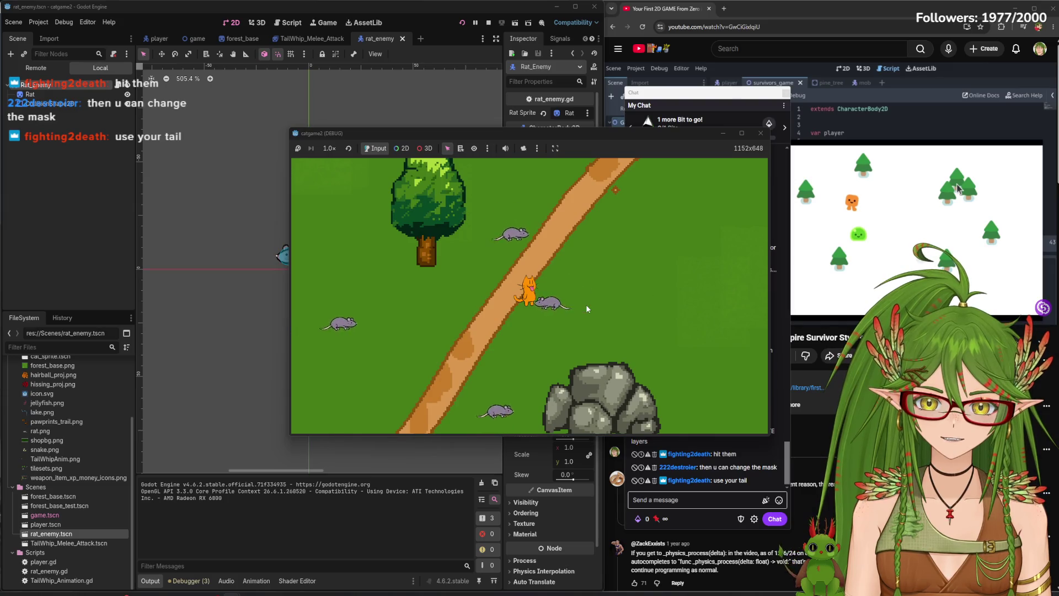
key(a)
key(s)
key(d)
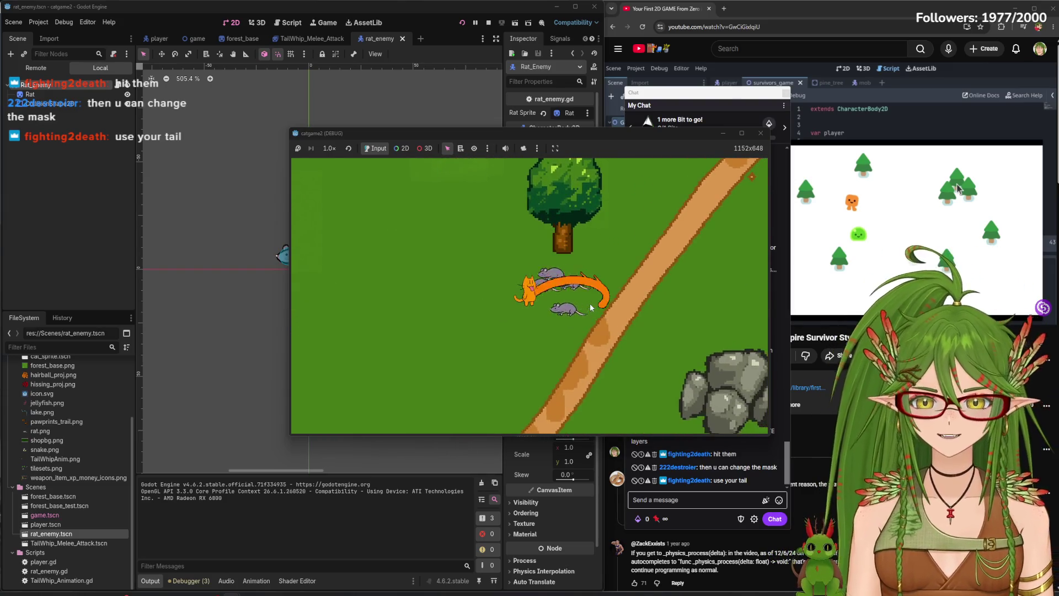
key(a)
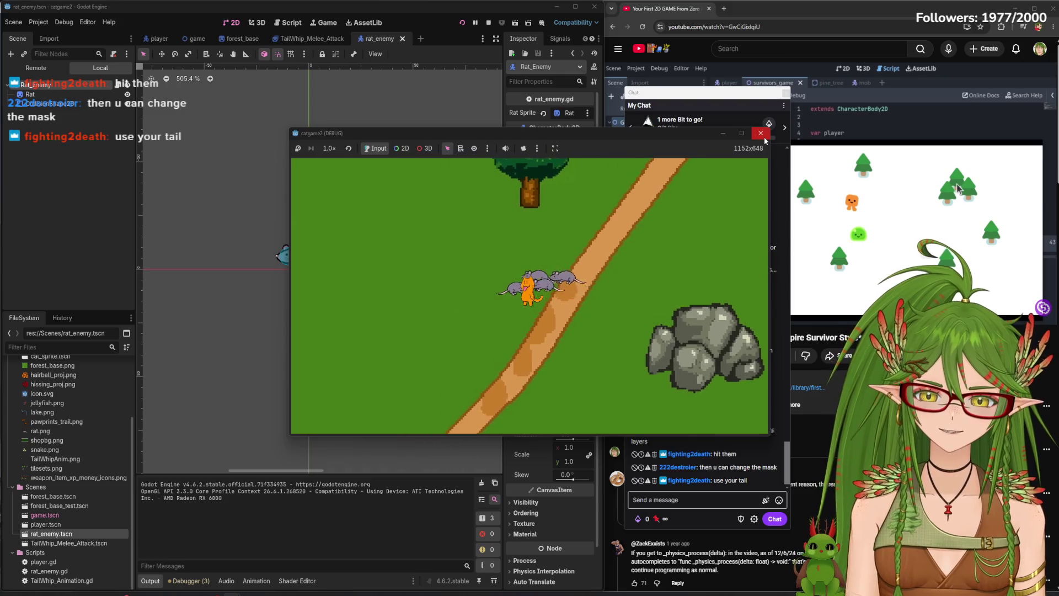
key(s)
key(d)
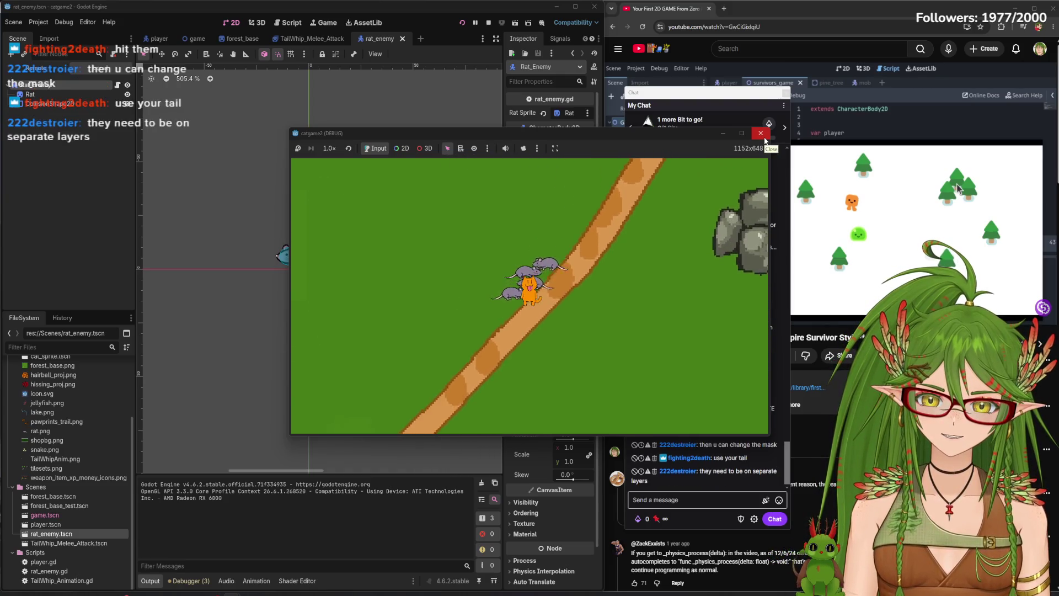
key(w)
key(a)
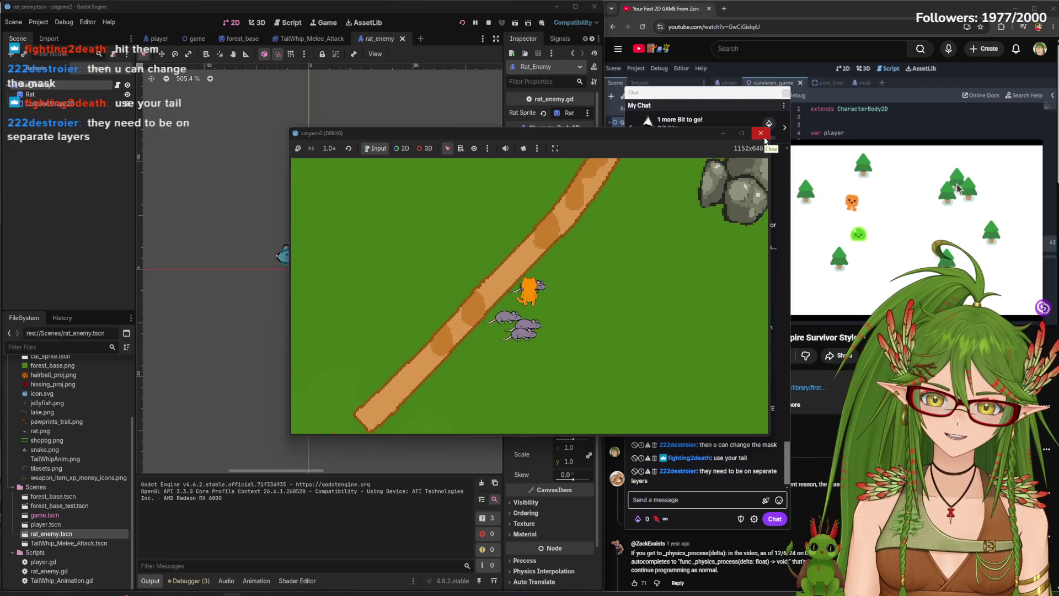
key(s)
key(d)
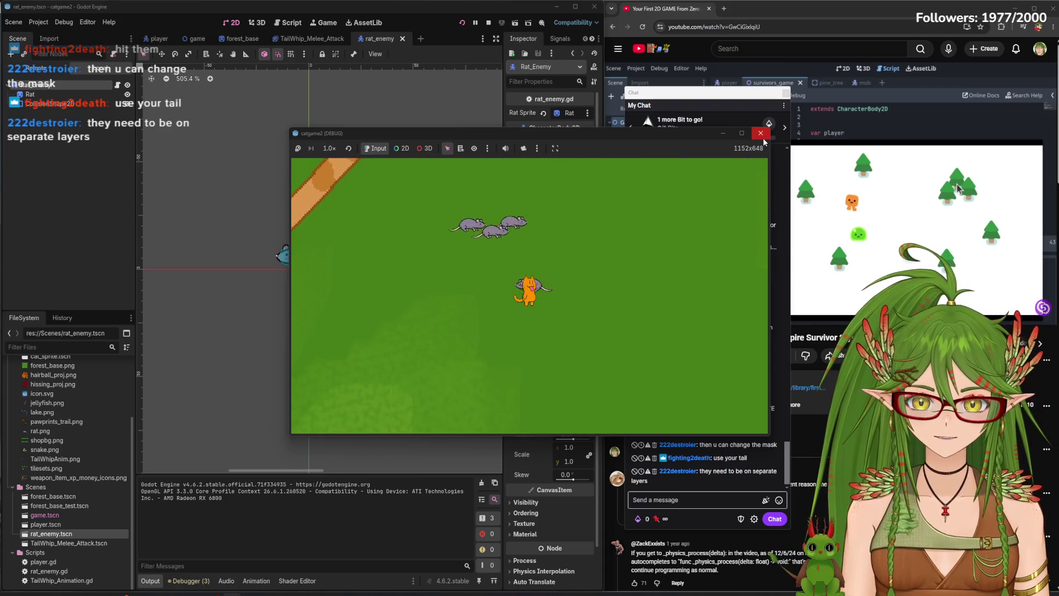
click(761, 134)
Switch to game.tscn and view Rat_Enemy2's collision layer and mask settings
click(194, 39)
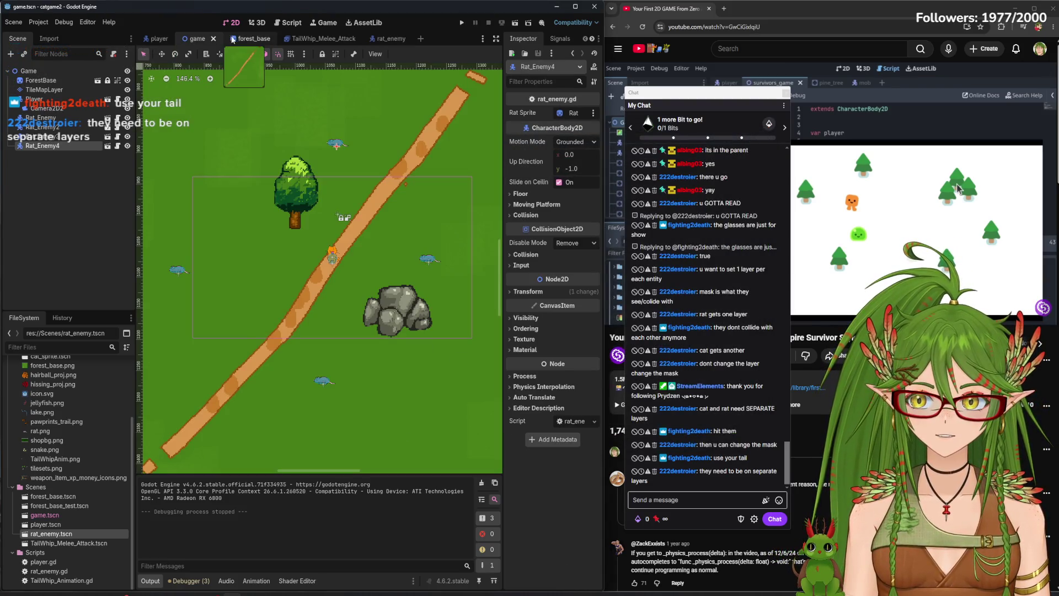
click(55, 136)
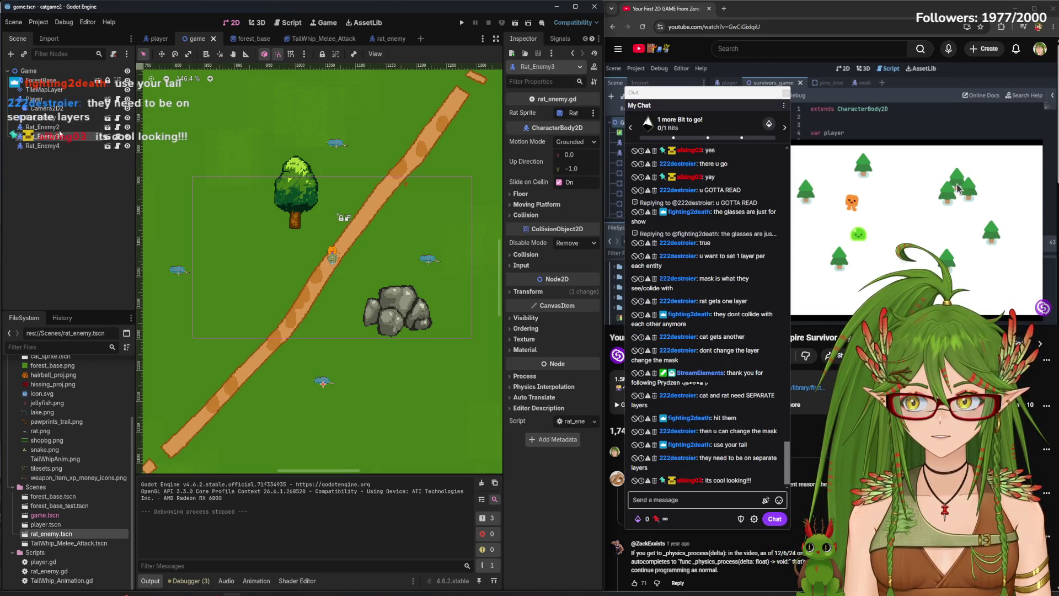
click(55, 126)
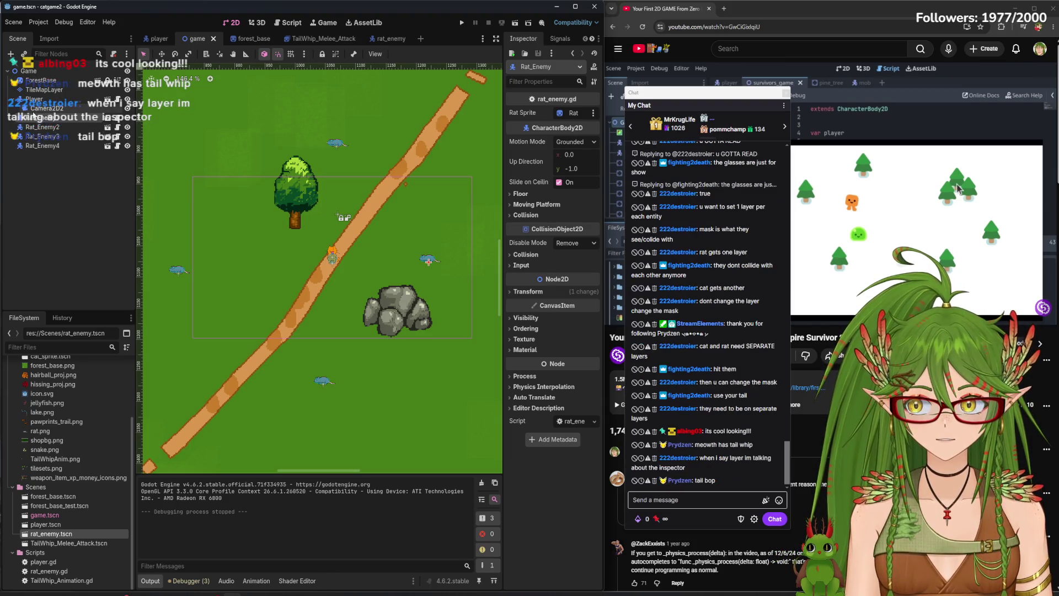
key(Down)
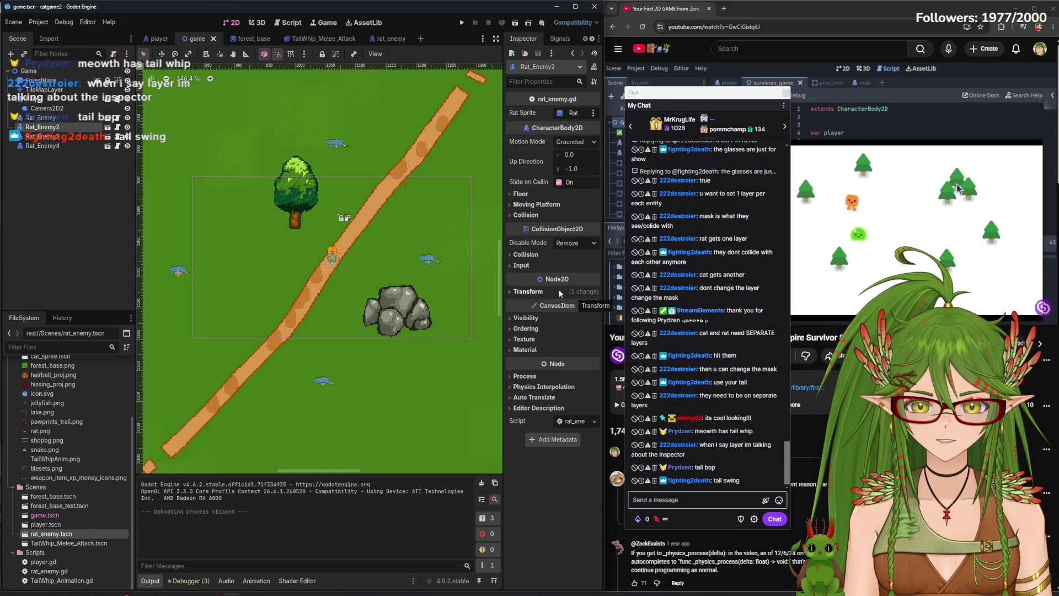
click(526, 255)
Check Rat_Enemy3's collision layer and mask settings in the Inspector
click(42, 136)
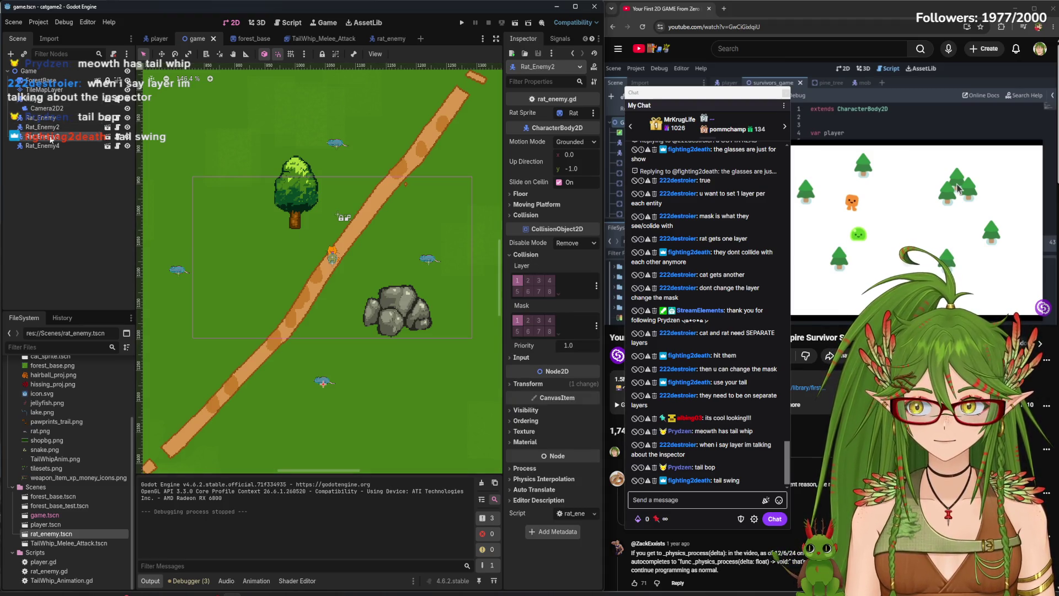
click(525, 292)
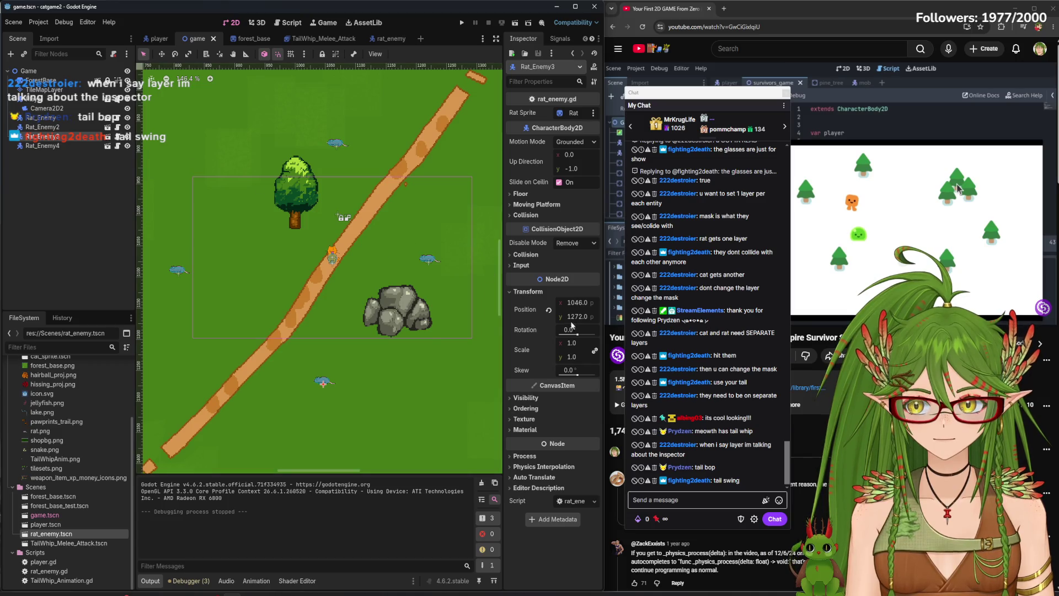
click(526, 291)
click(528, 254)
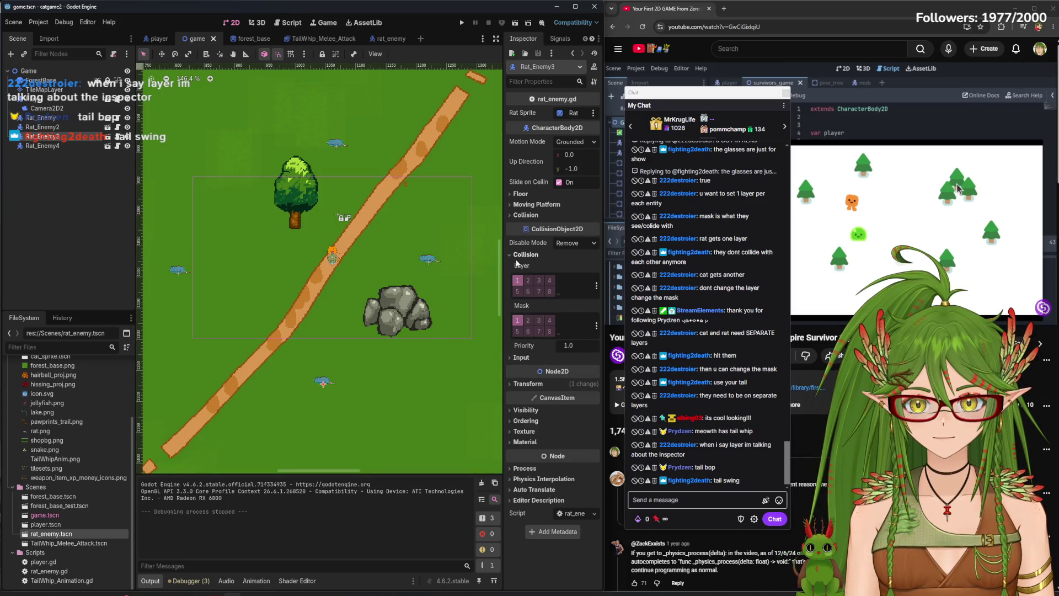
Compare the collision layer and mask of Rat_Enemy2, Rat_Enemy4, Rat_Enemy3 and Rat_Enemy
click(59, 128)
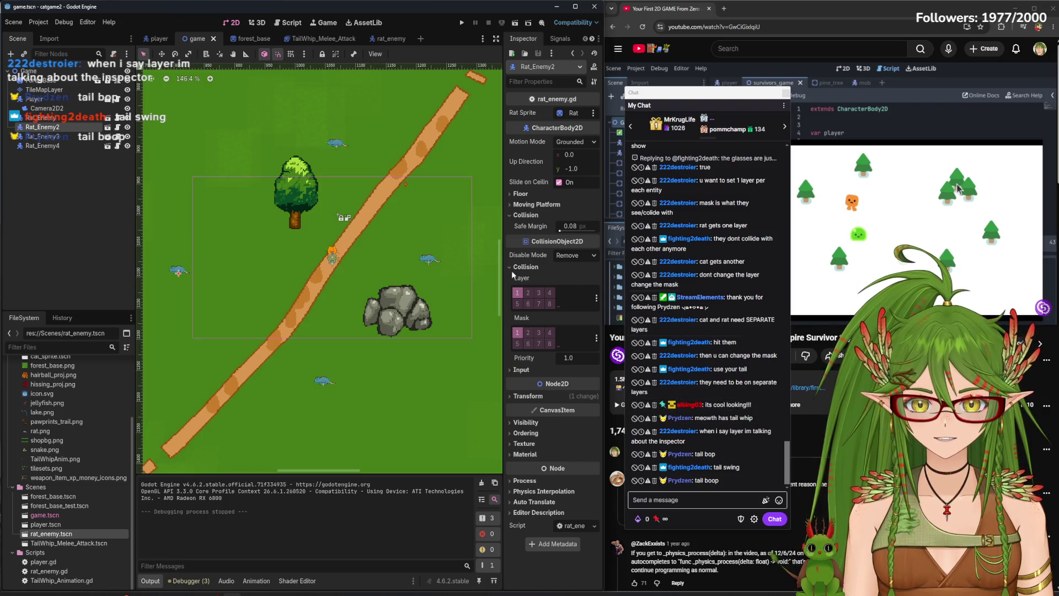
click(60, 148)
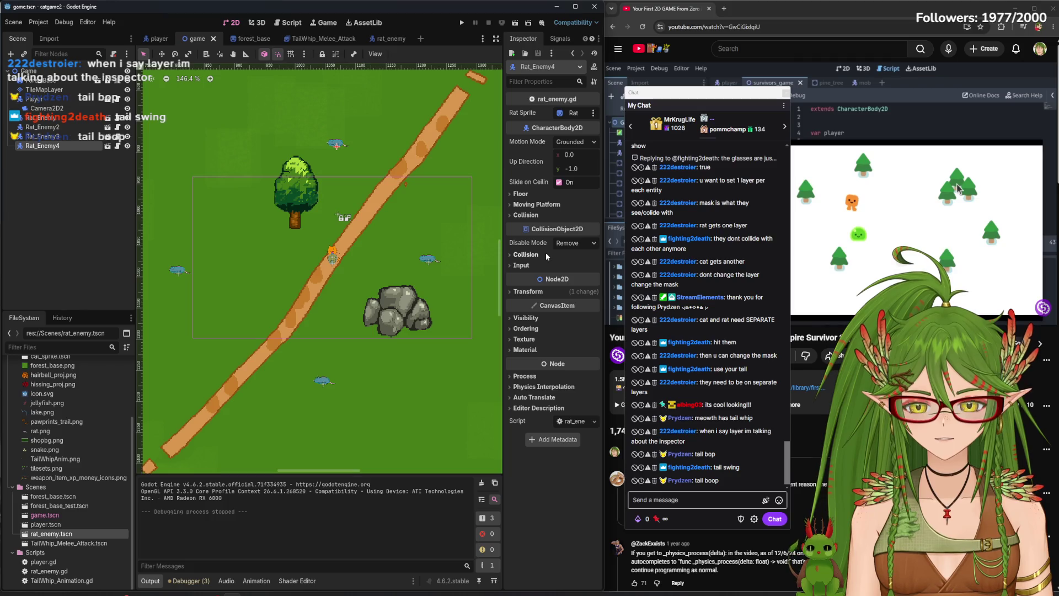
click(526, 254)
key(Up)
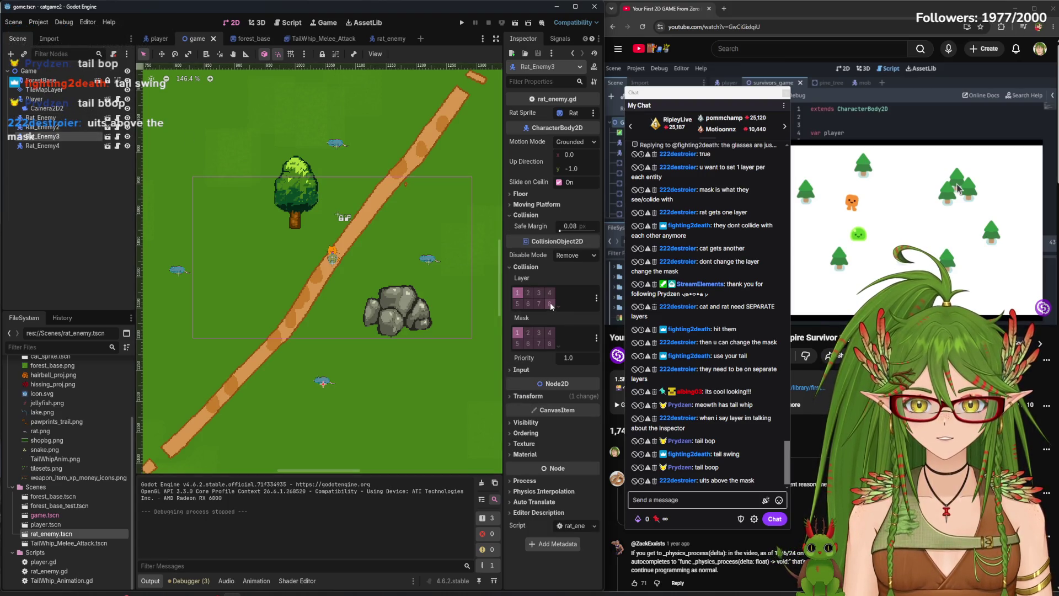
click(44, 118)
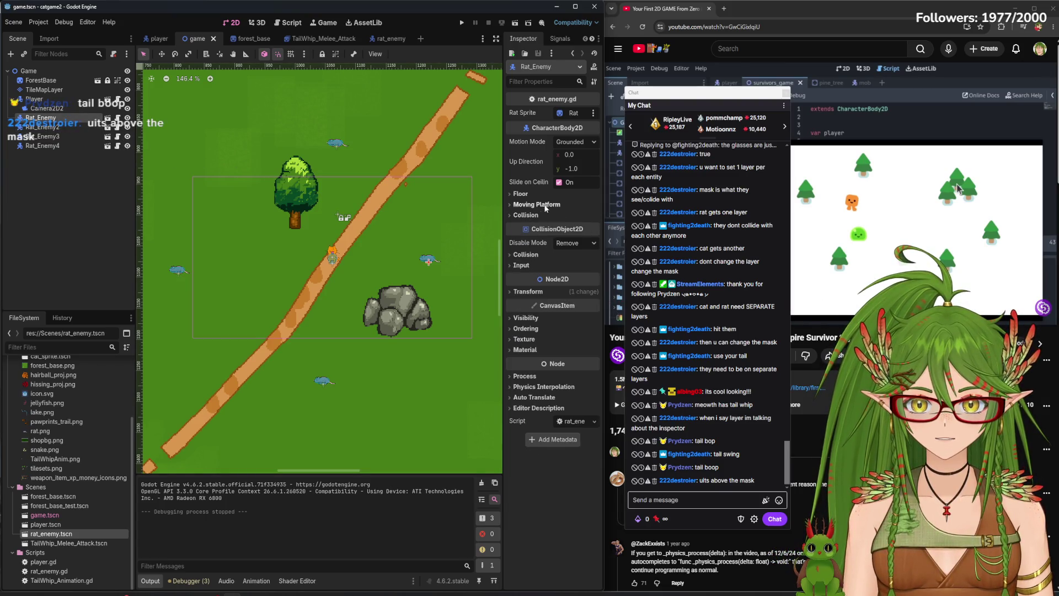
click(526, 254)
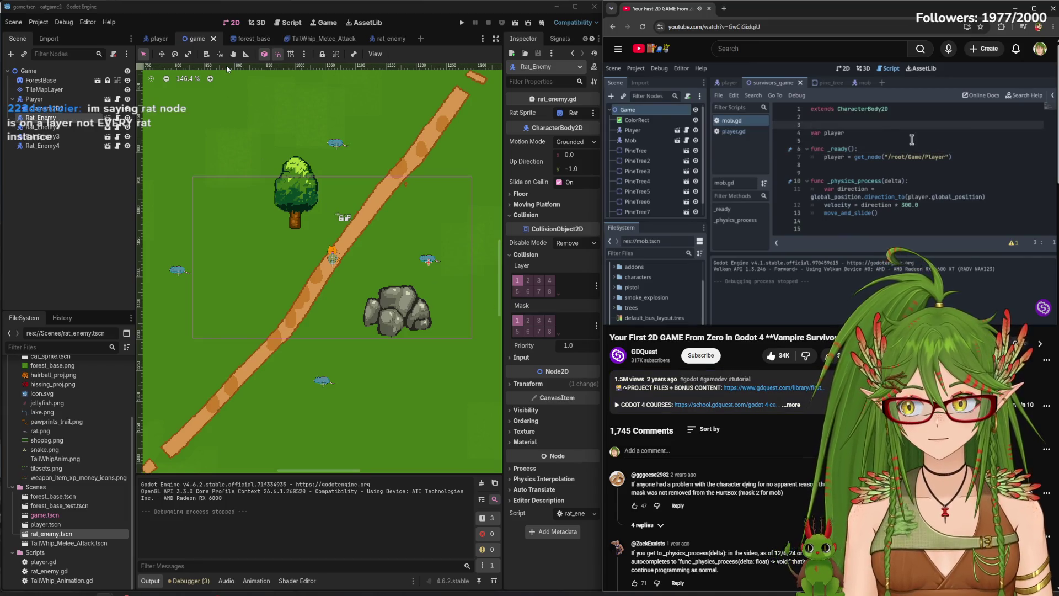
Open rat_enemy.gd while stepping through the tutorial video
click(703, 146)
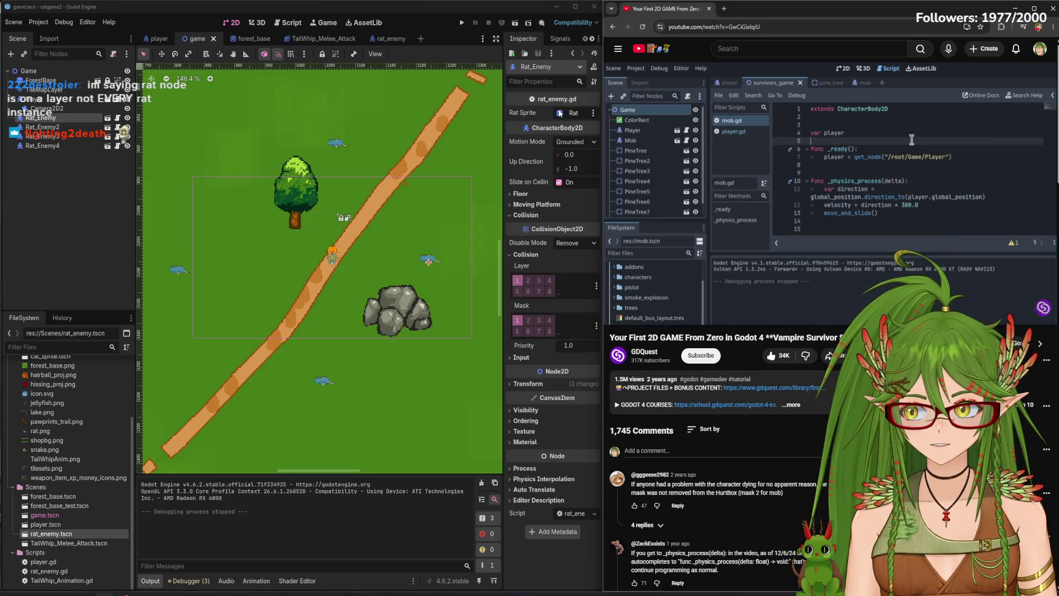
click(290, 22)
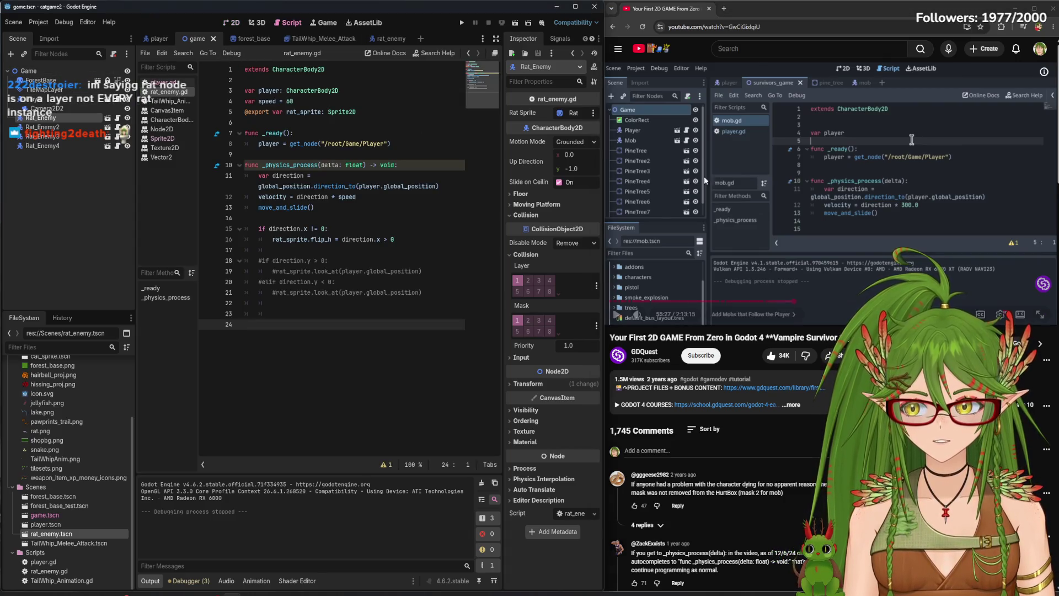
click(832, 189)
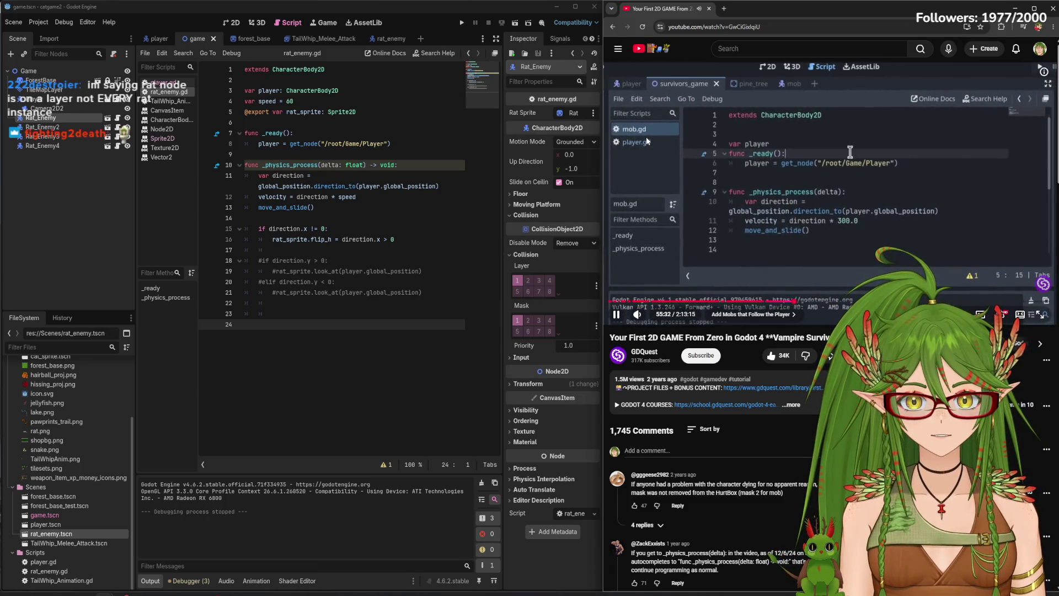
click(799, 149)
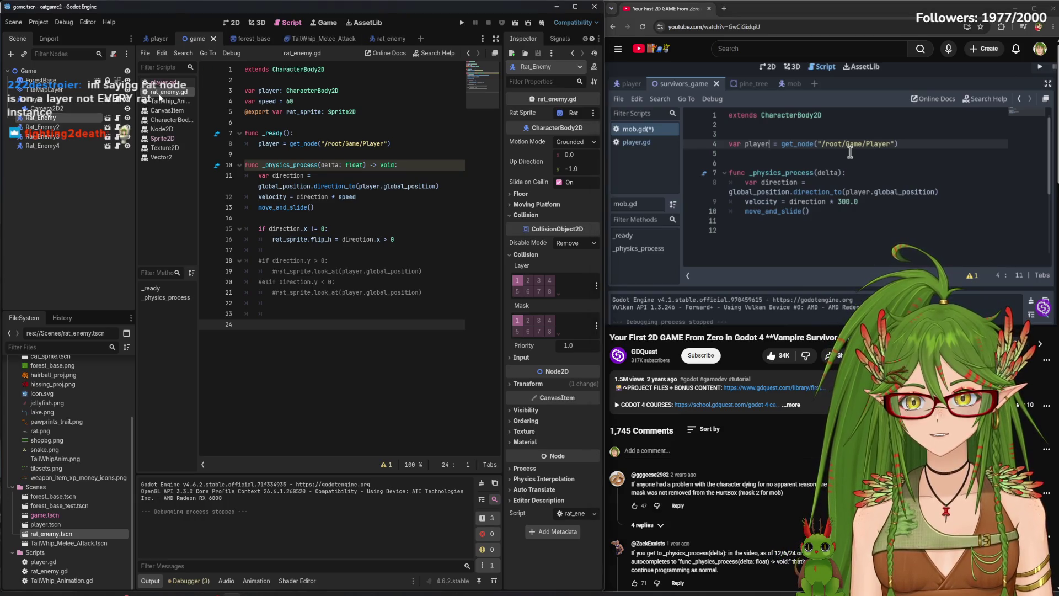
click(809, 191)
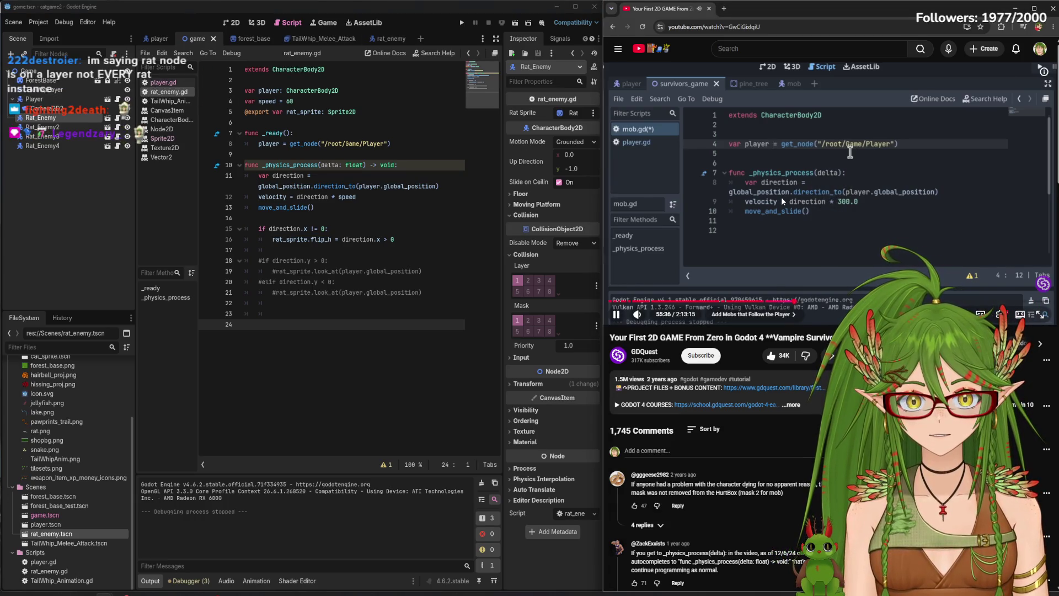
click(812, 186)
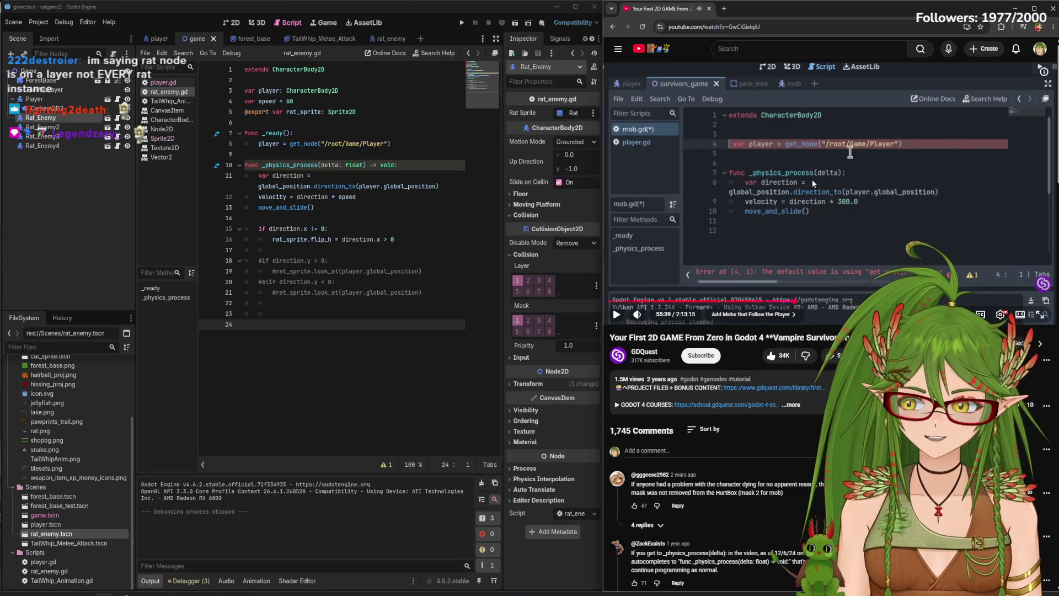
click(813, 183)
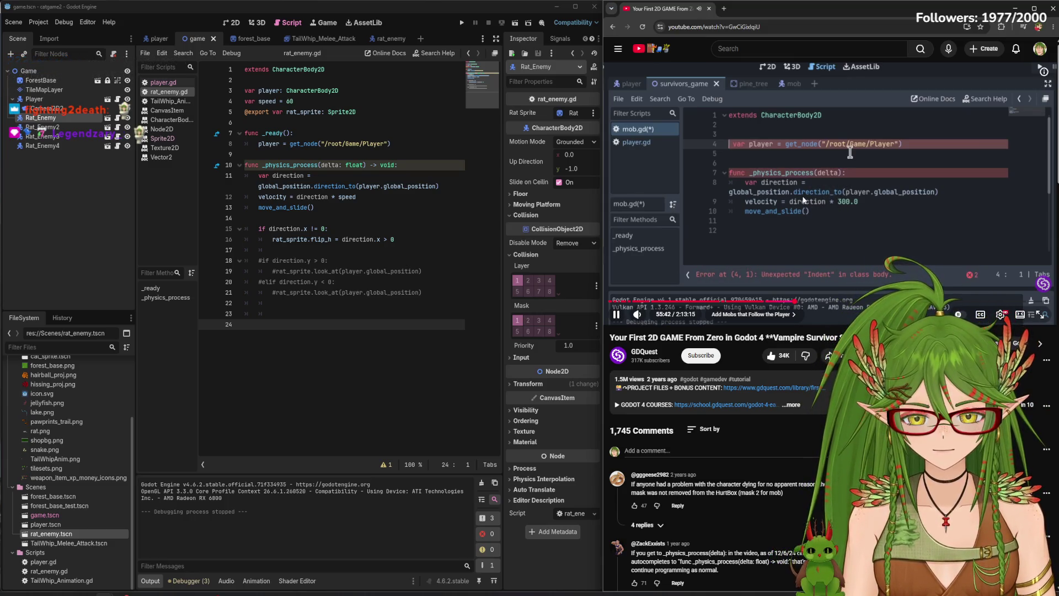
click(777, 182)
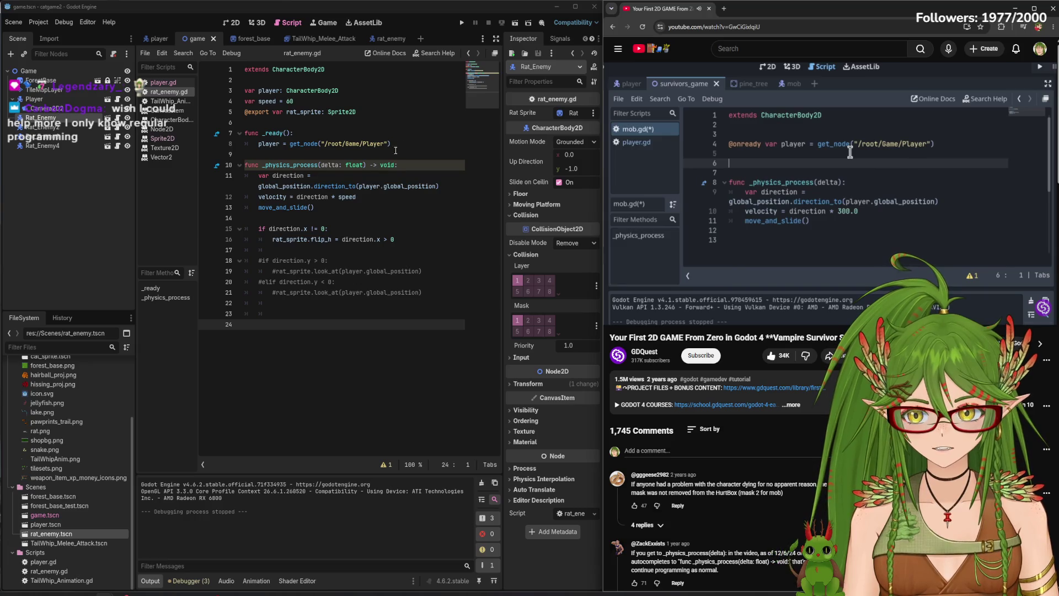
drag(385, 143, 251, 144)
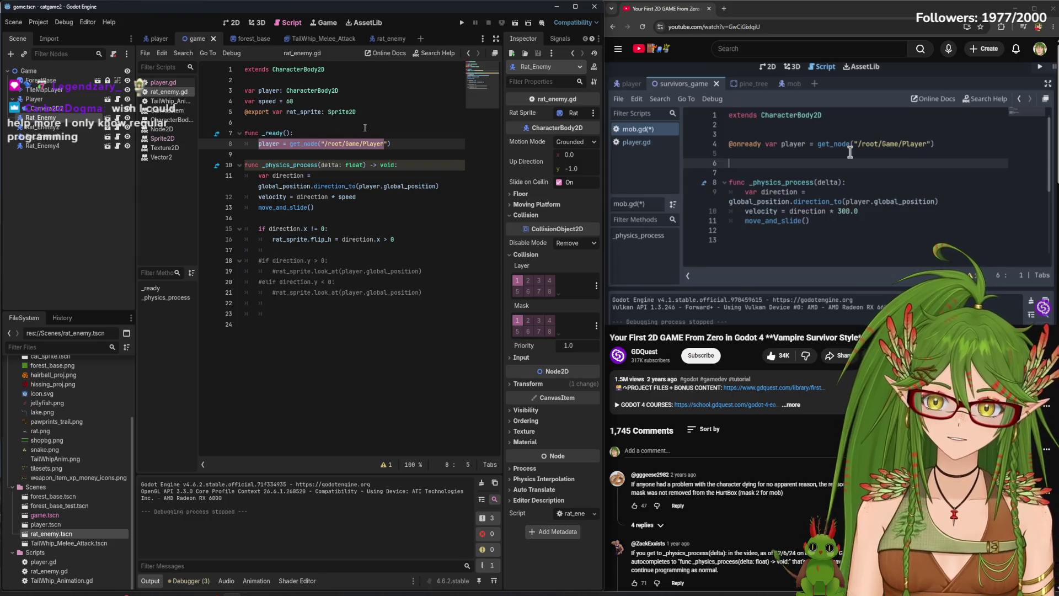
key(ctrl+x)
click(371, 112)
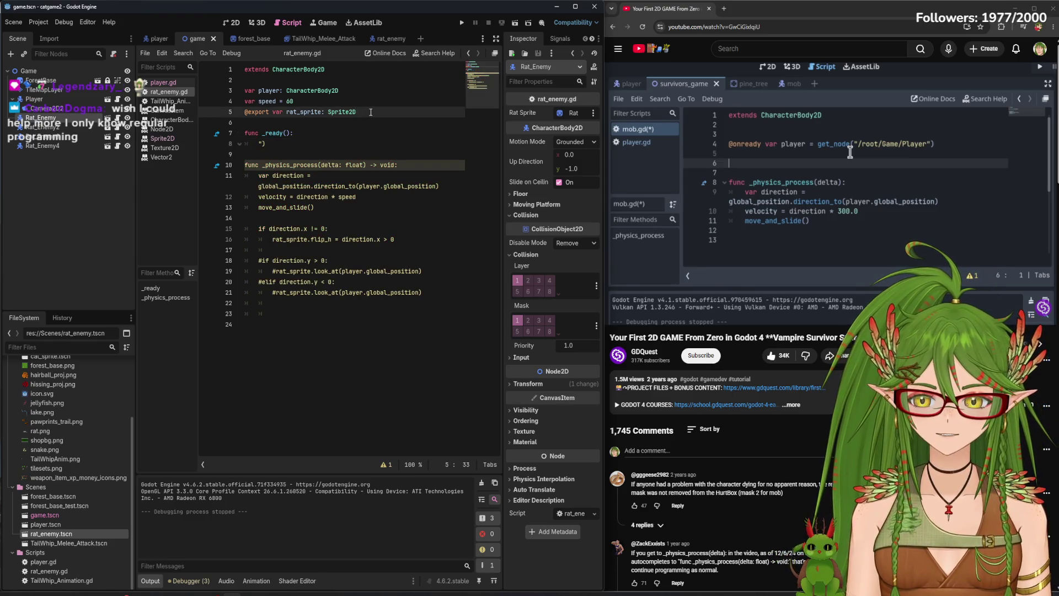
key(ctrl+z)
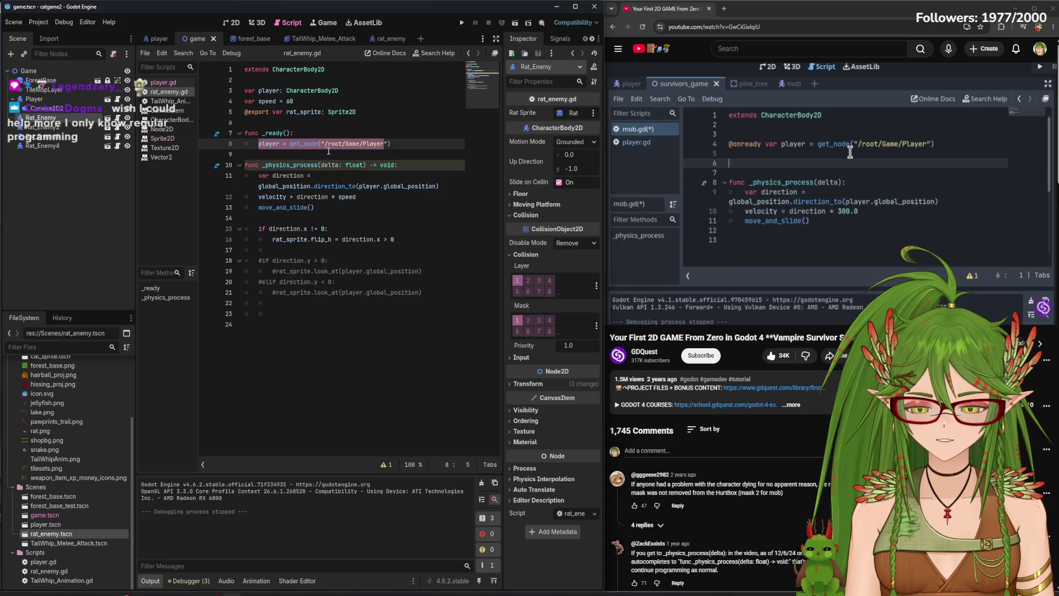
click(377, 111)
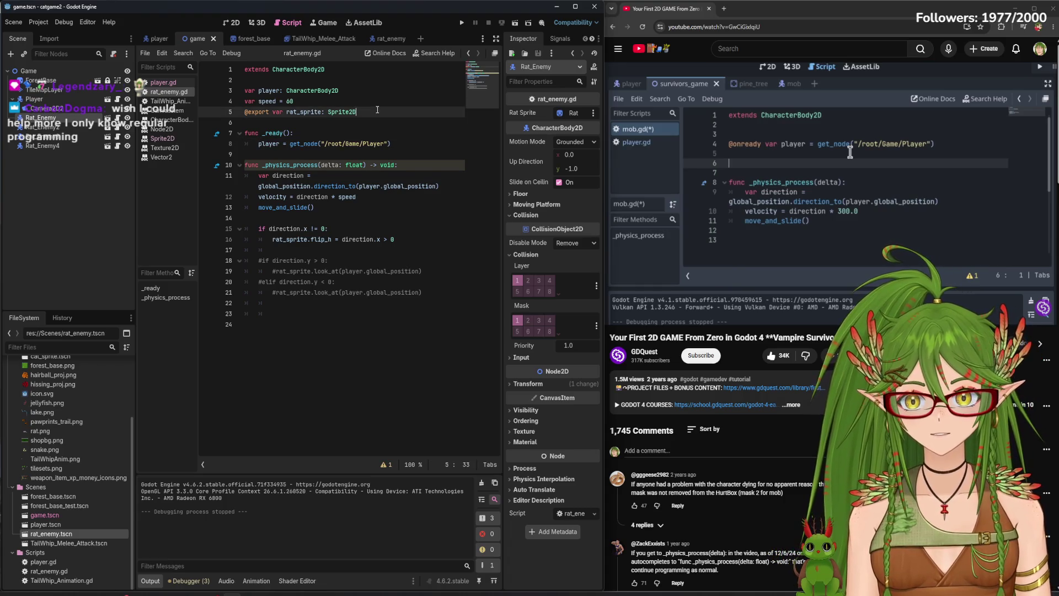
key(Return)
text(@onready var)
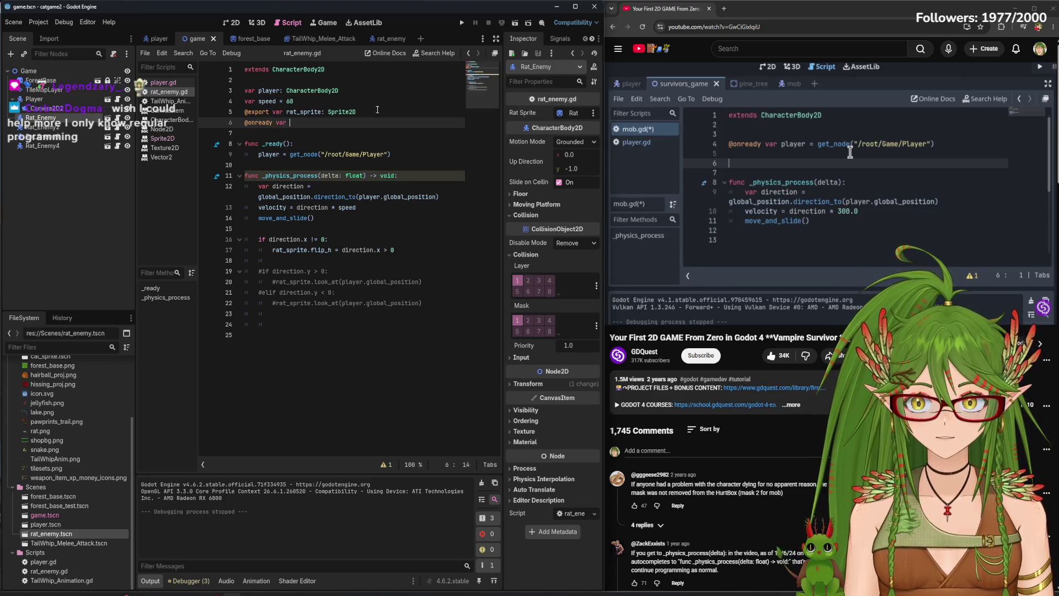
key(ctrl+v)
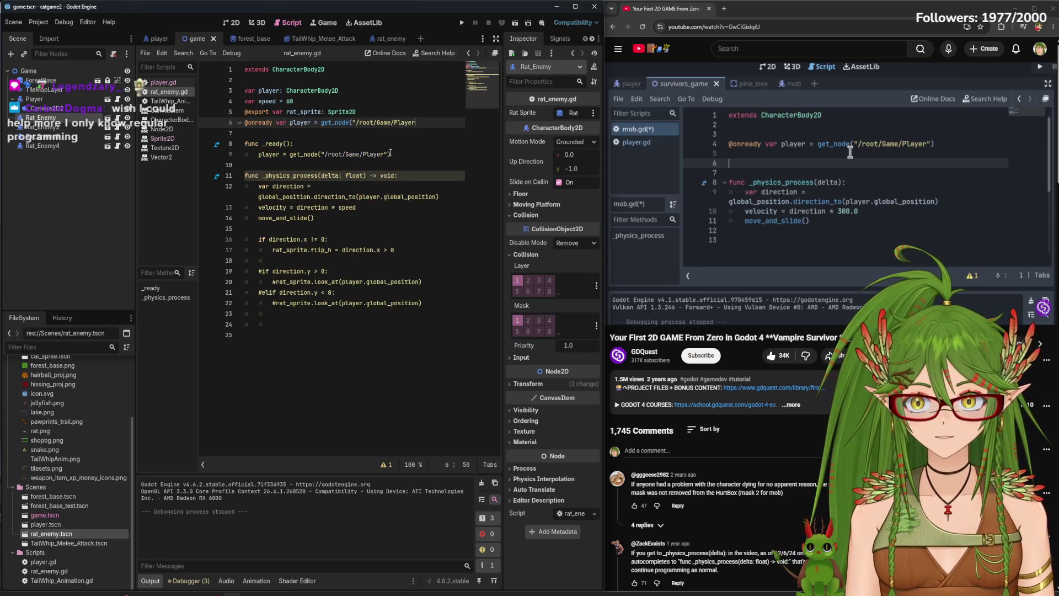
Delete the redundant func _ready block and save rat_enemy.gd
drag(392, 154, 244, 144)
click(448, 124)
text())
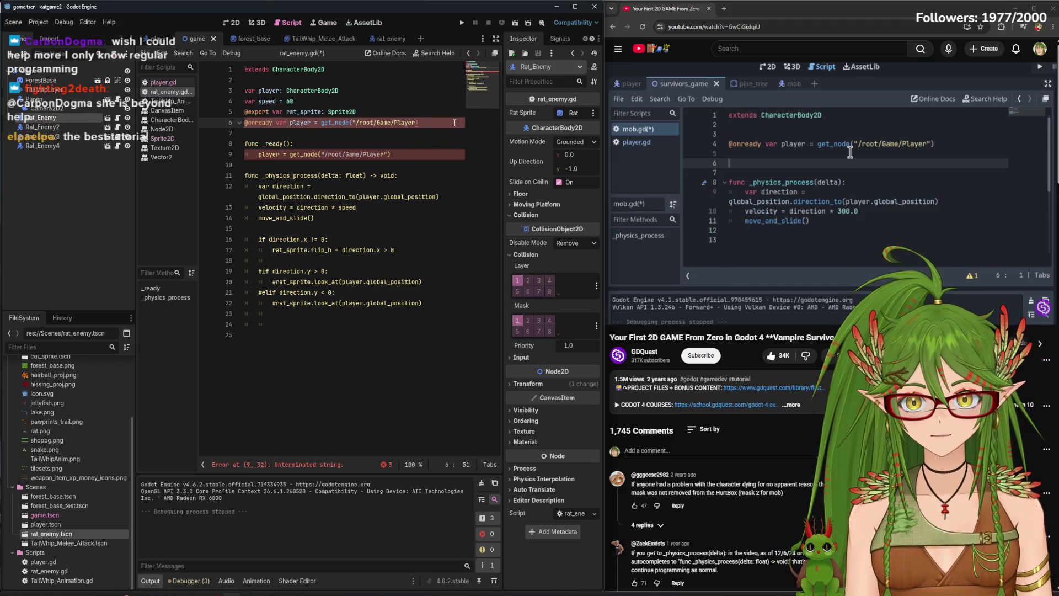
click(418, 155)
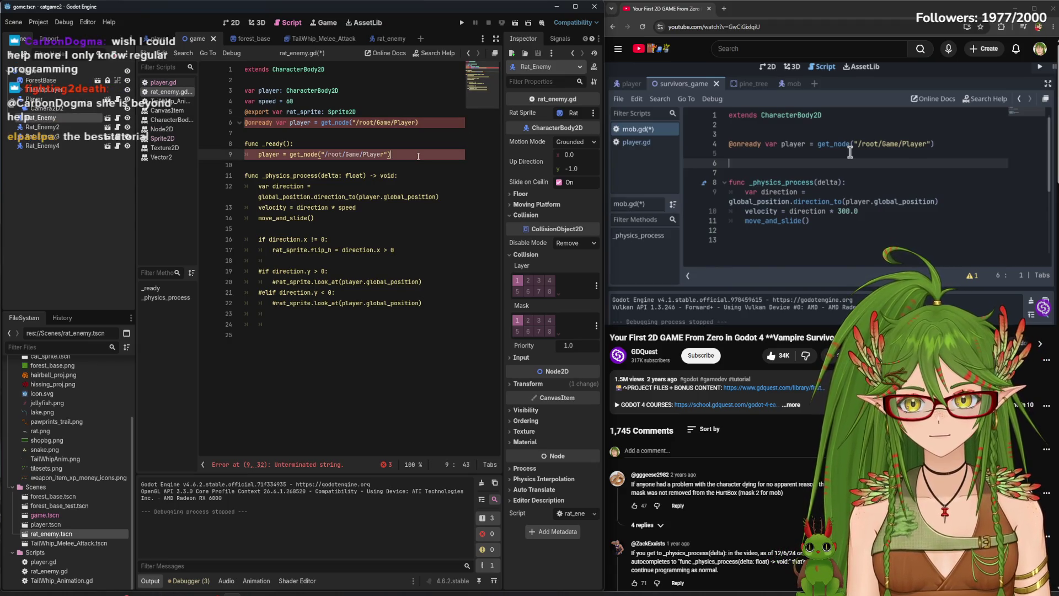
click(428, 122)
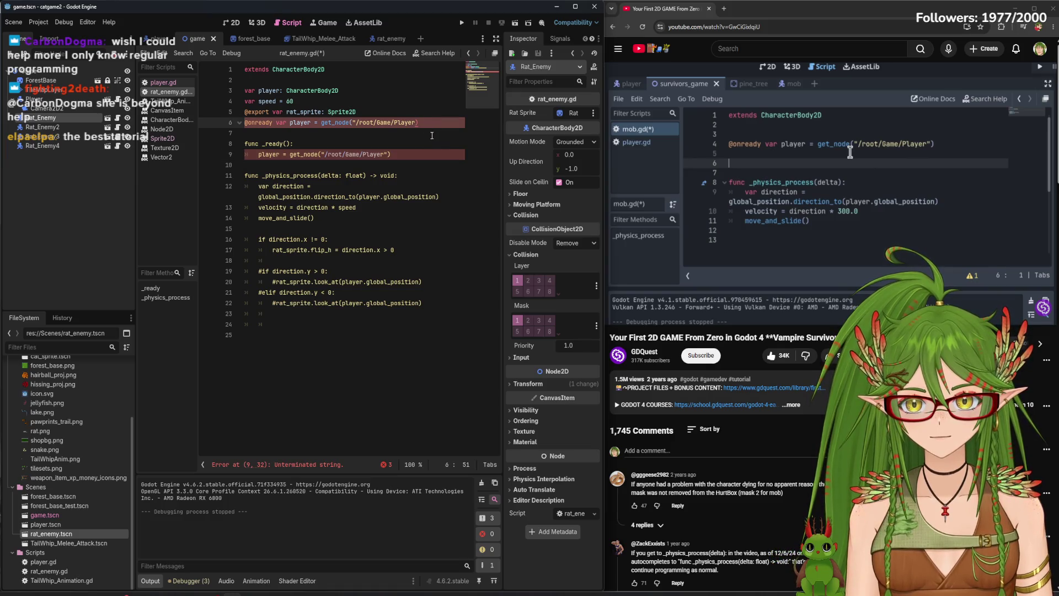
drag(396, 159, 249, 135)
key(BackSpace)
key(BackSpace)
key(BackSpace)
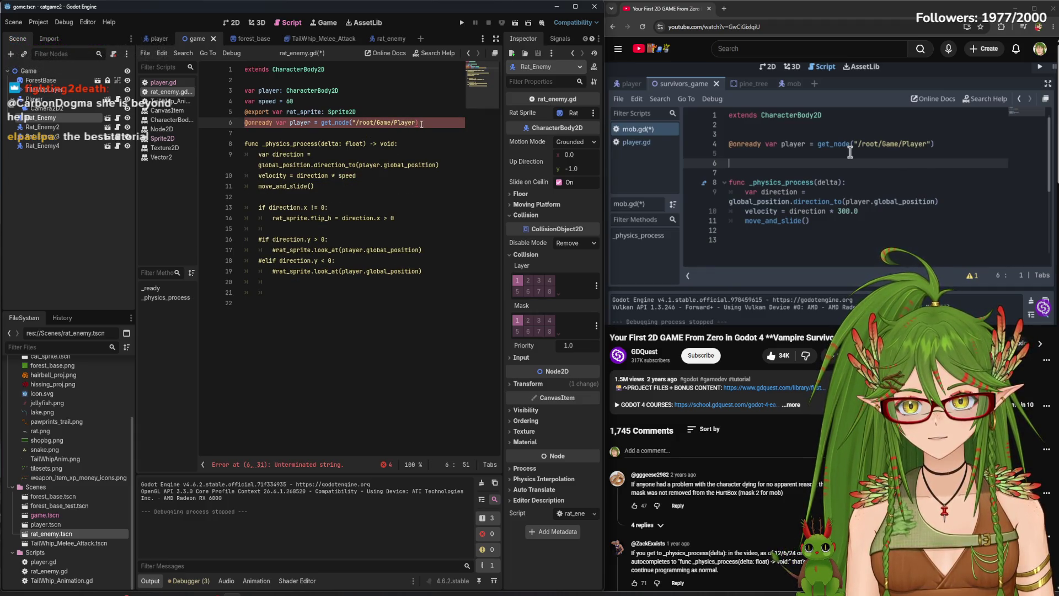
text("))
click(410, 150)
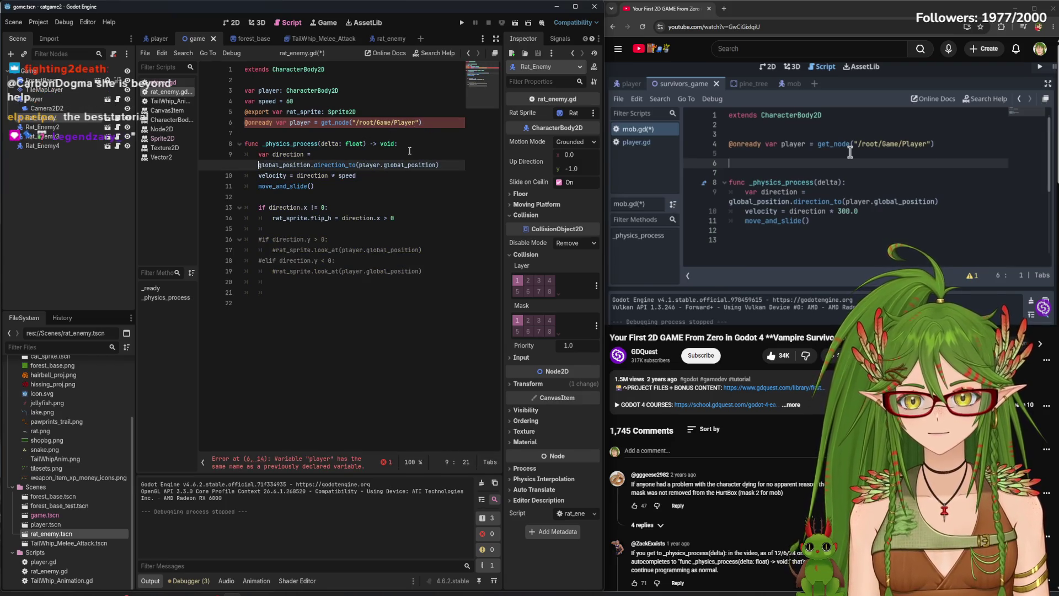
key(ctrl+s)
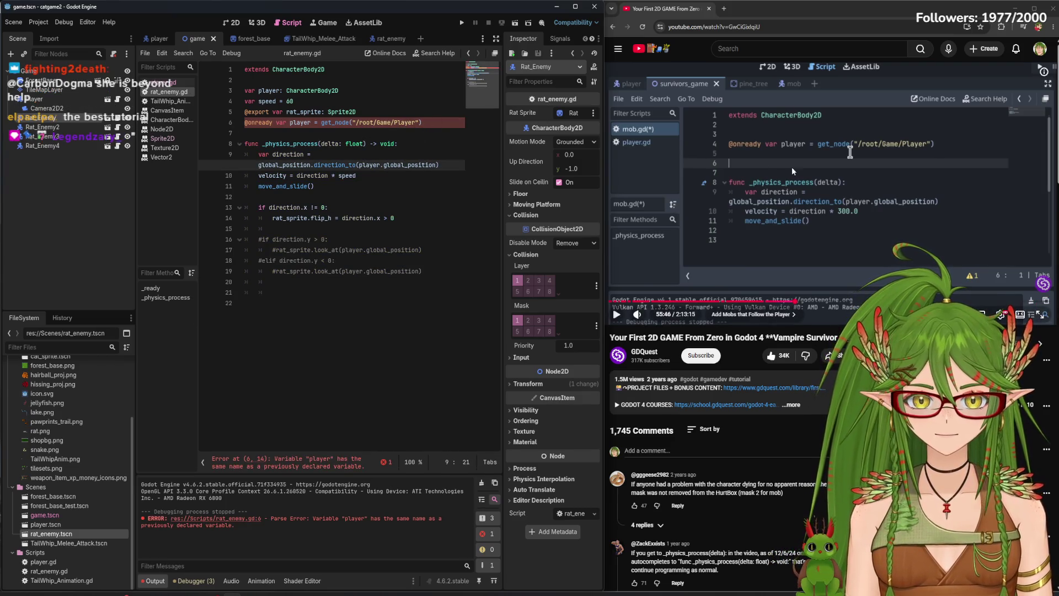
Remove the duplicate 'var player: CharacterBody2D' declaration on line 3 and save
mouse_move(809, 199)
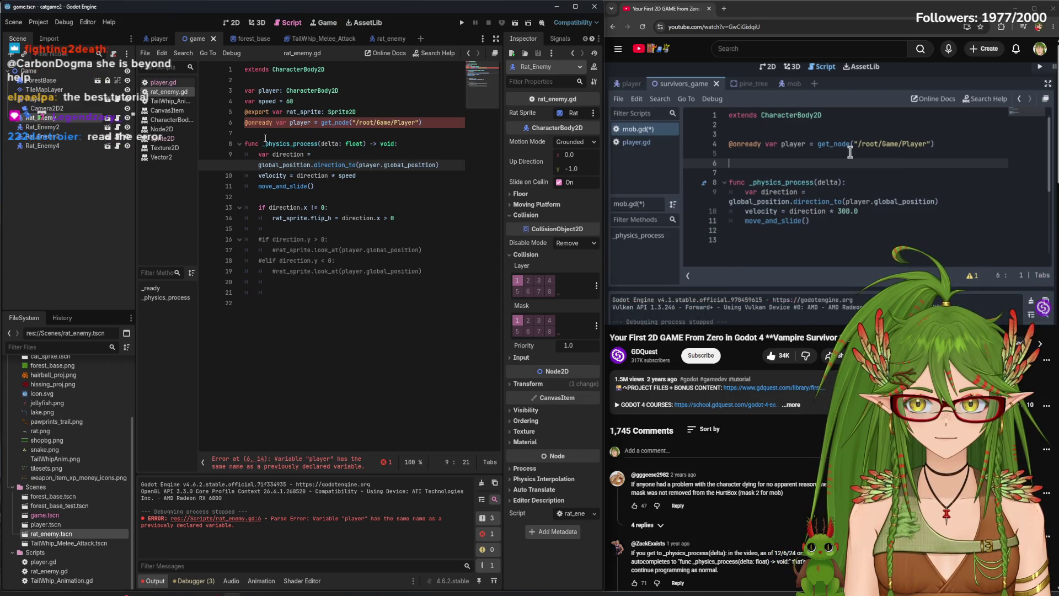
click(820, 192)
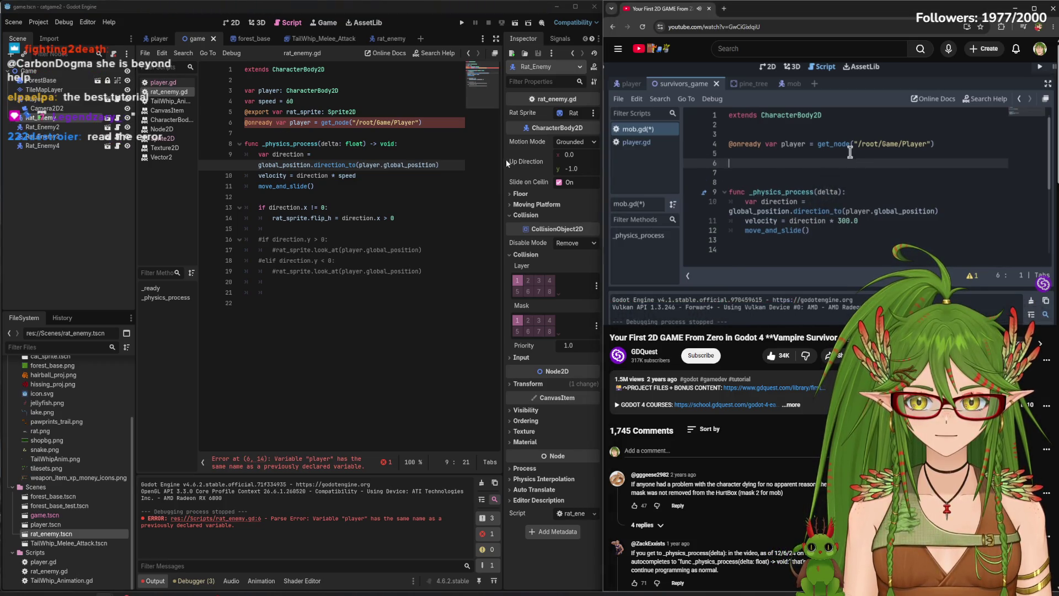
click(806, 183)
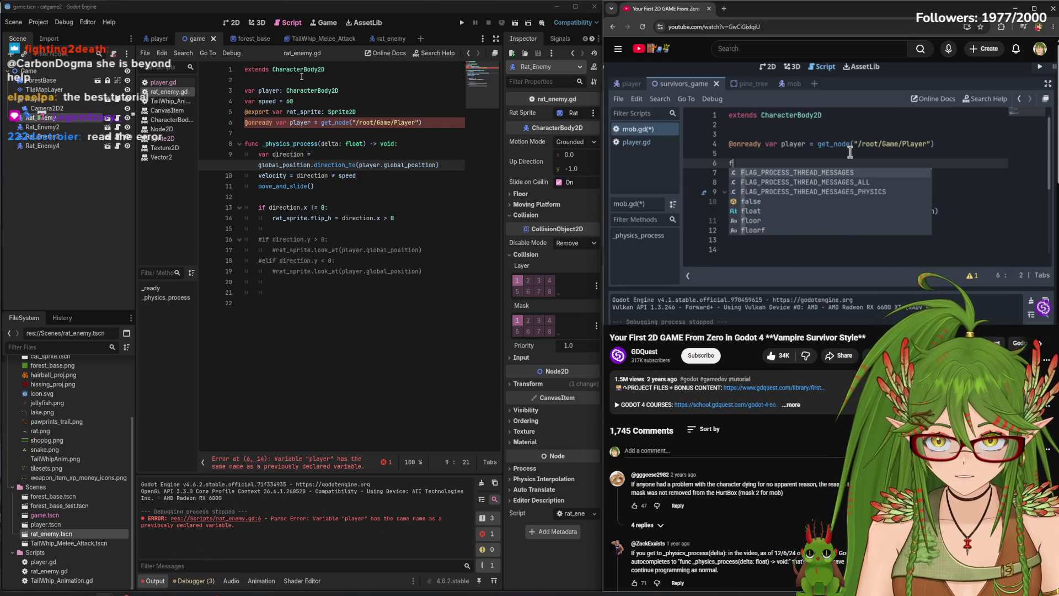
click(228, 93)
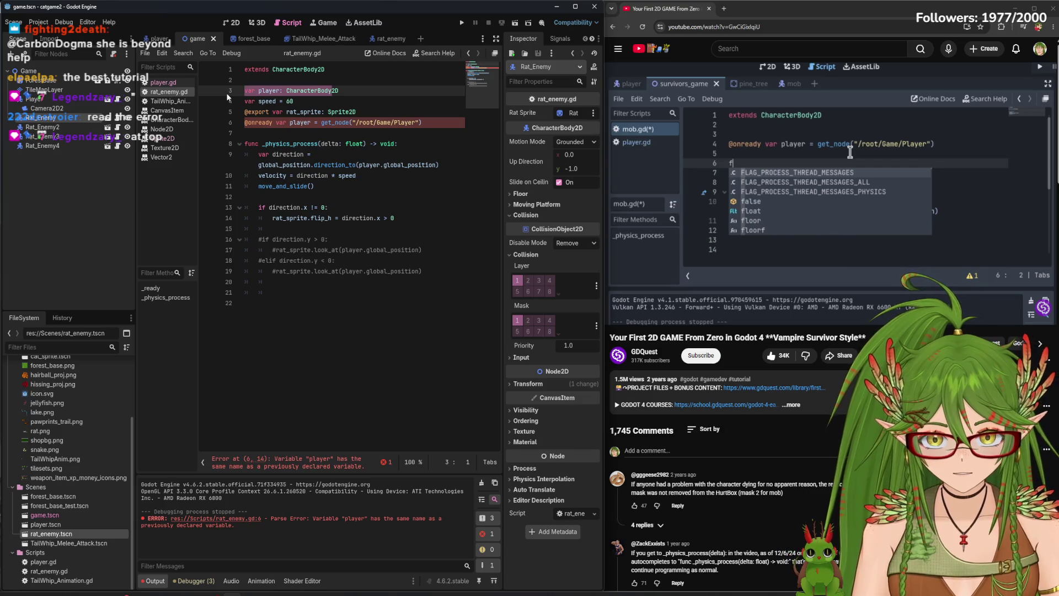
text(\2)
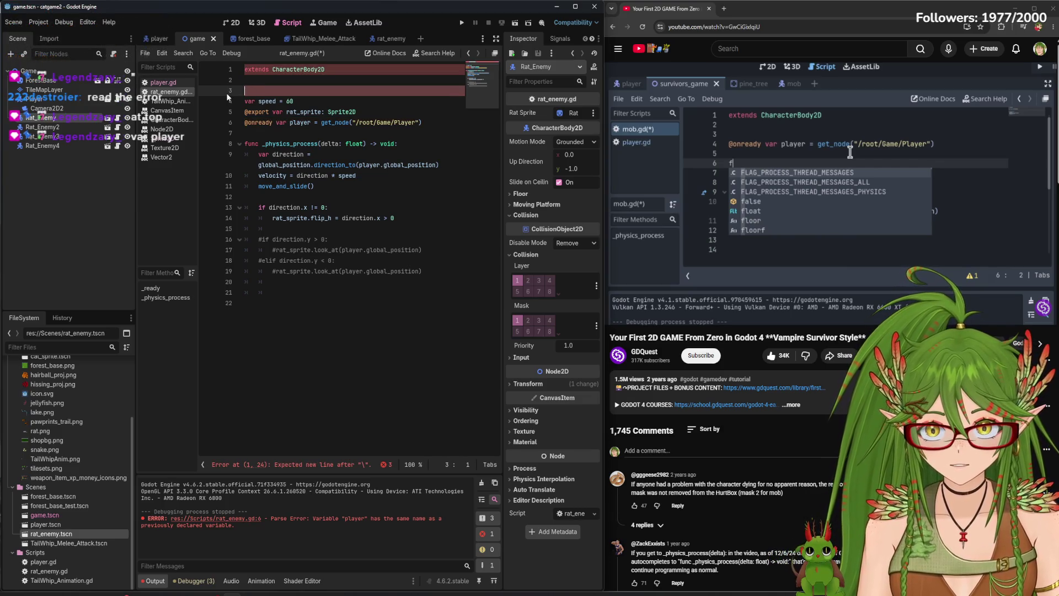
key(BackSpace)
key(BackSpace)
key(BackSpace)
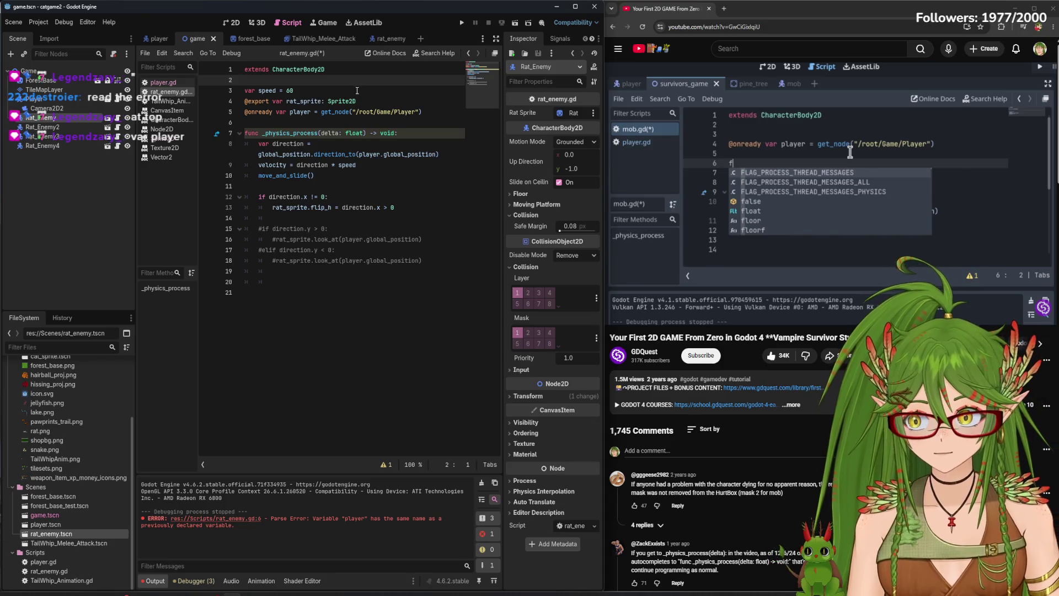
click(357, 91)
key(ctrl+s)
click(756, 219)
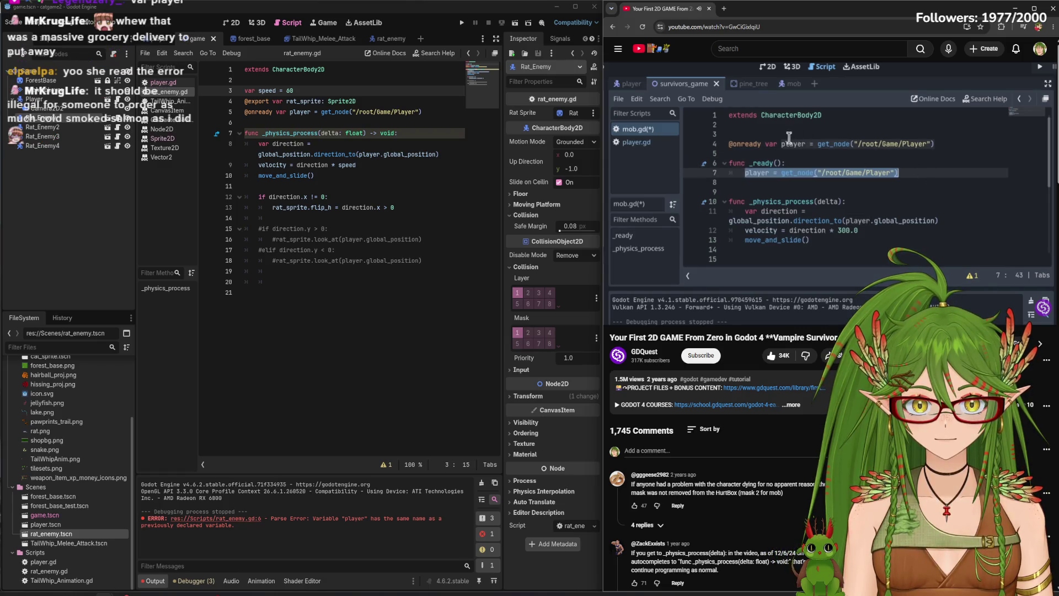
click(914, 218)
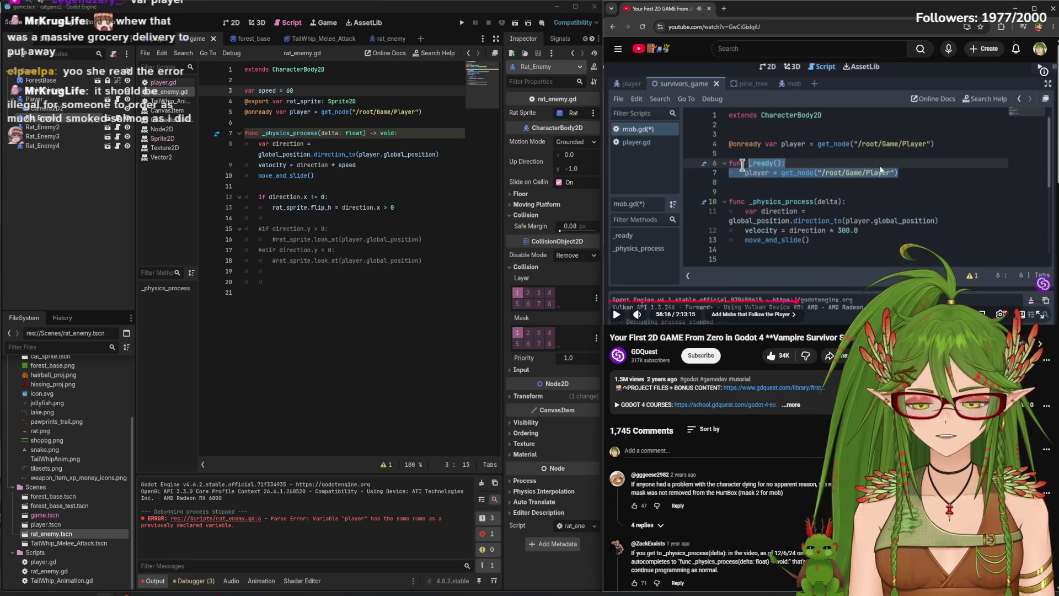
click(853, 226)
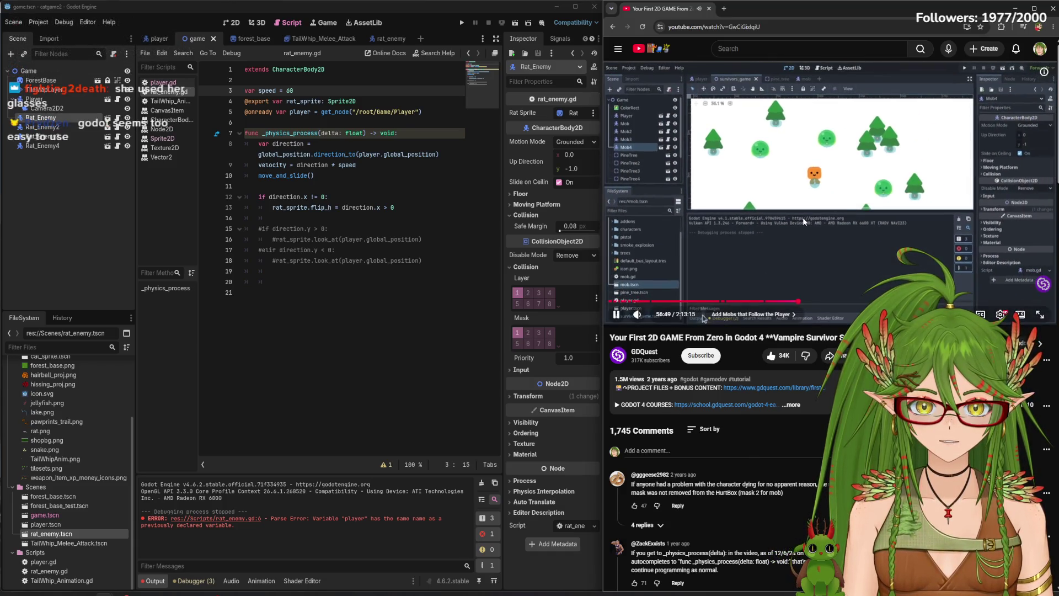
click(800, 217)
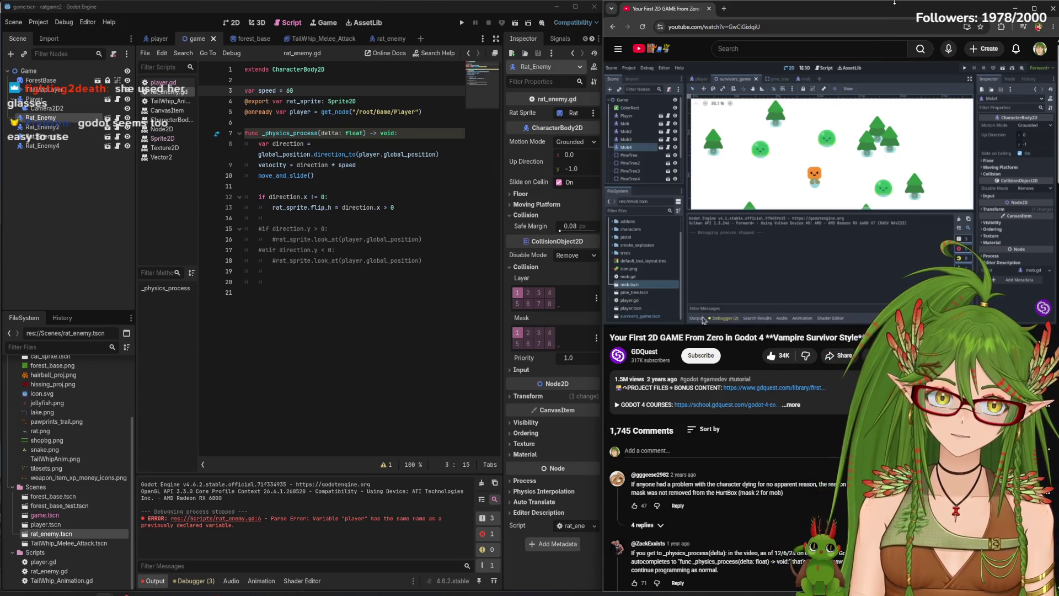
mouse_move(702, 154)
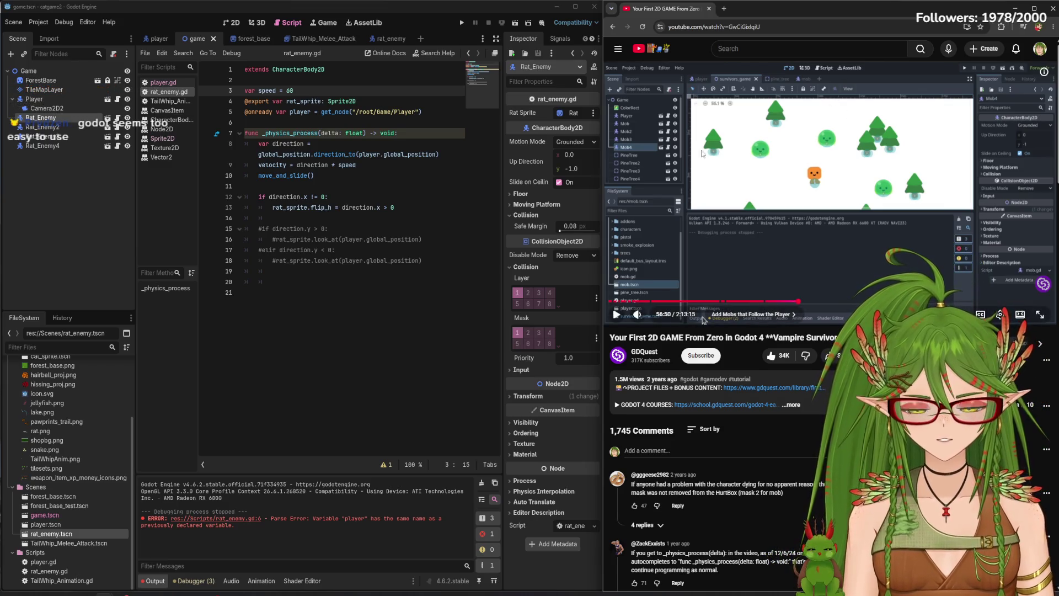
click(702, 321)
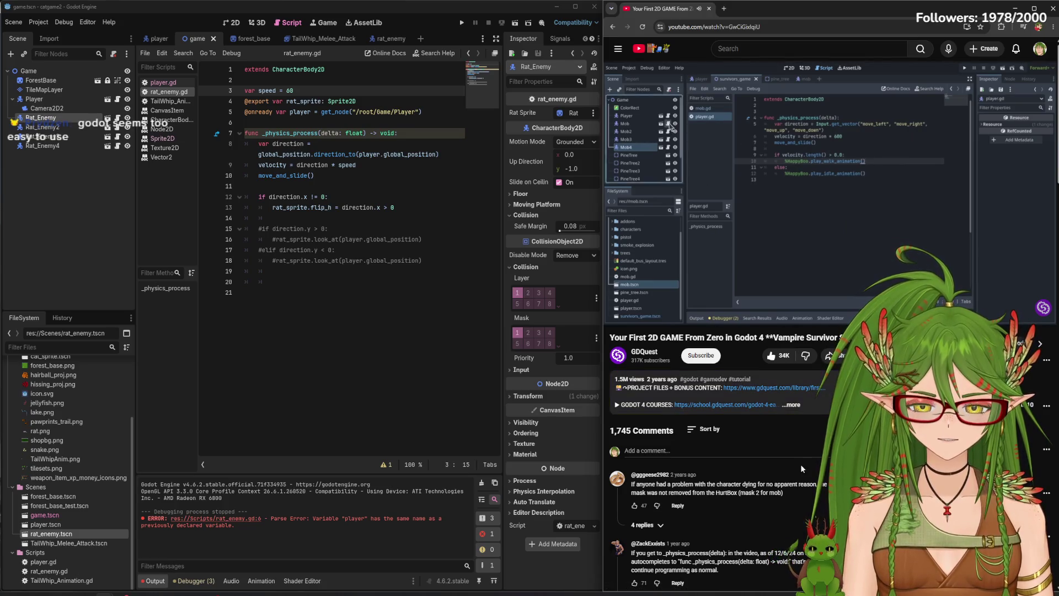
mouse_move(701, 190)
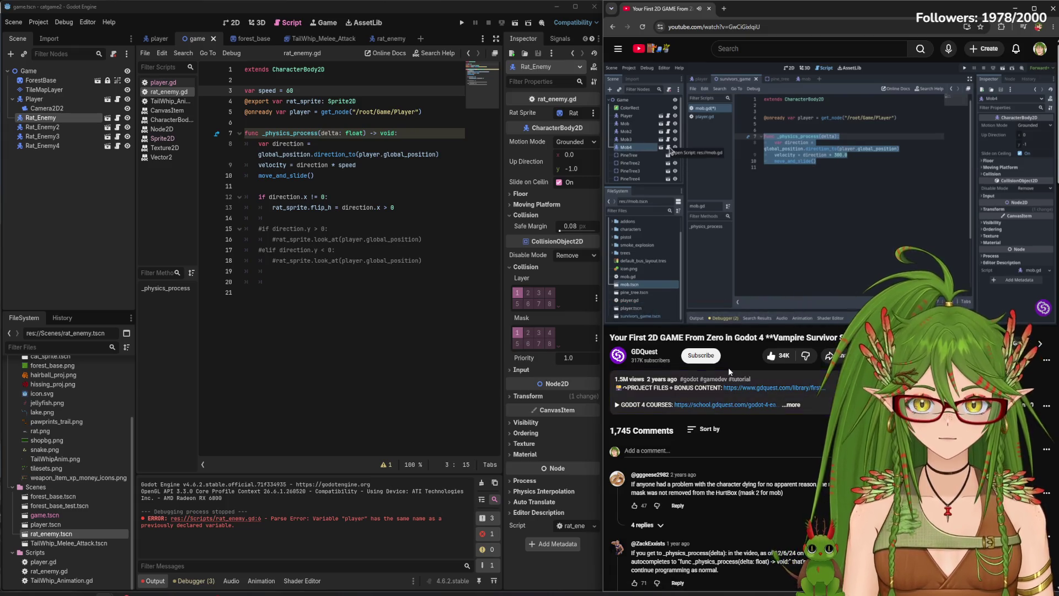
mouse_move(718, 326)
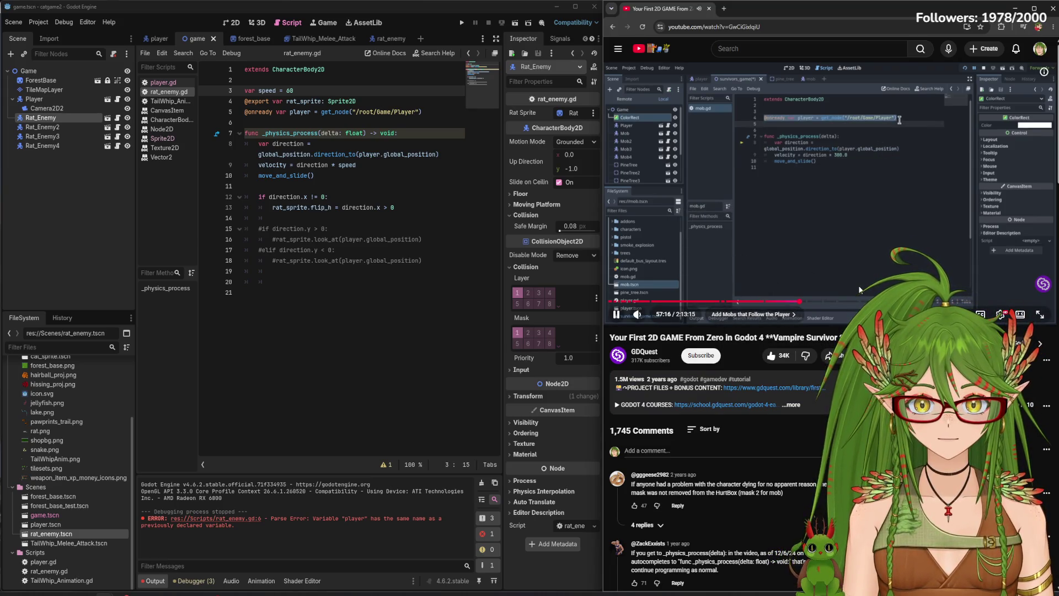
click(171, 192)
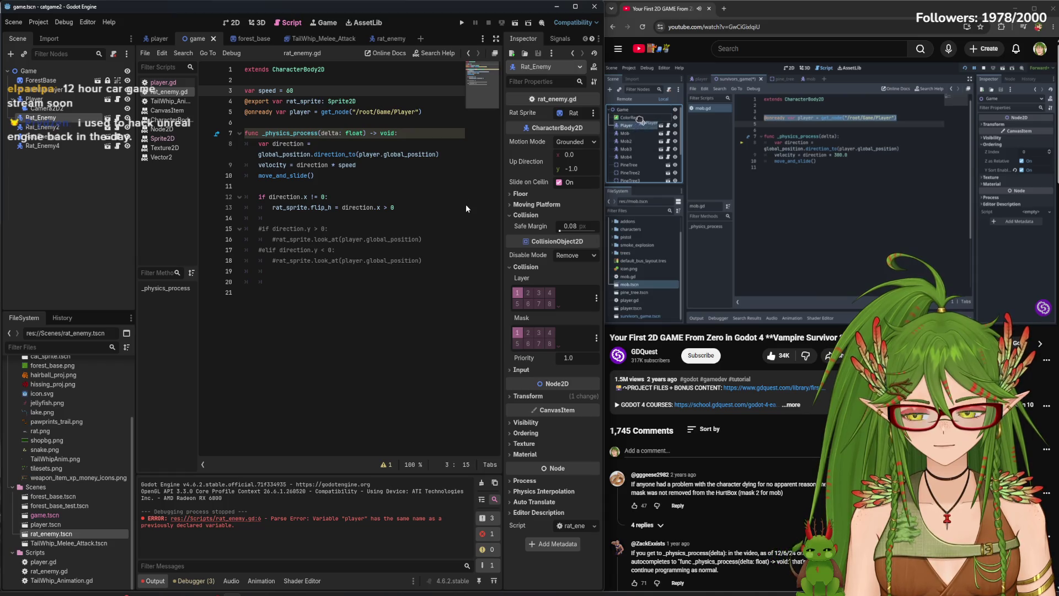
click(863, 190)
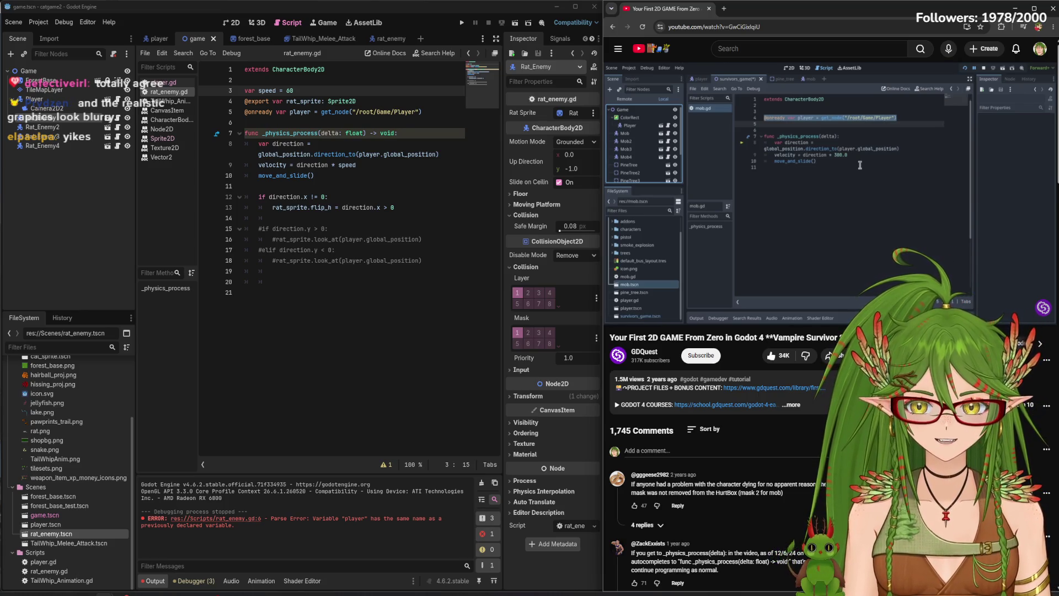
Review the tutorial video beside the rat-flipping code in rat_enemy.gd
mouse_move(758, 170)
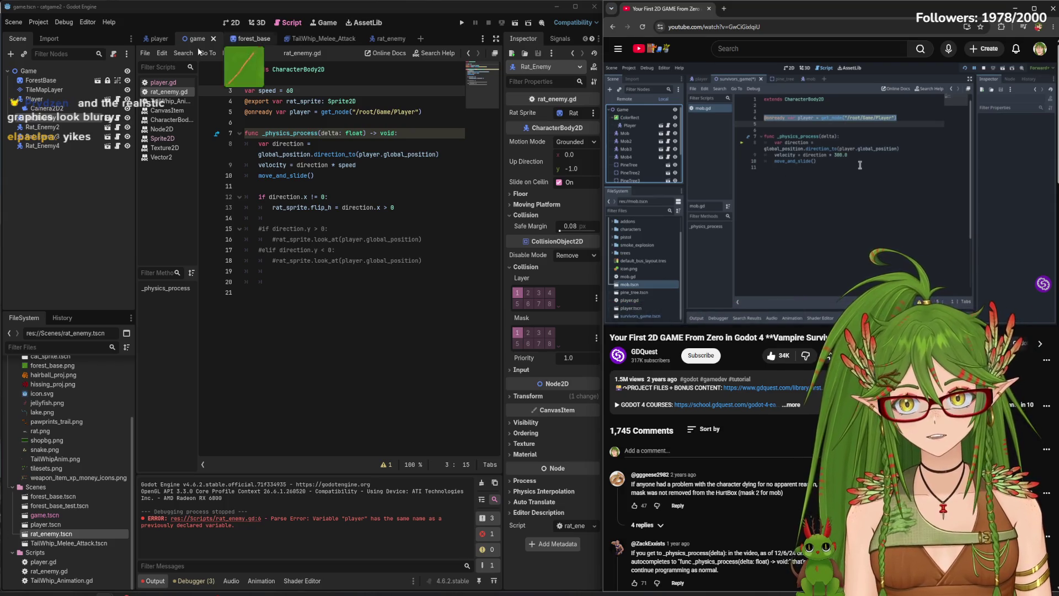
Zoom the player scene's 2D canvas onto the cat's CollisionShape2D, then return to rat_enemy.gd
click(236, 22)
click(159, 38)
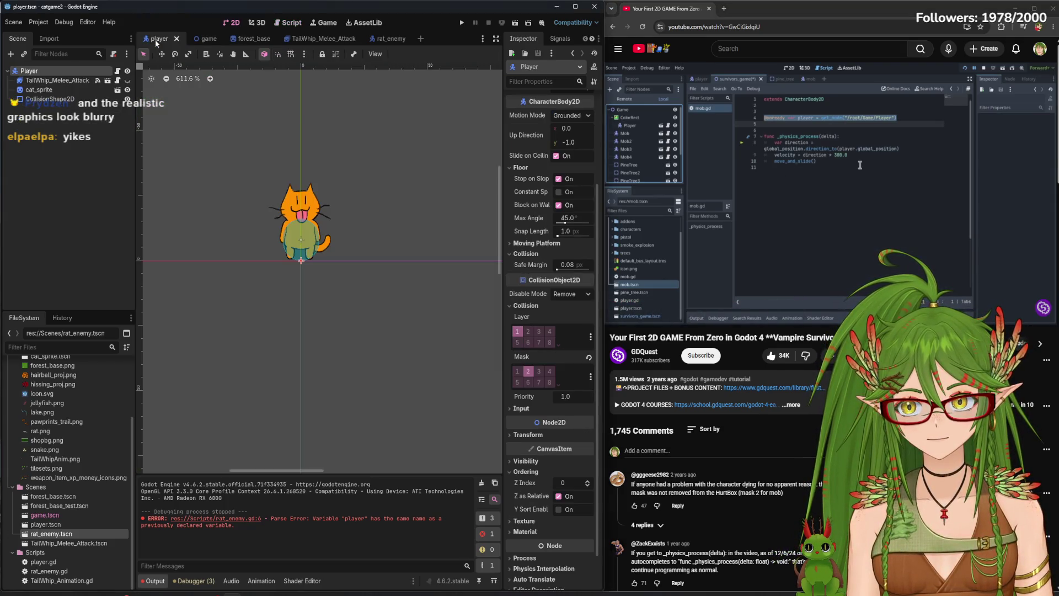
scroll(319, 226, up, 10)
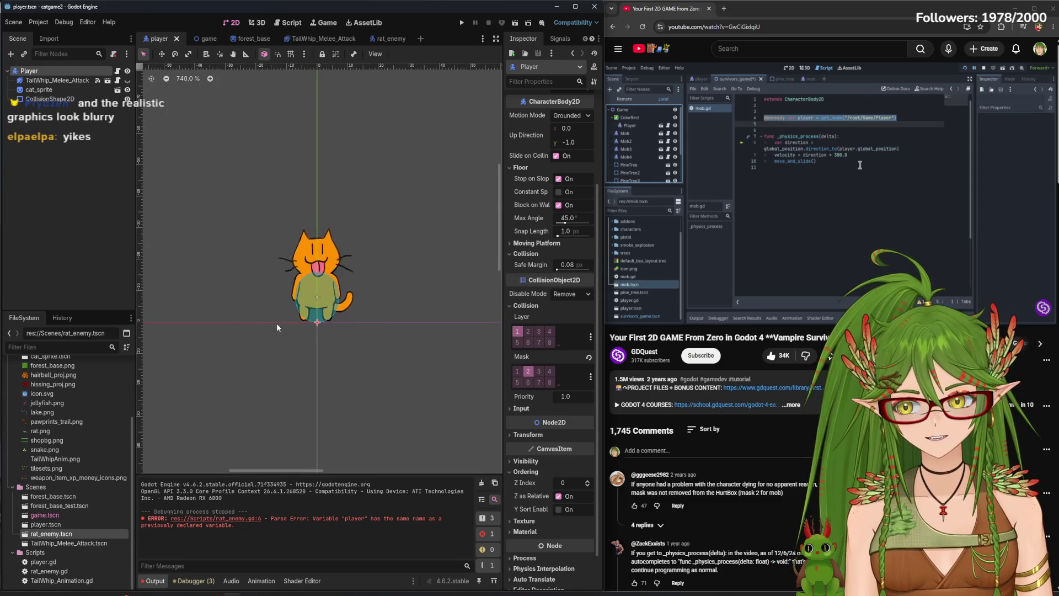
scroll(386, 251, up, 1)
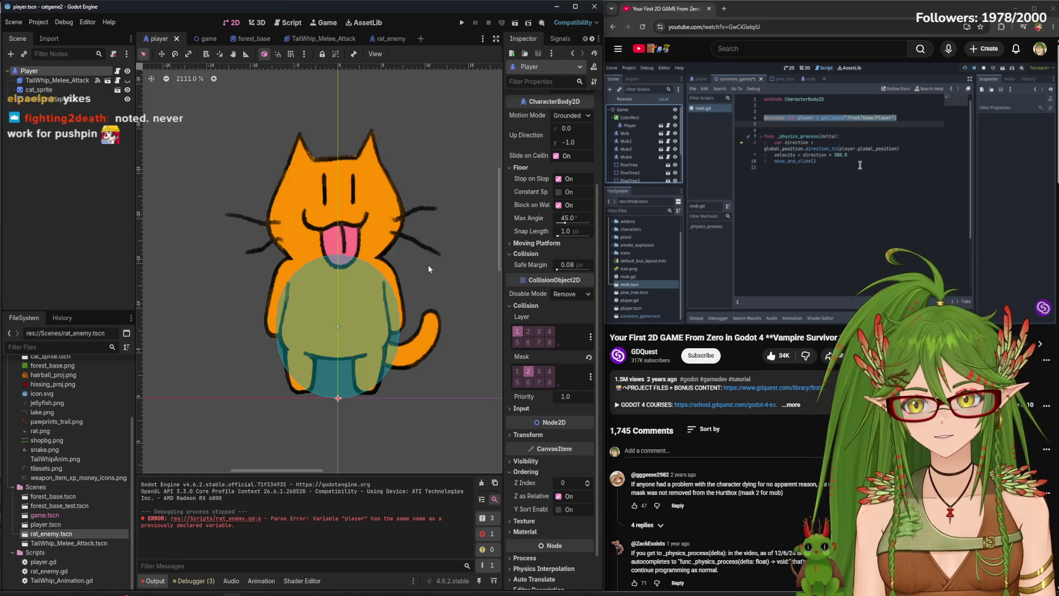
scroll(375, 229, down, 4)
scroll(399, 200, up, 6)
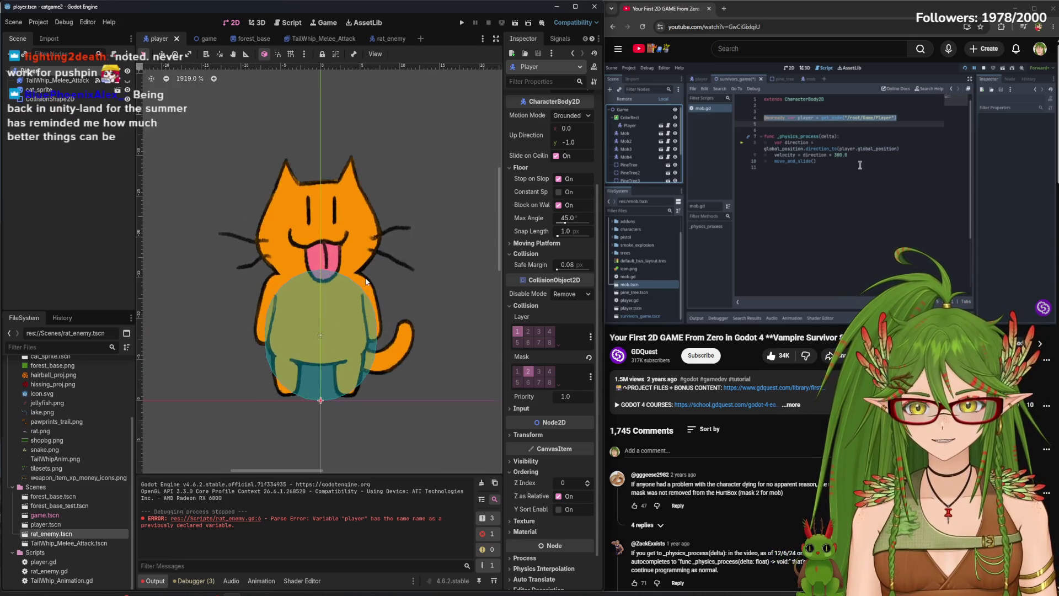
scroll(389, 247, down, 3)
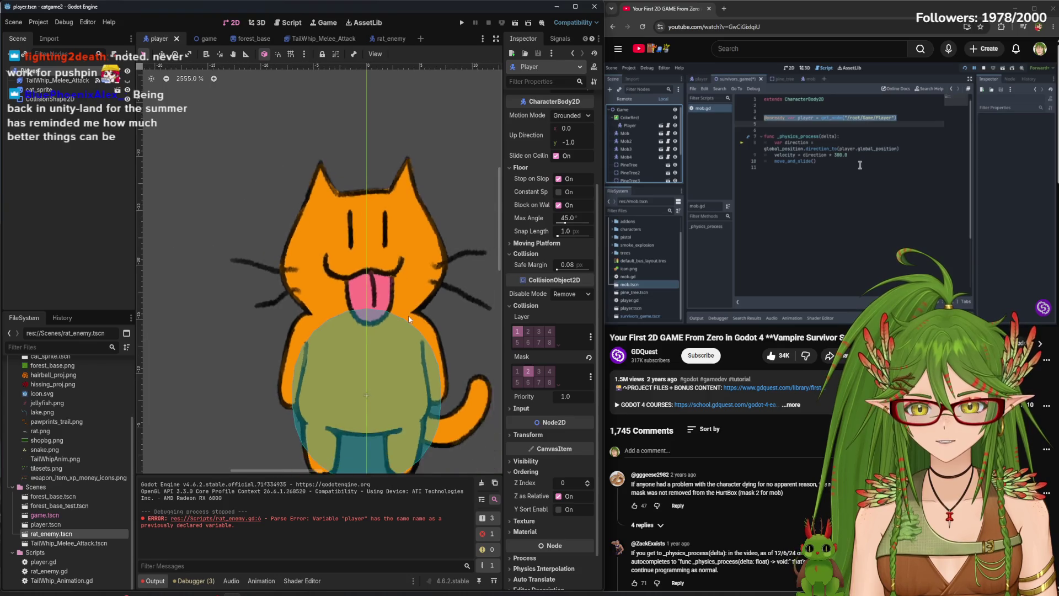
scroll(399, 201, up, 5)
scroll(409, 215, up, 3)
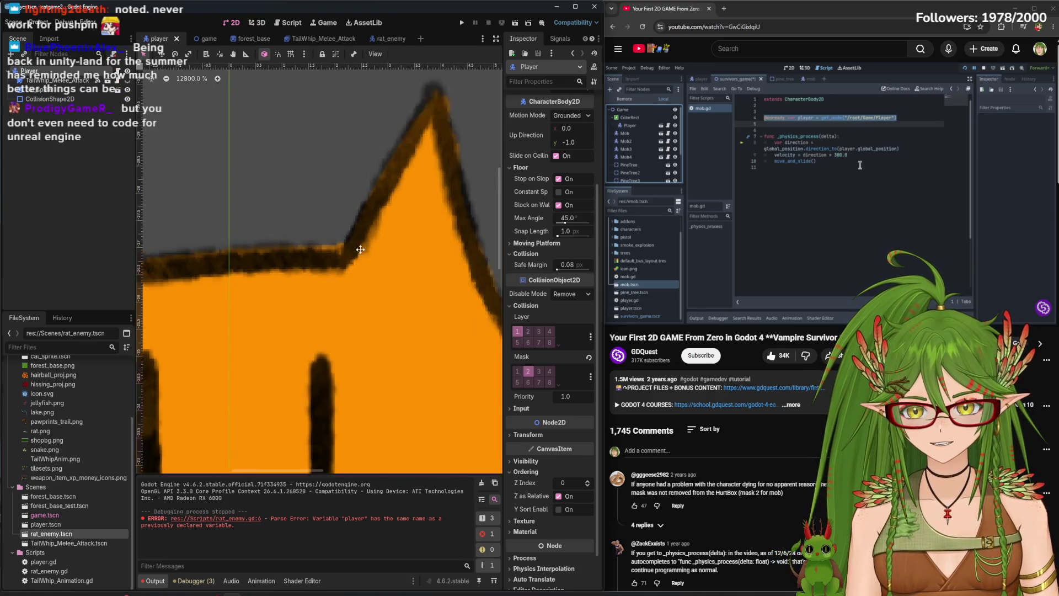
scroll(320, 318, down, 6)
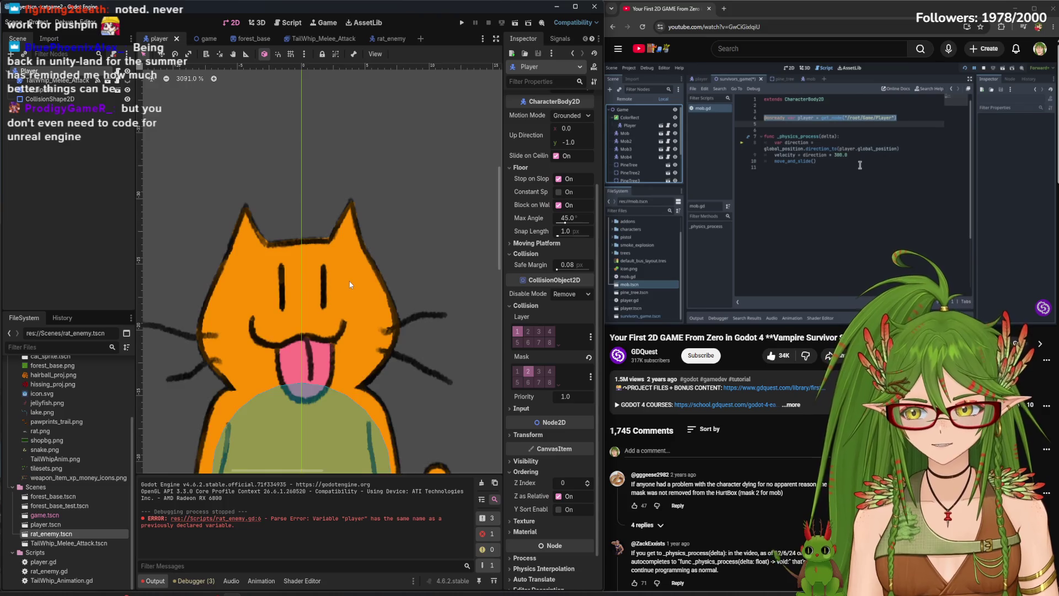
scroll(342, 282, down, 3)
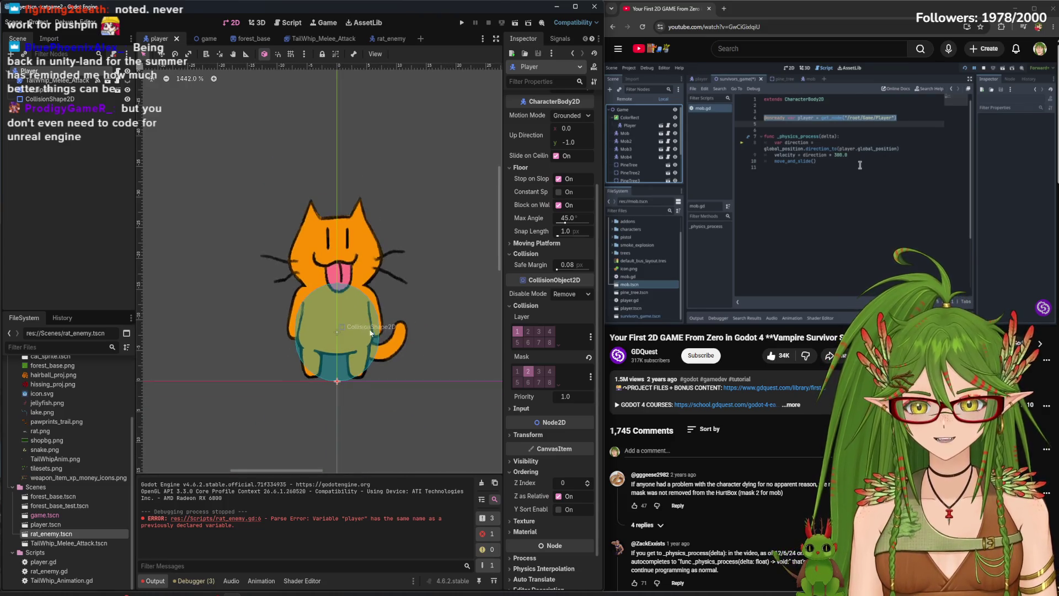
scroll(368, 369, up, 4)
scroll(361, 372, up, 1)
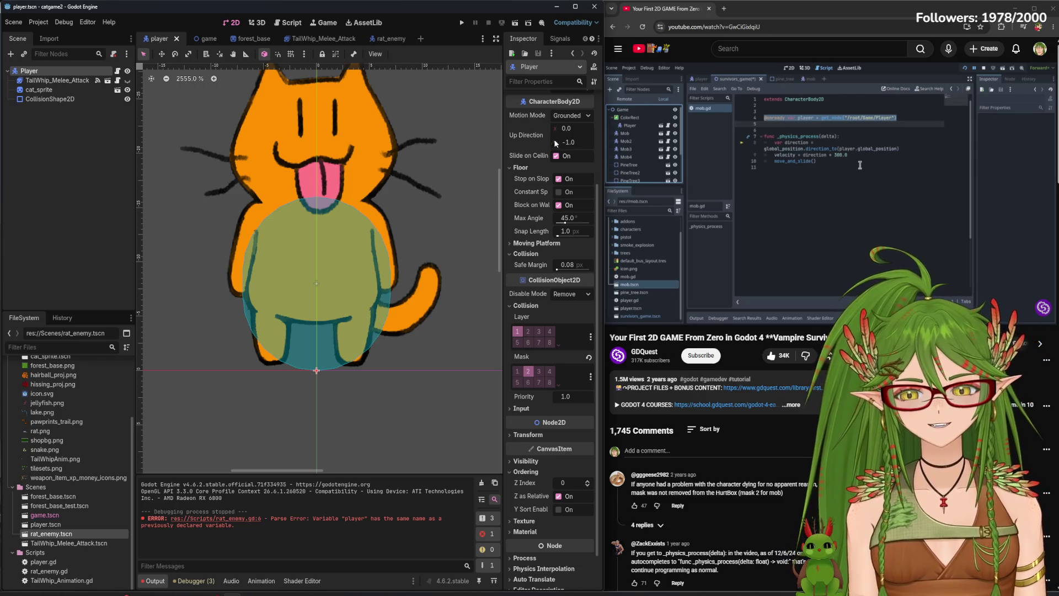
click(281, 23)
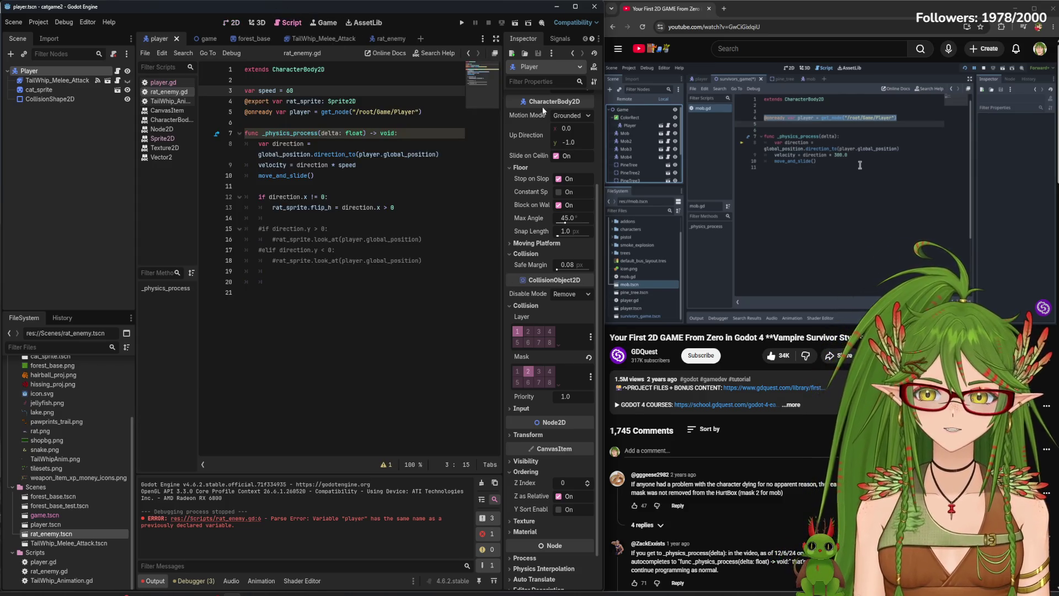
Run the project to test the chasing rats while following the tutorial video
click(773, 174)
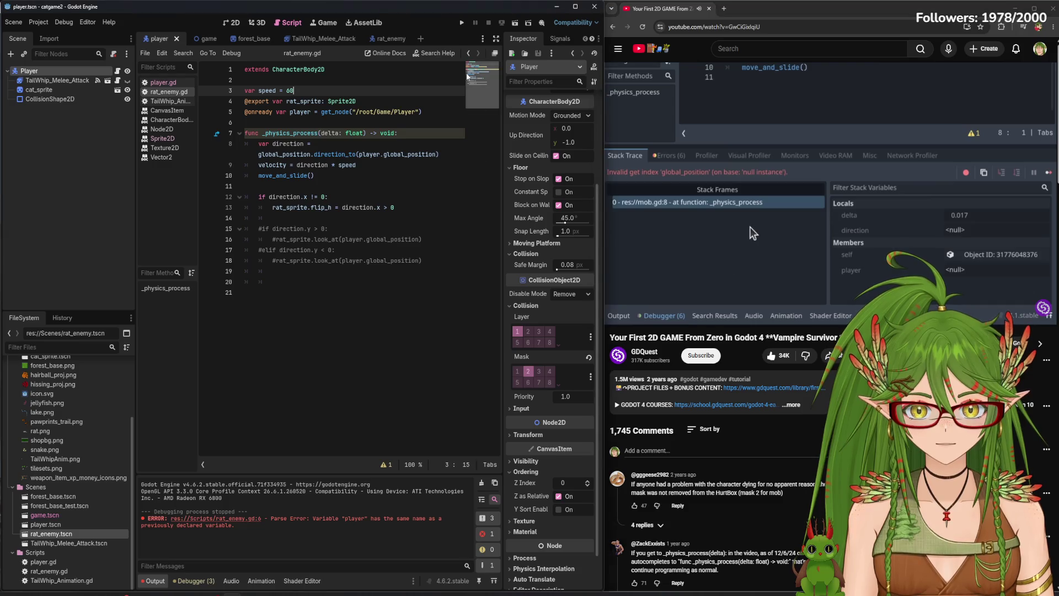
click(464, 24)
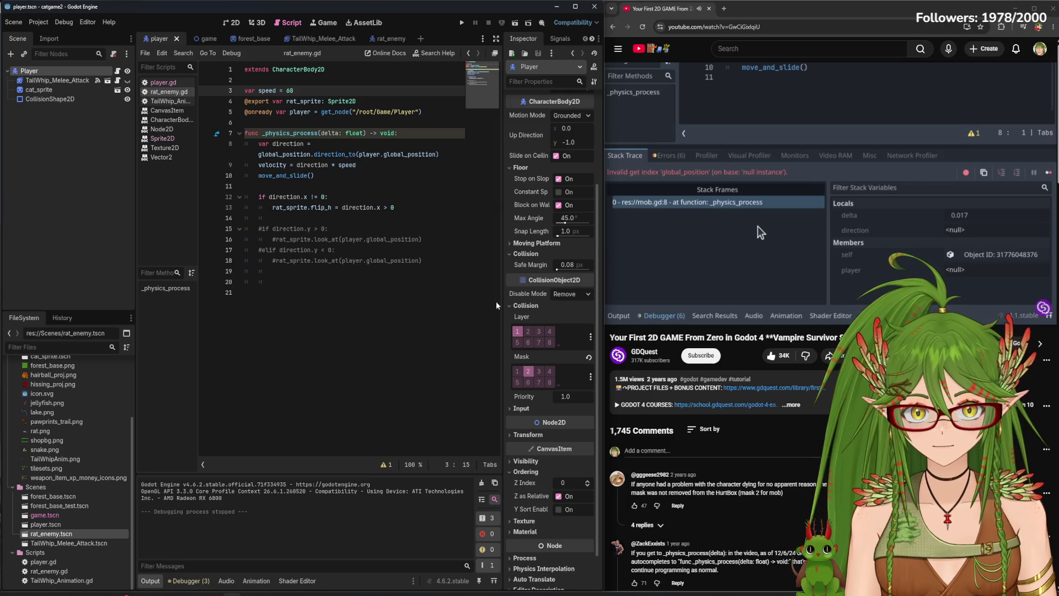
click(728, 192)
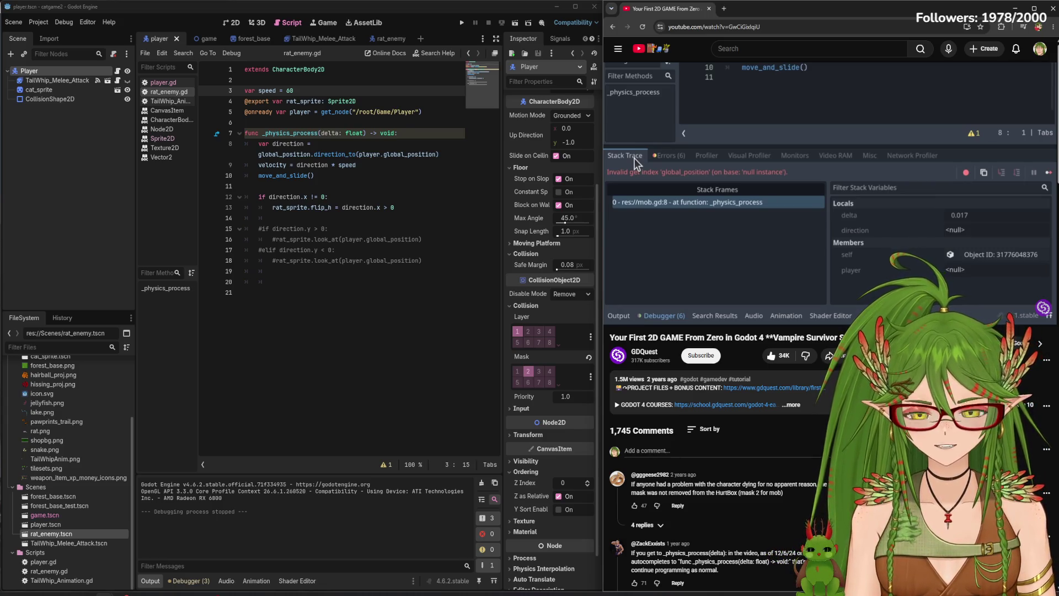
click(785, 209)
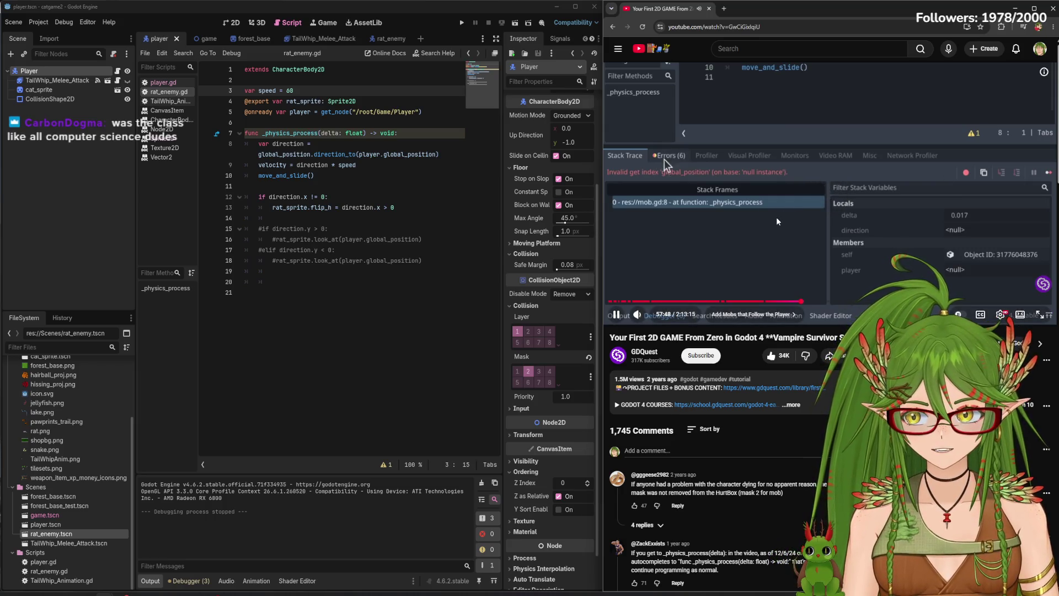
Follow the tutorial video, then bring up the floating chat window with Alt+Tab
click(758, 222)
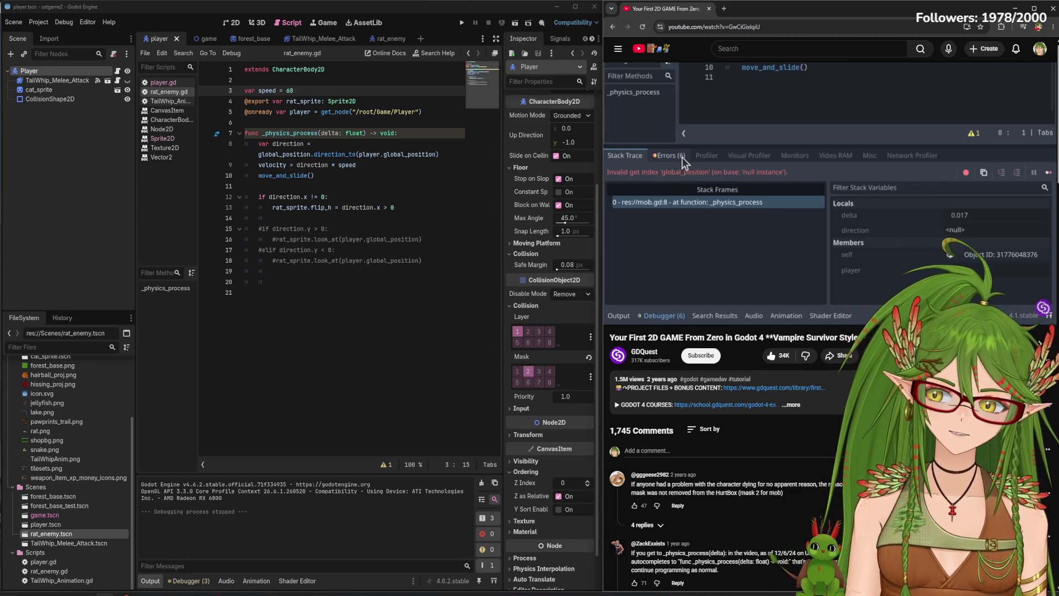
click(706, 215)
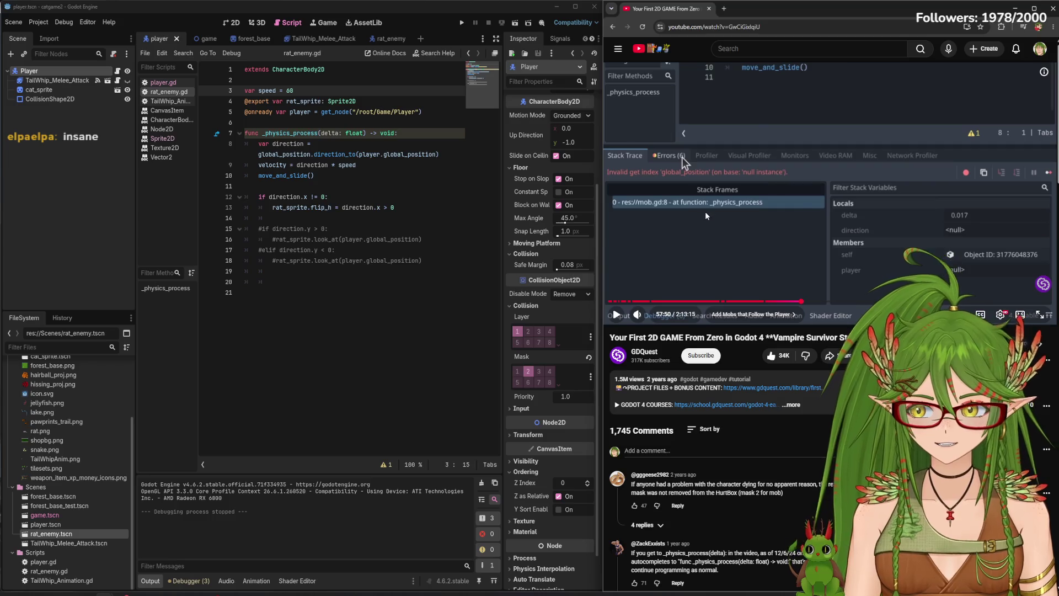
click(706, 215)
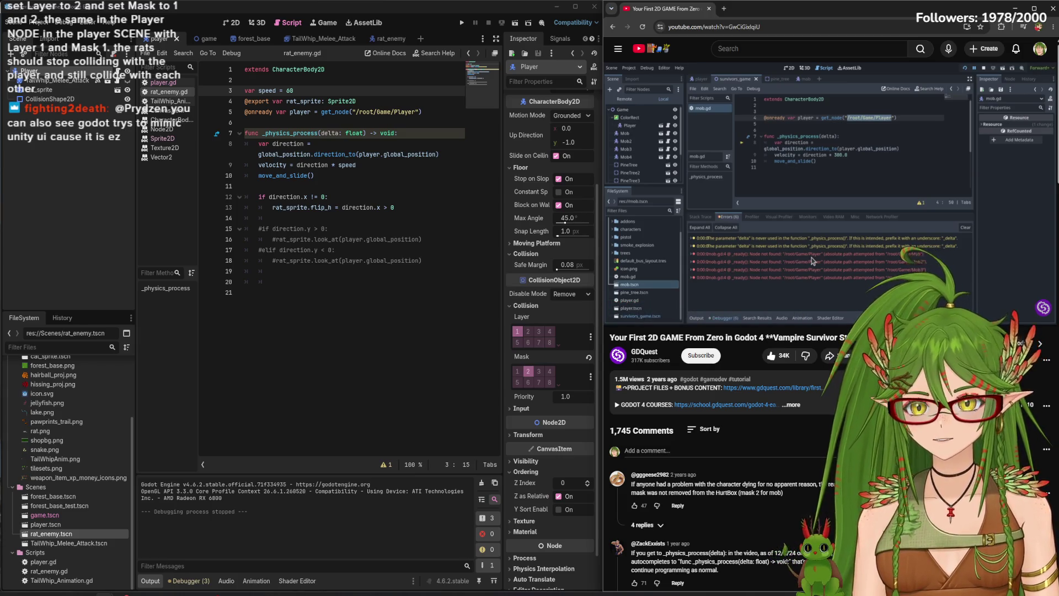
key(alt+Tab)
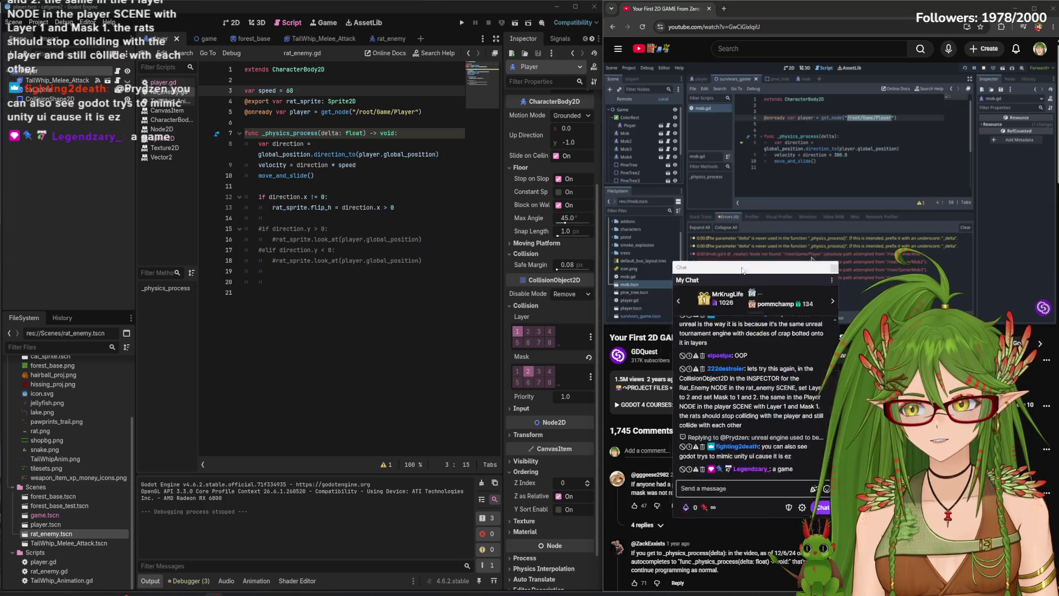
Move and enlarge the chat window, then open the rat enemy scene on the 2D canvas
drag(742, 270, 738, 141)
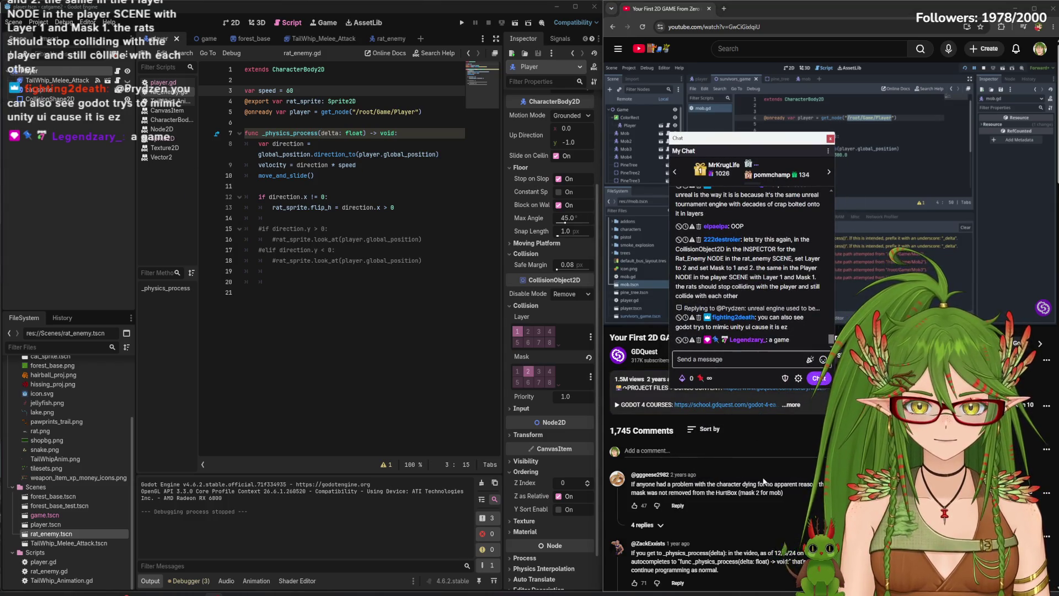
drag(746, 385, 746, 492)
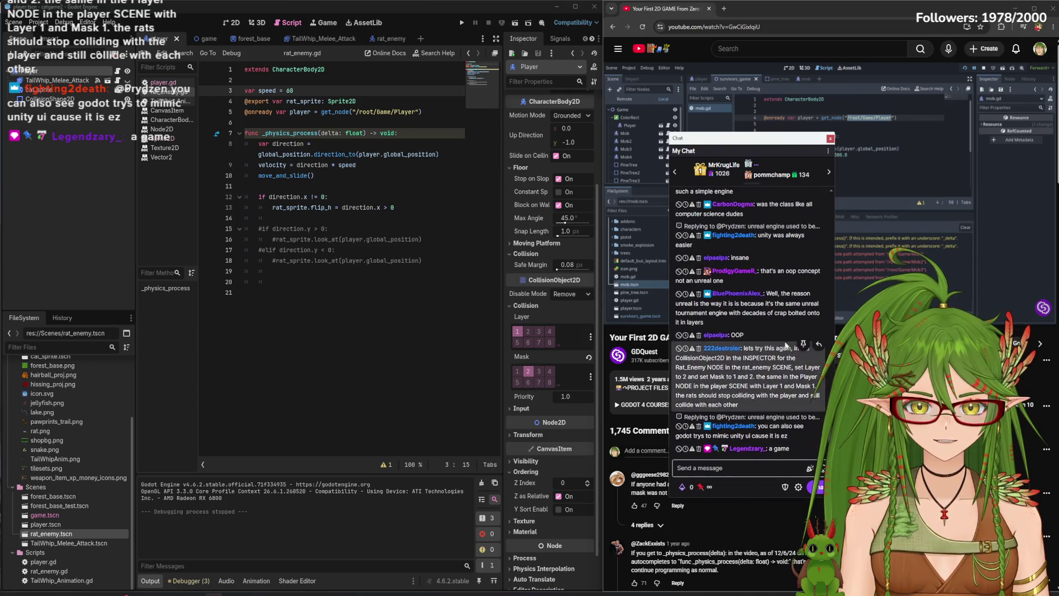
click(394, 42)
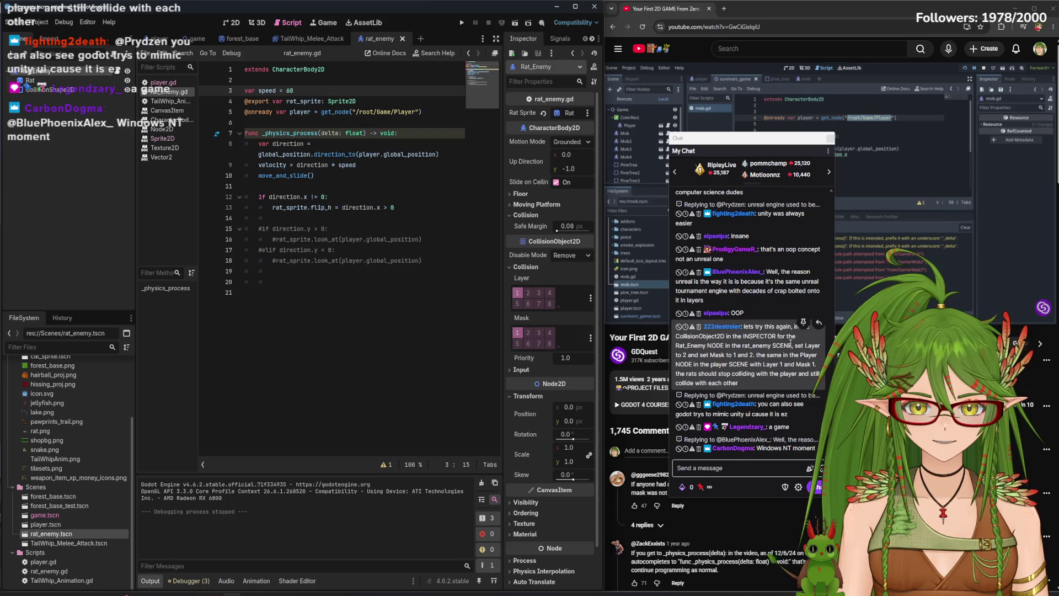
double_click(723, 327)
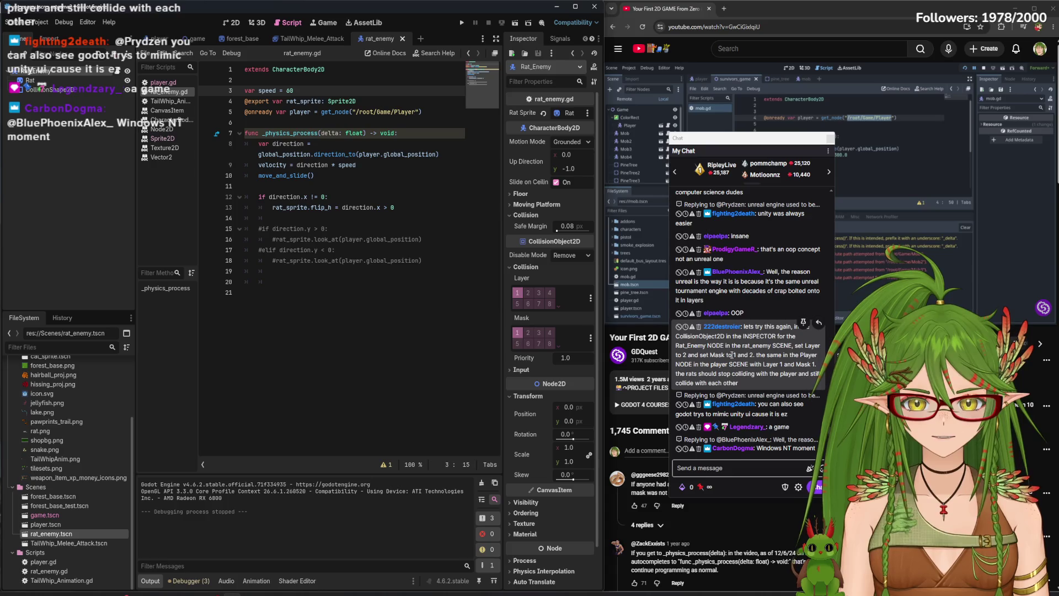
click(240, 22)
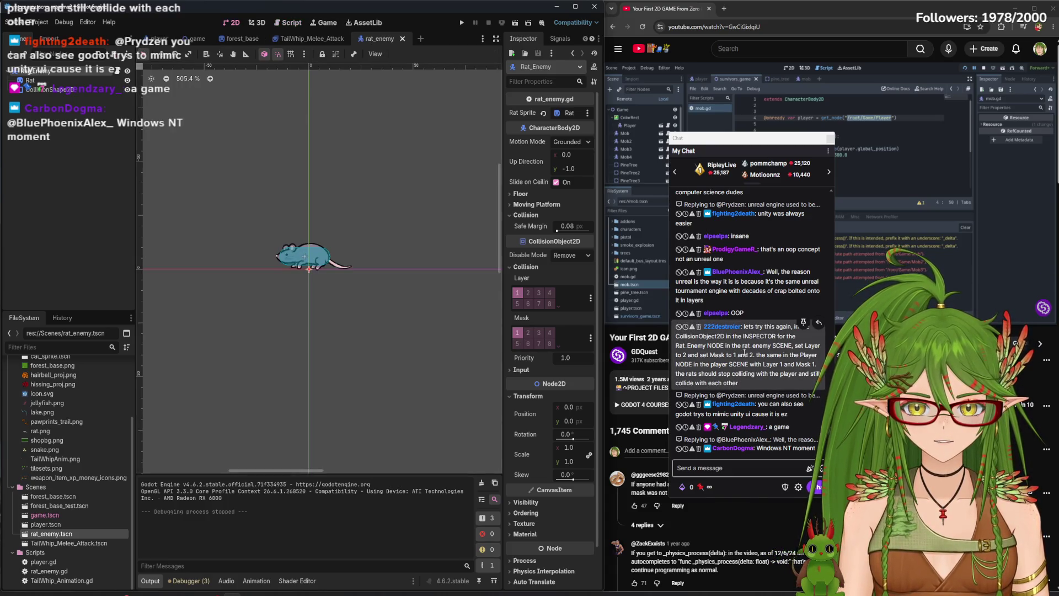
Put the rat on collision layer 2, then run the game from the player scene
click(533, 293)
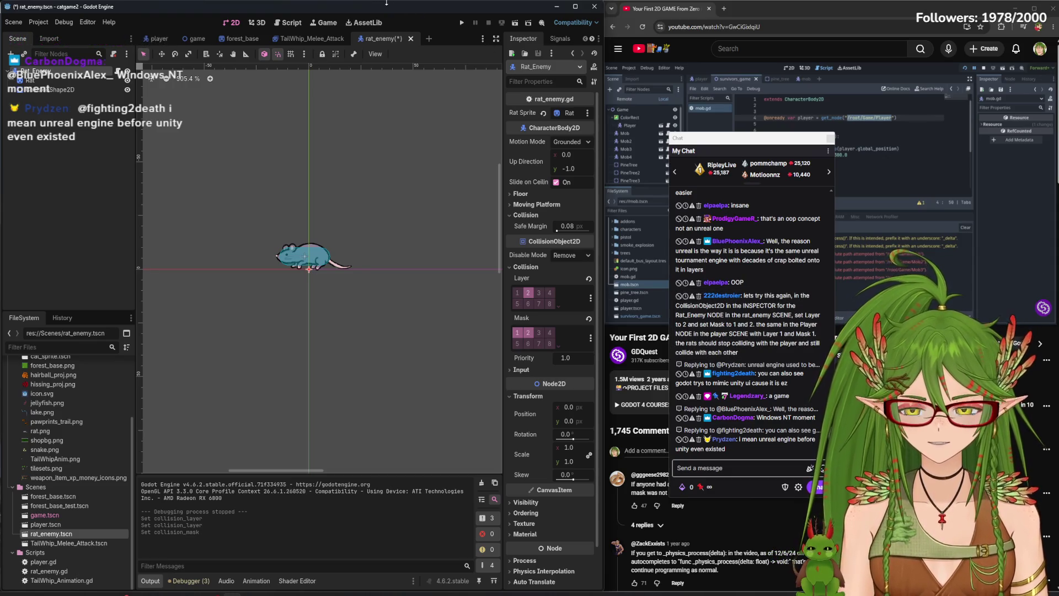
click(159, 39)
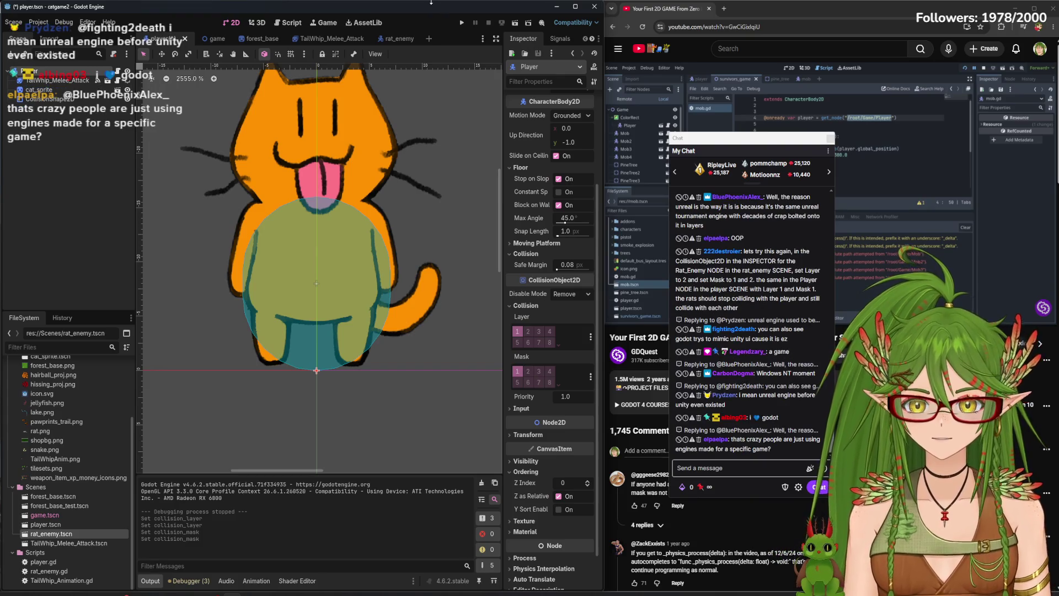
click(464, 21)
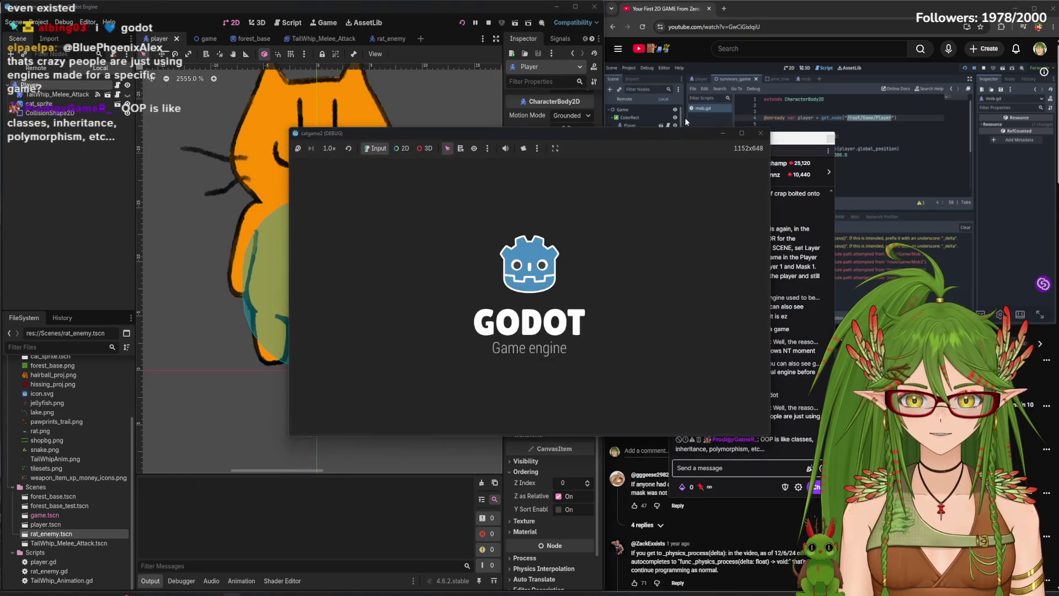
Move the game window left and walk the cat along the path past the tree toward the rock
drag(591, 139, 423, 122)
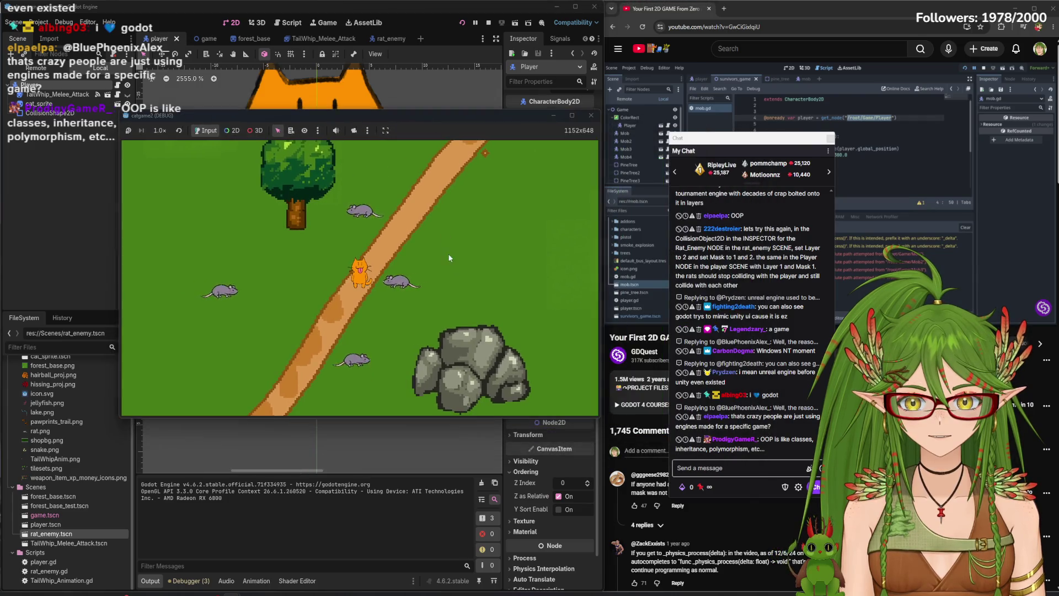
key(d)
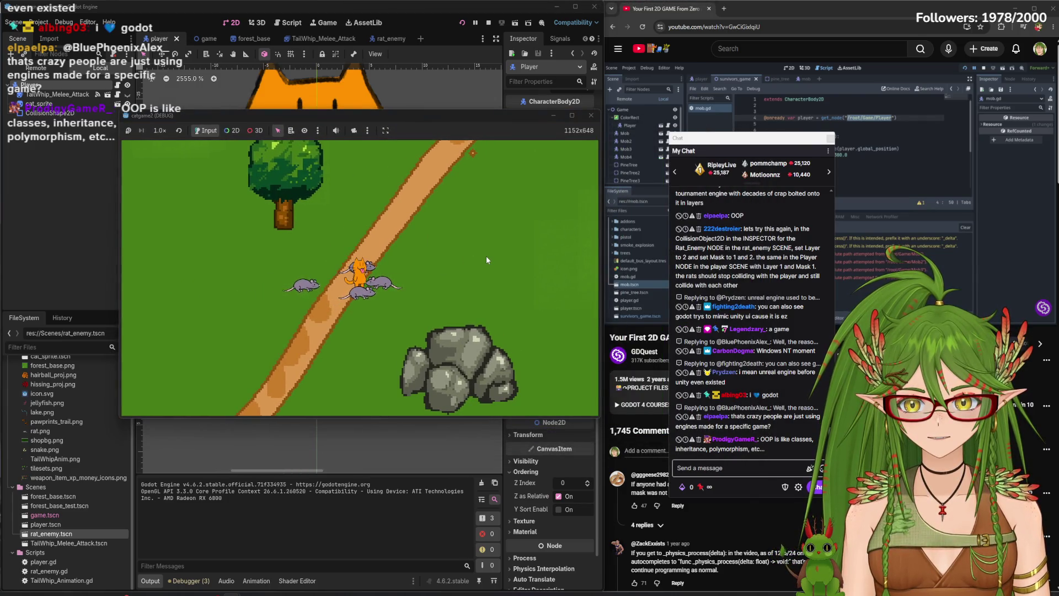
key(s)
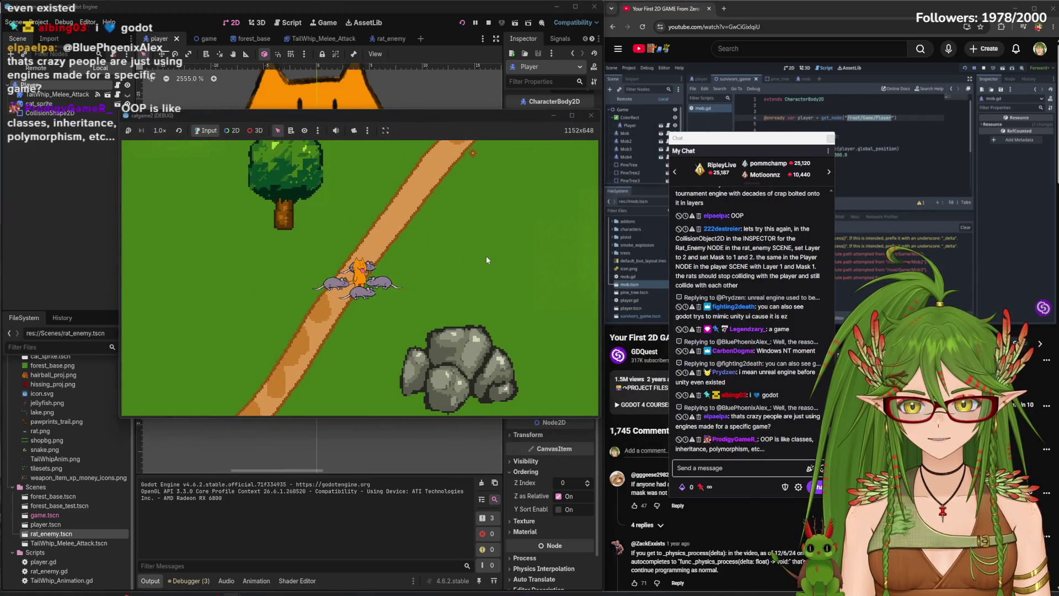
key(a)
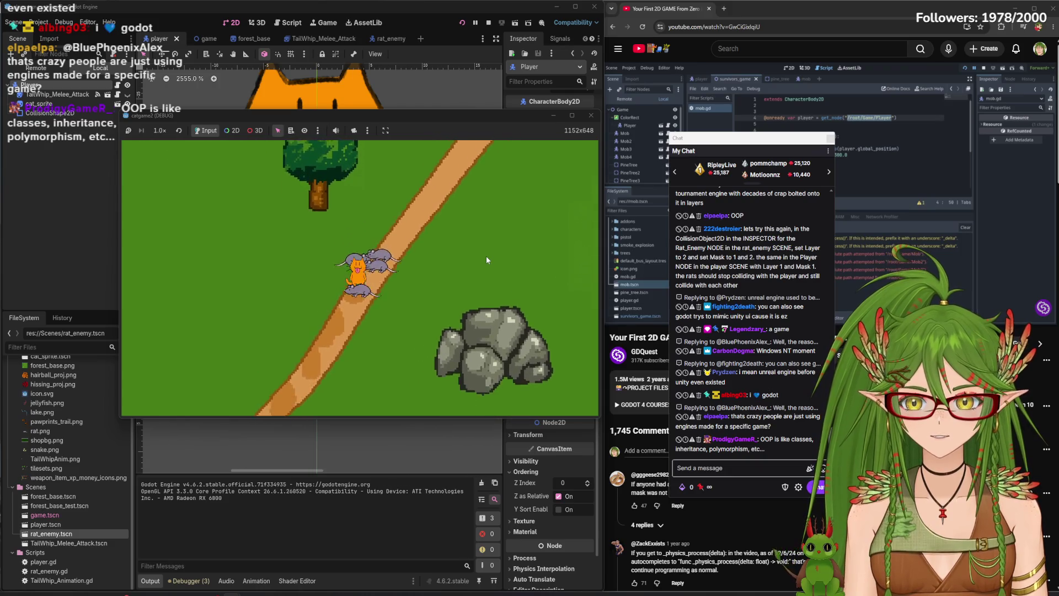
key(w)
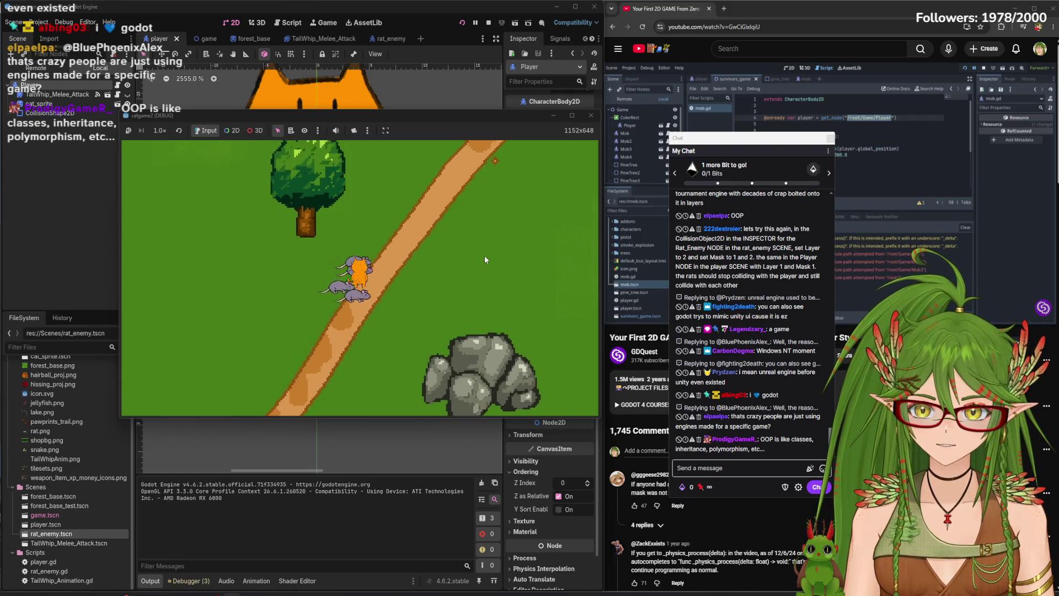
key(a)
key(s)
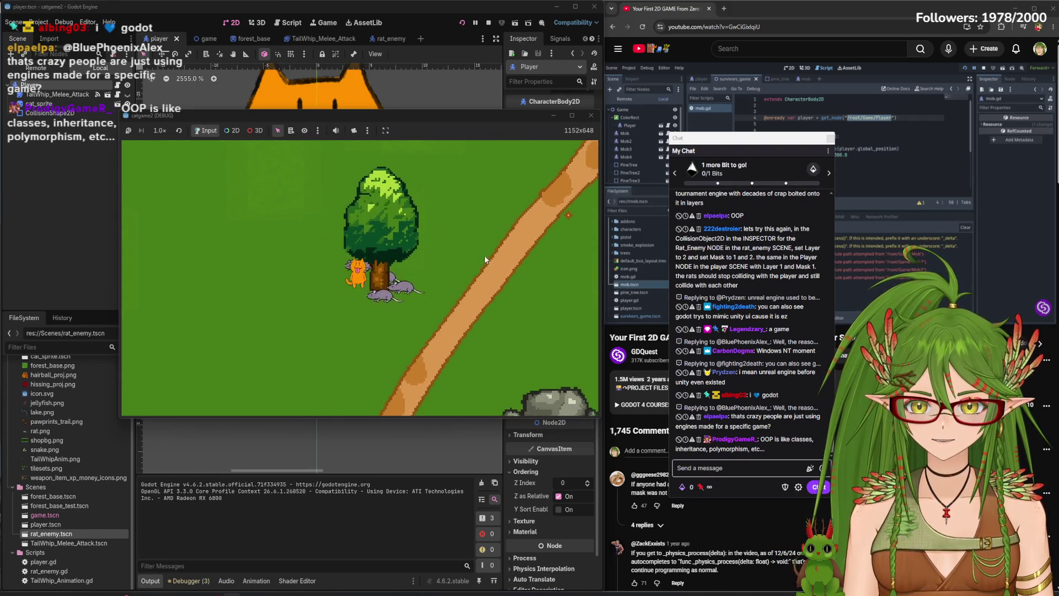
key(d)
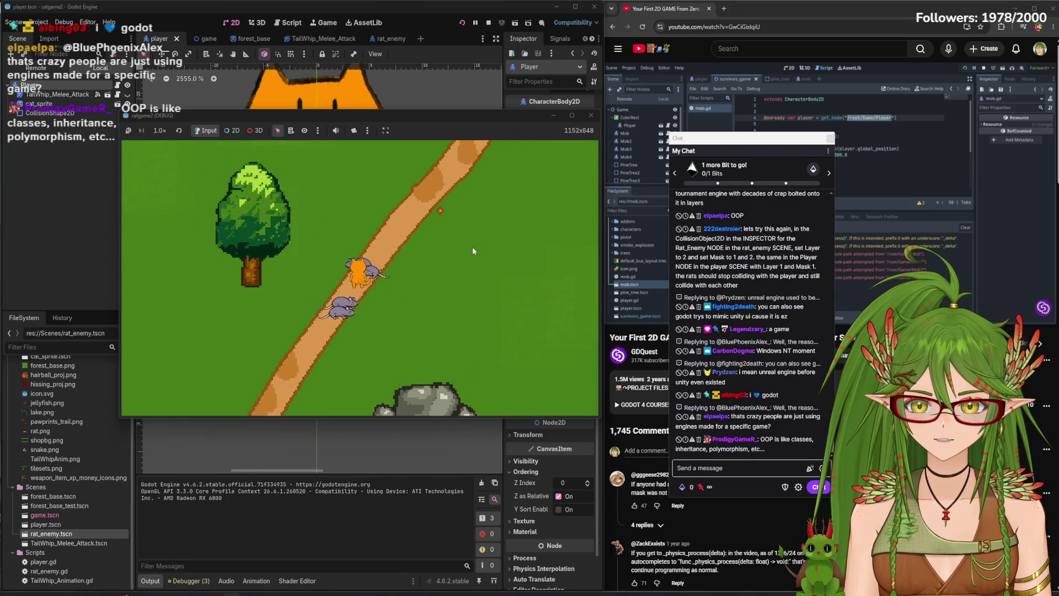
key(s)
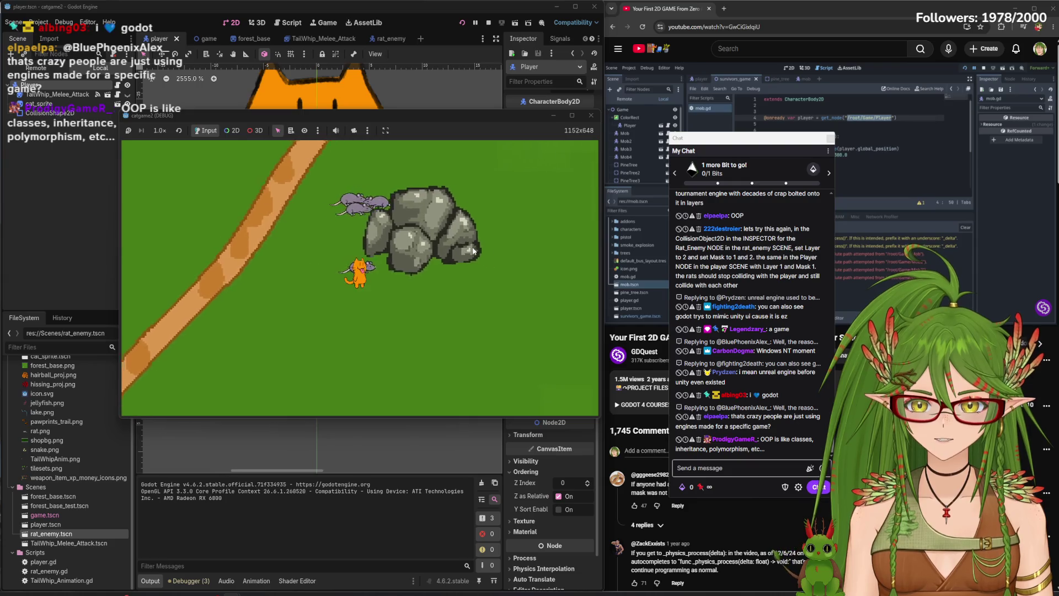
key(d)
key(w)
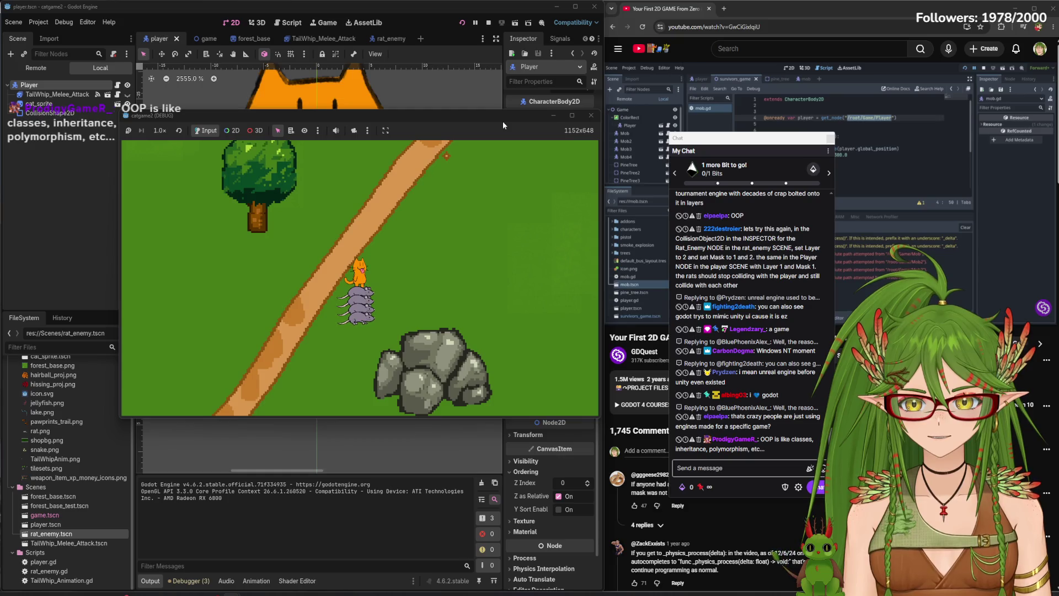
Lead the rats right and around the tree, then up toward the river and back down
key(d)
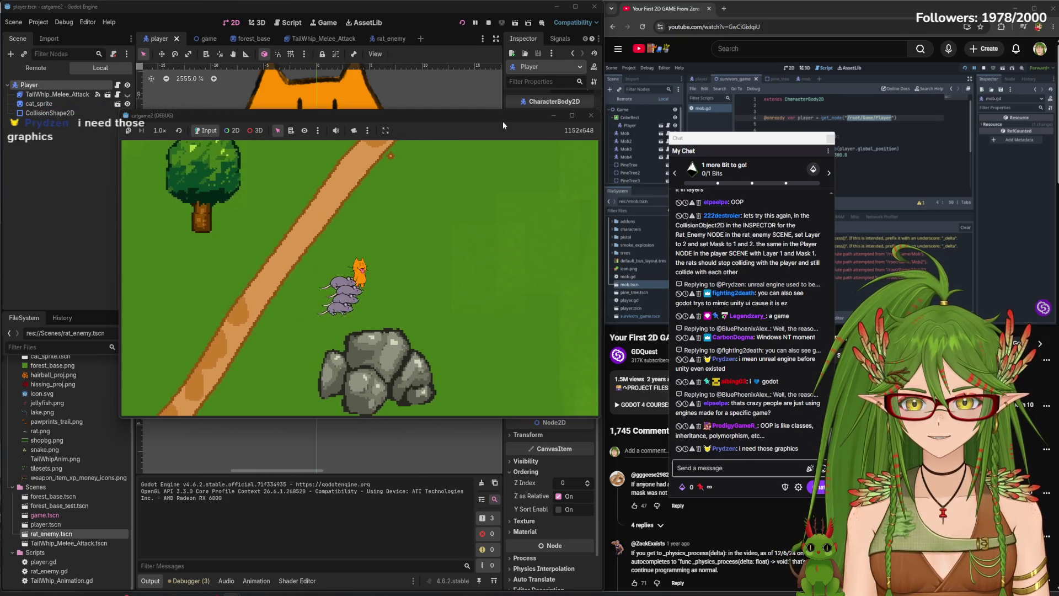
key(d)
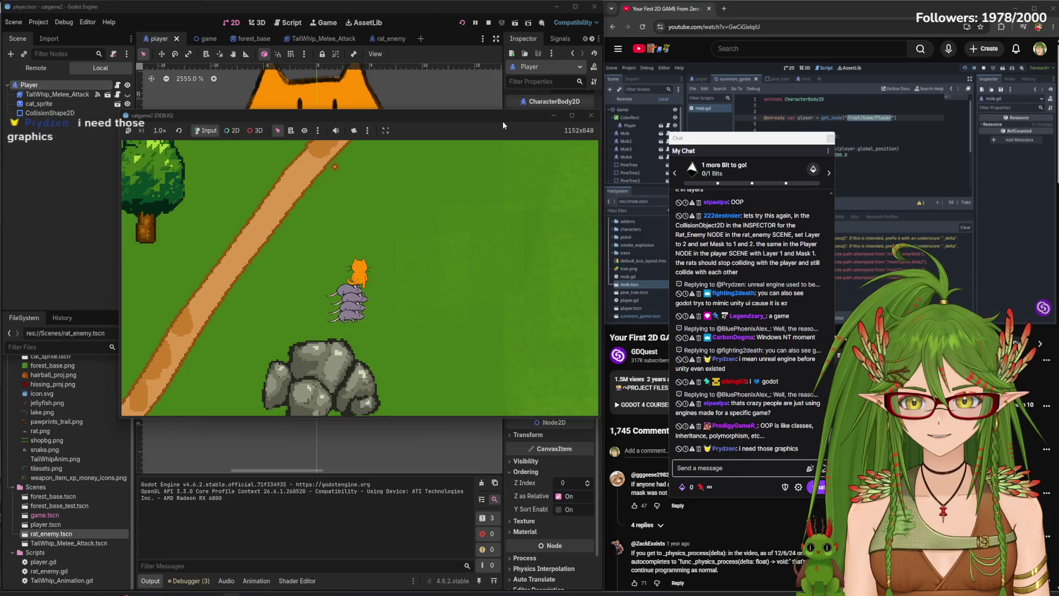
key(w)
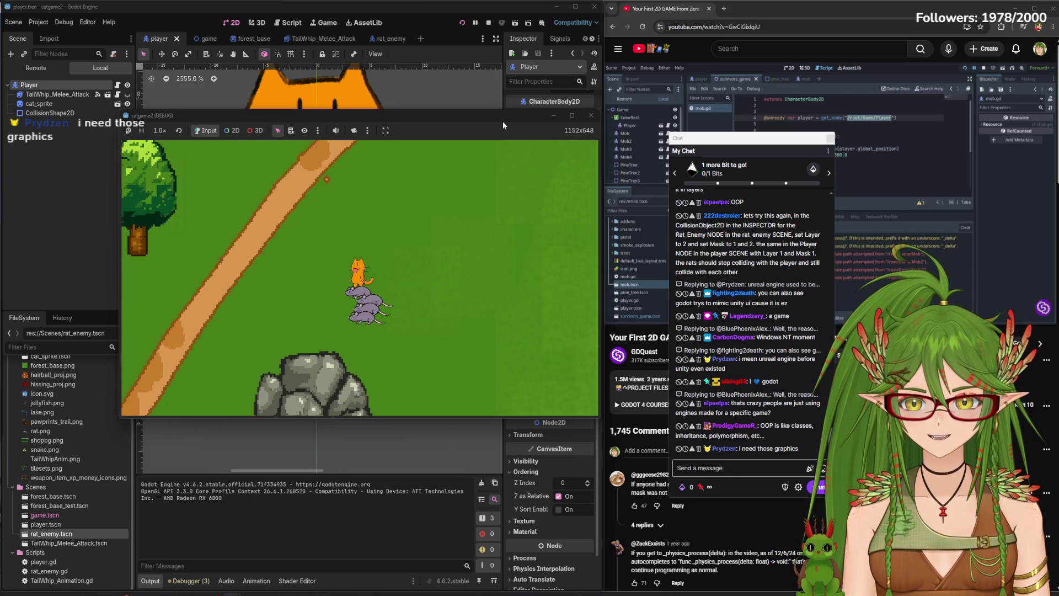
key(d)
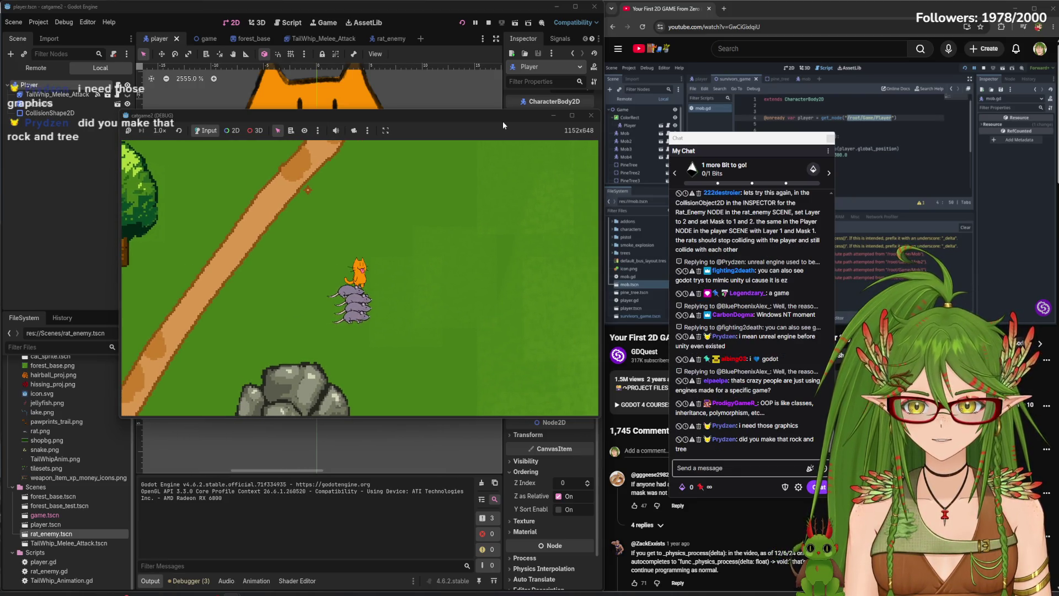
key(d)
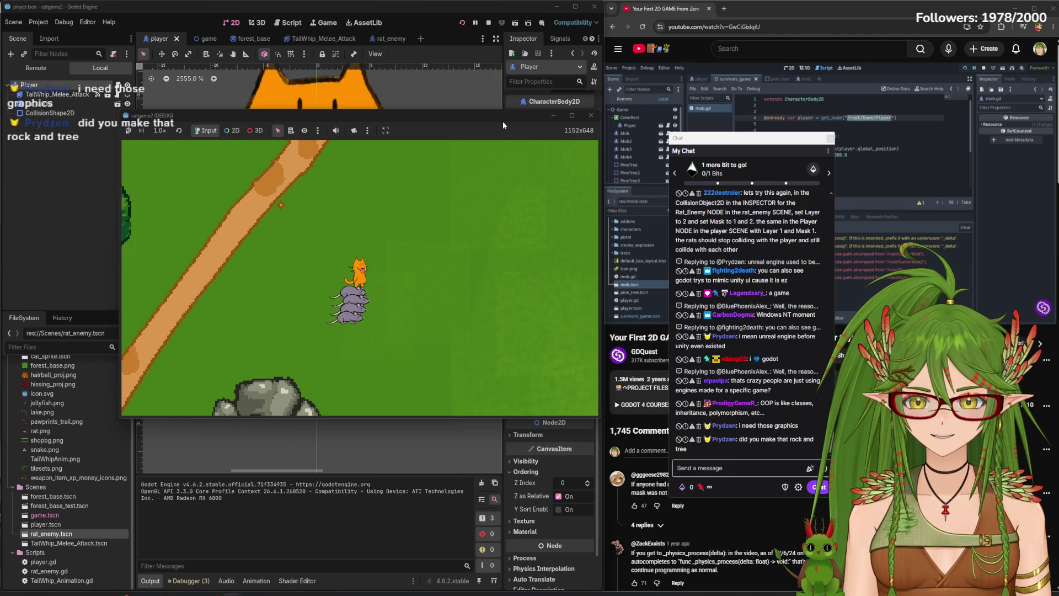
key(s)
key(a)
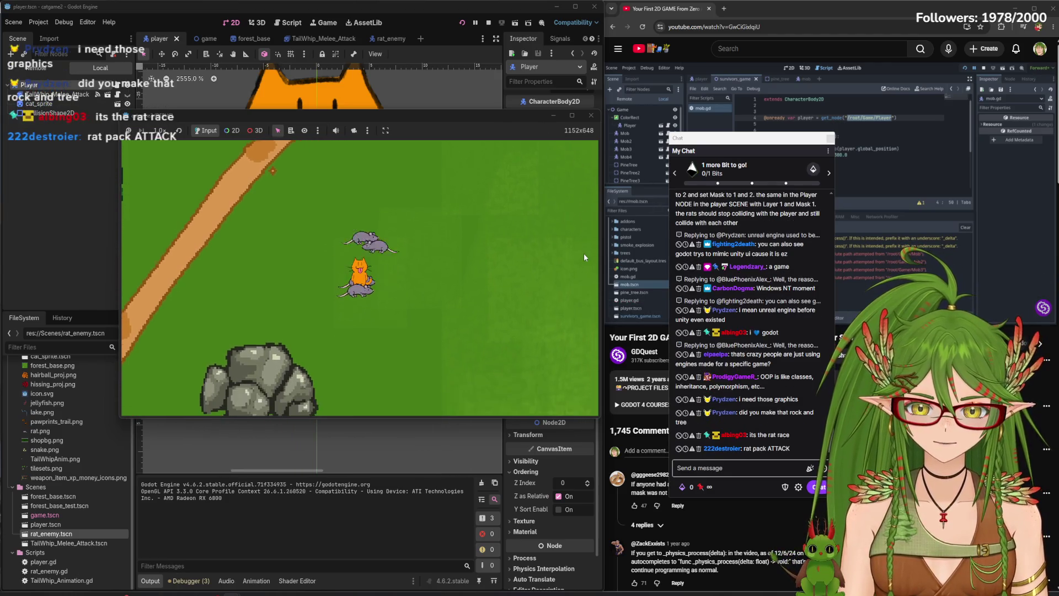
key(a)
key(s)
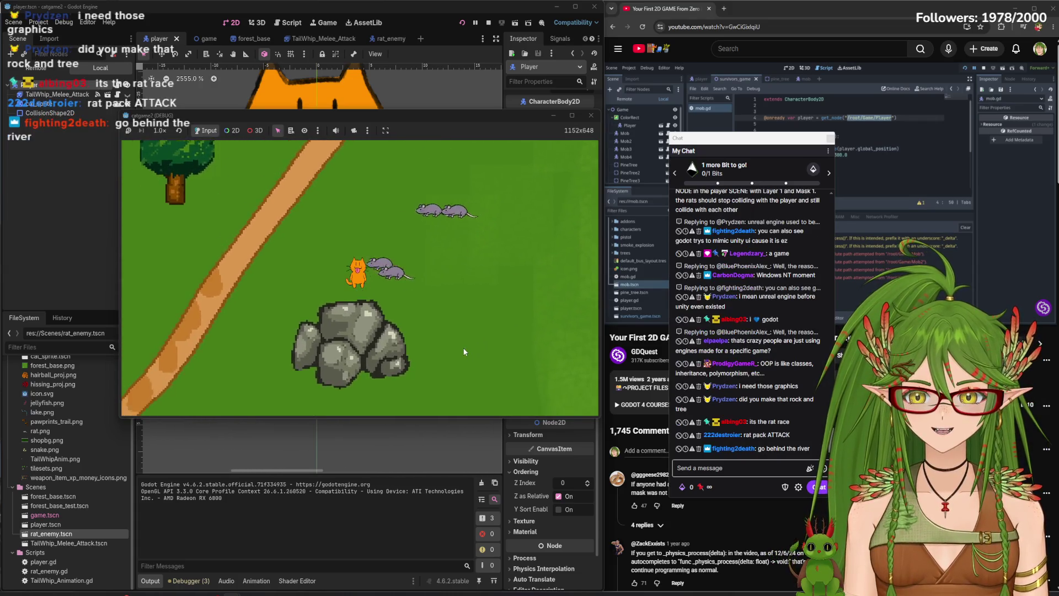
key(w)
key(a)
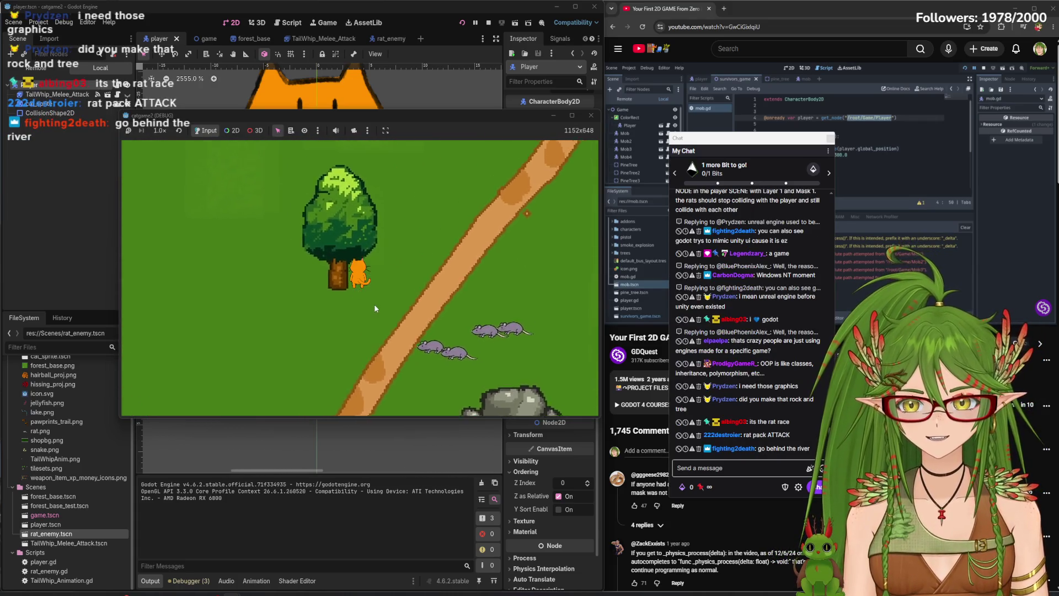
key(d)
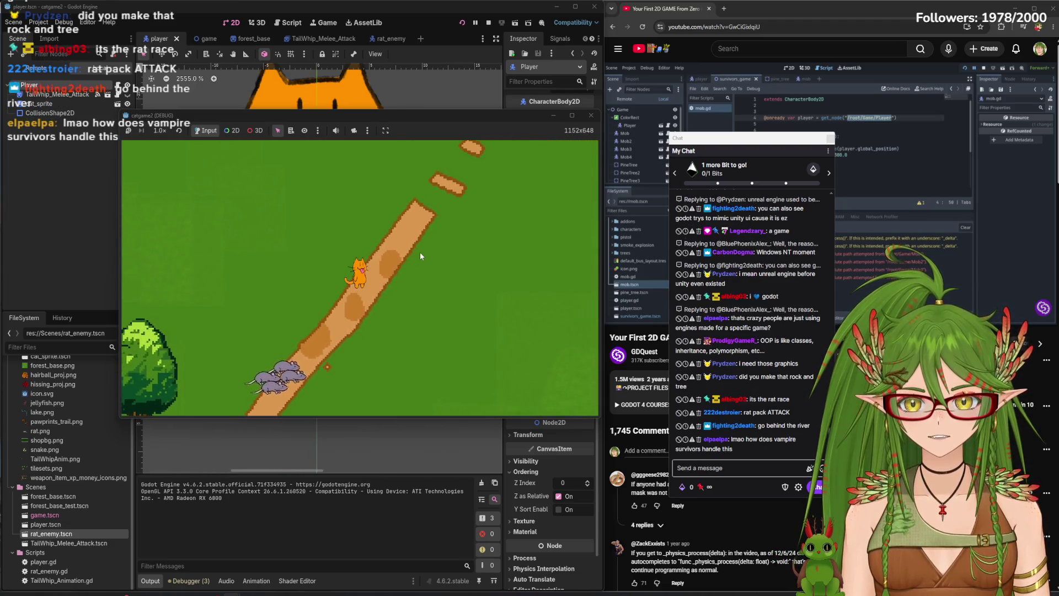
key(d)
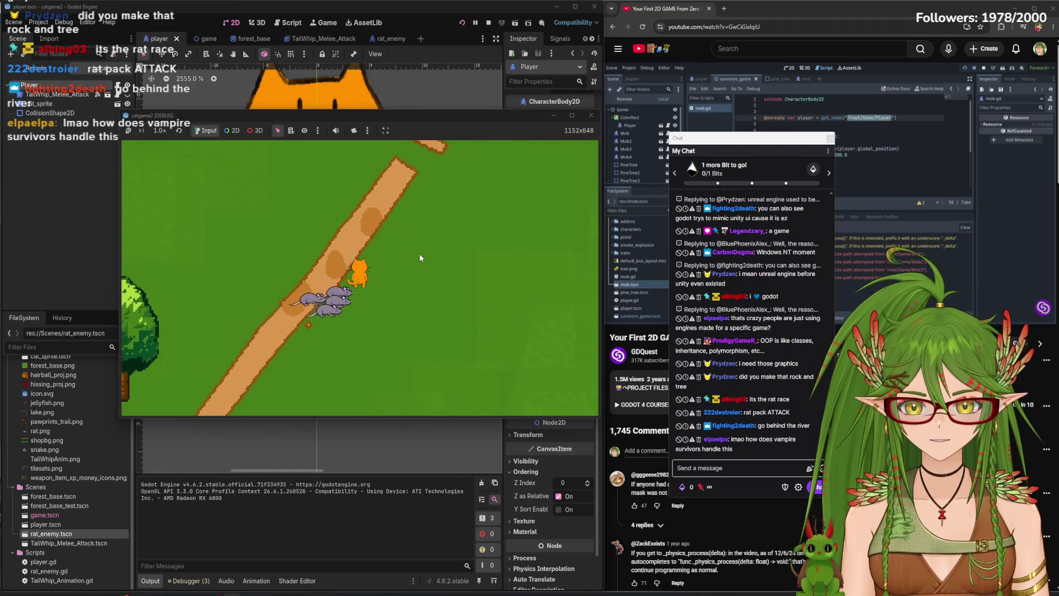
key(w)
key(d)
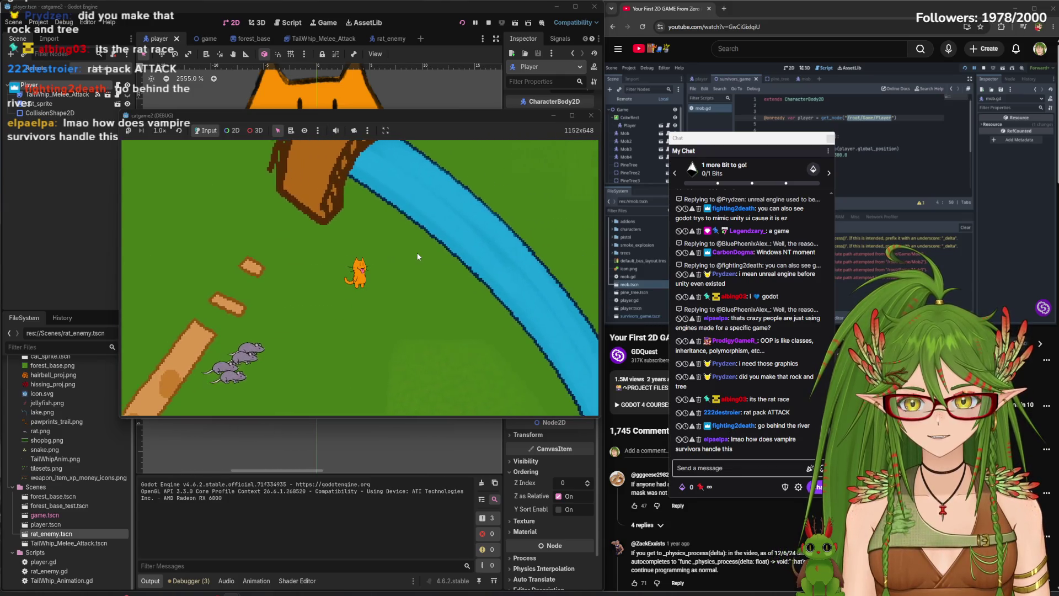
key(s)
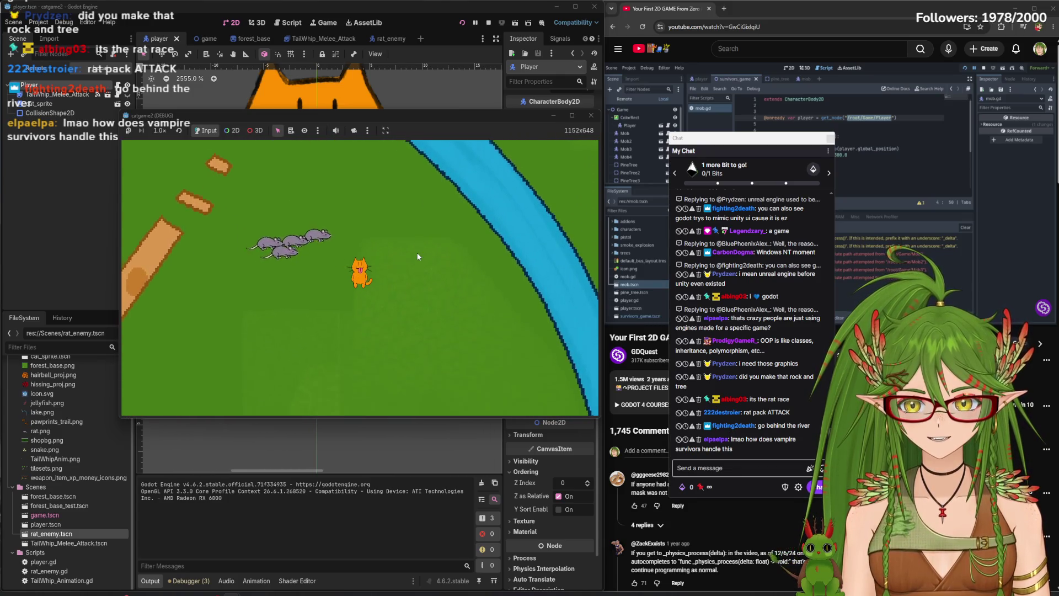
key(s)
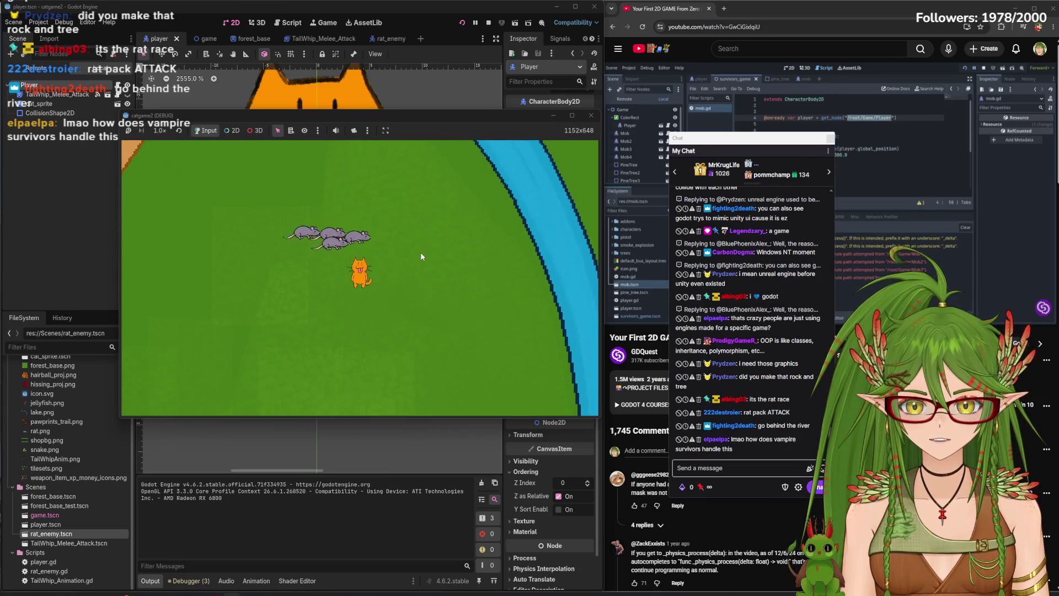
key(s)
key(a)
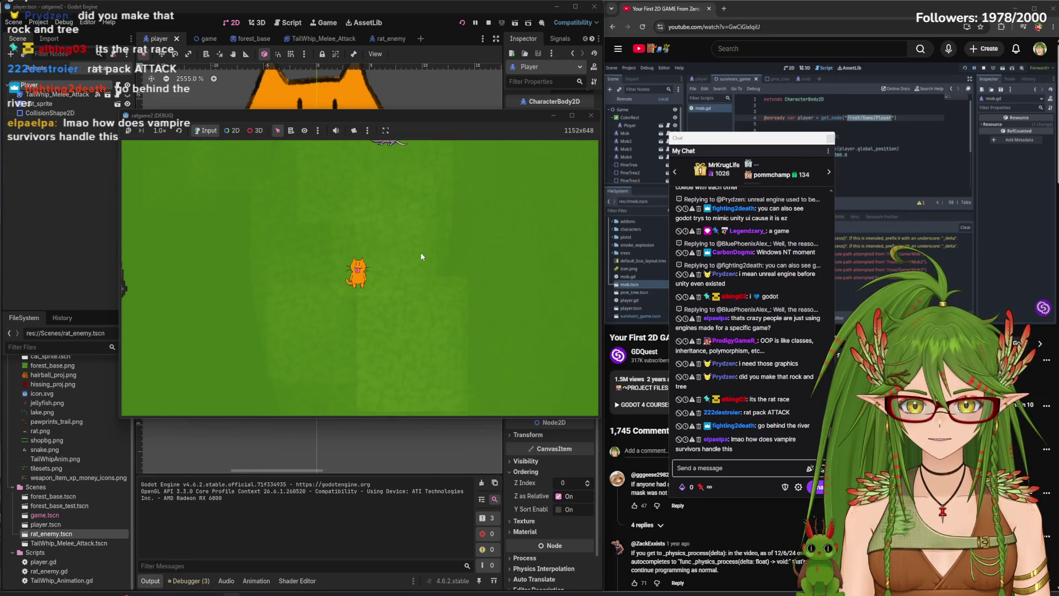
Walk the cat across the river, along the forest and into the open grey area
key(d)
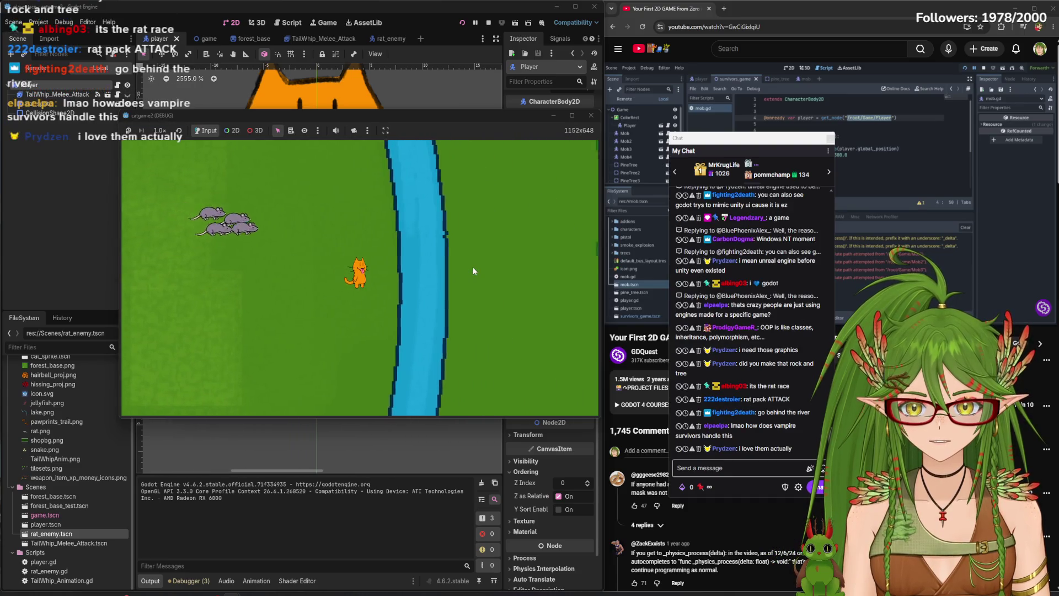
key(d)
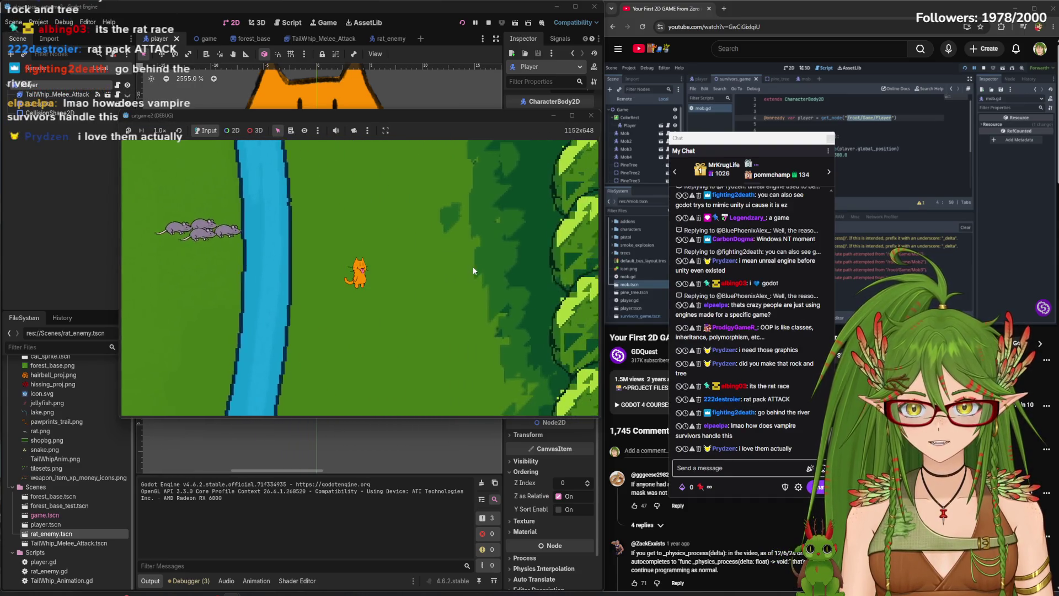
key(d)
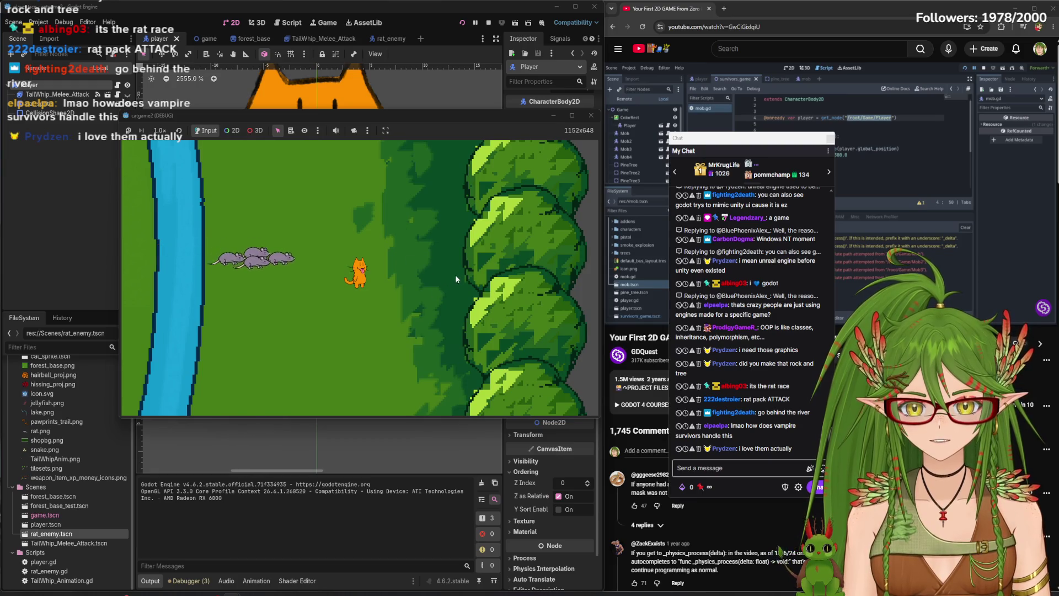
key(s)
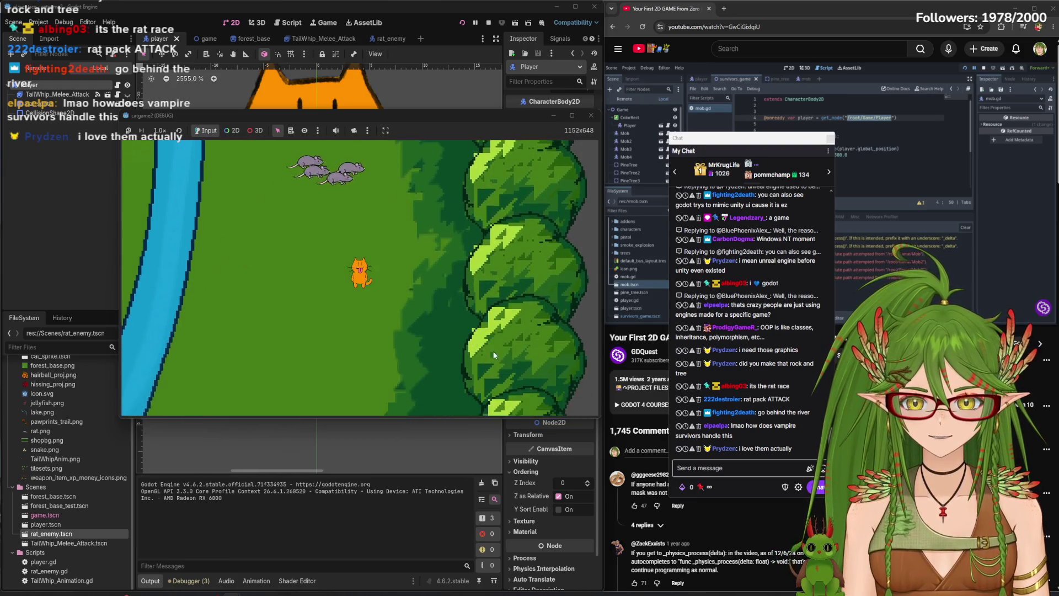
key(s)
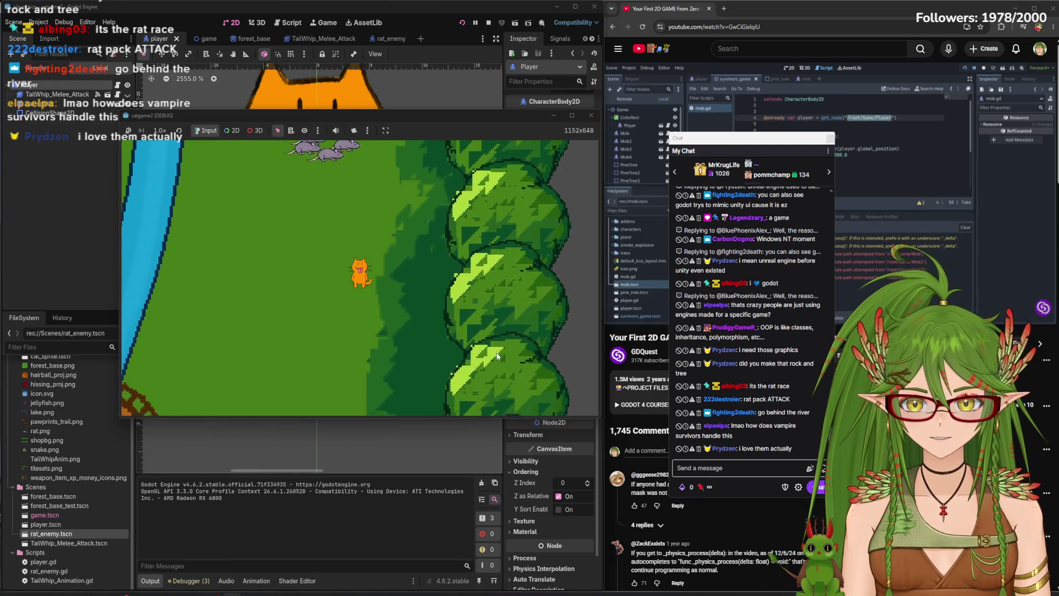
key(d)
key(d)
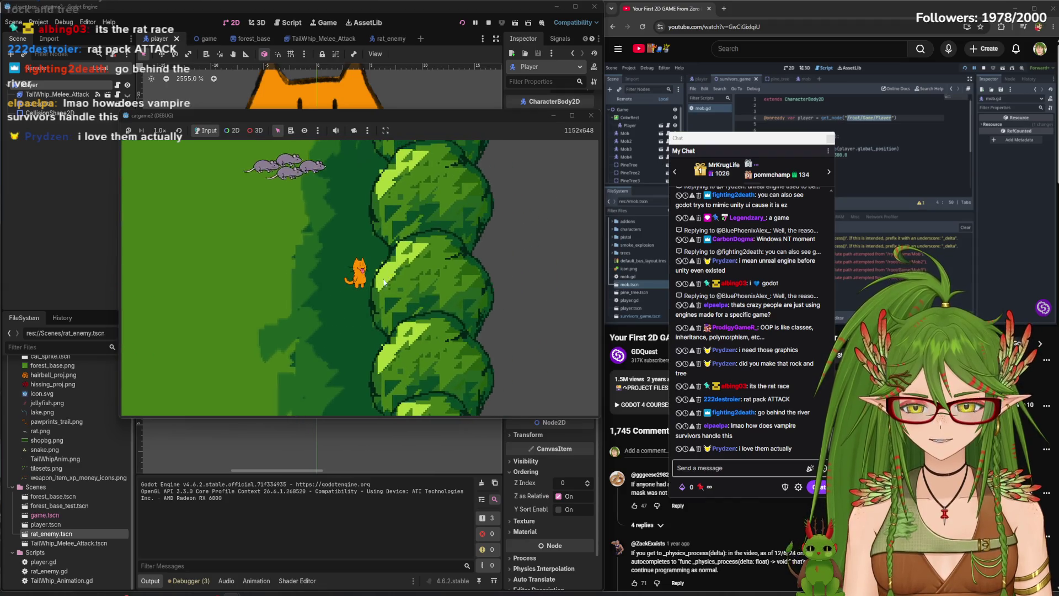
key(s)
key(a)
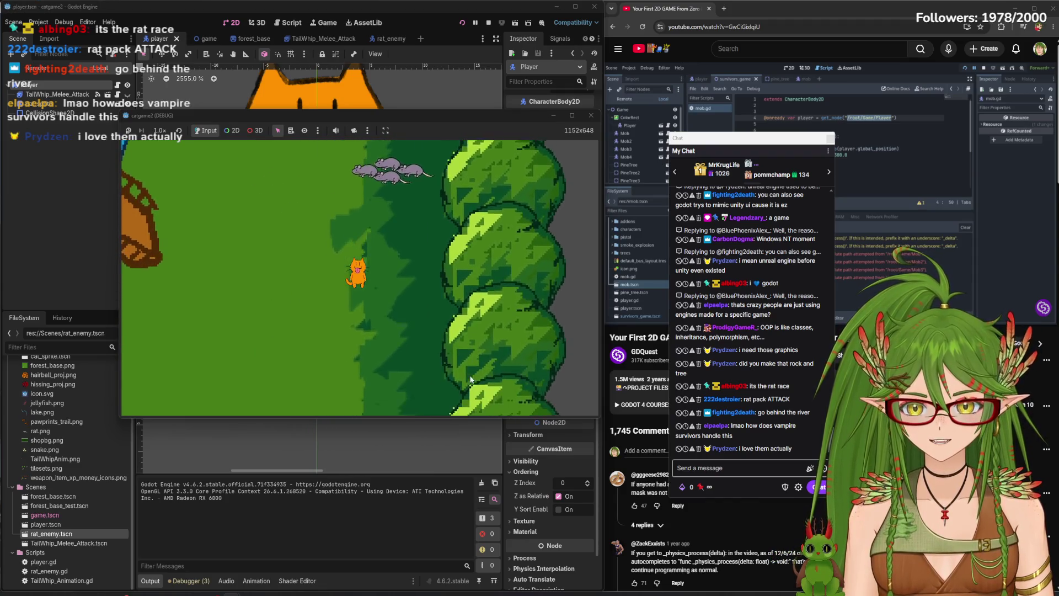
key(w)
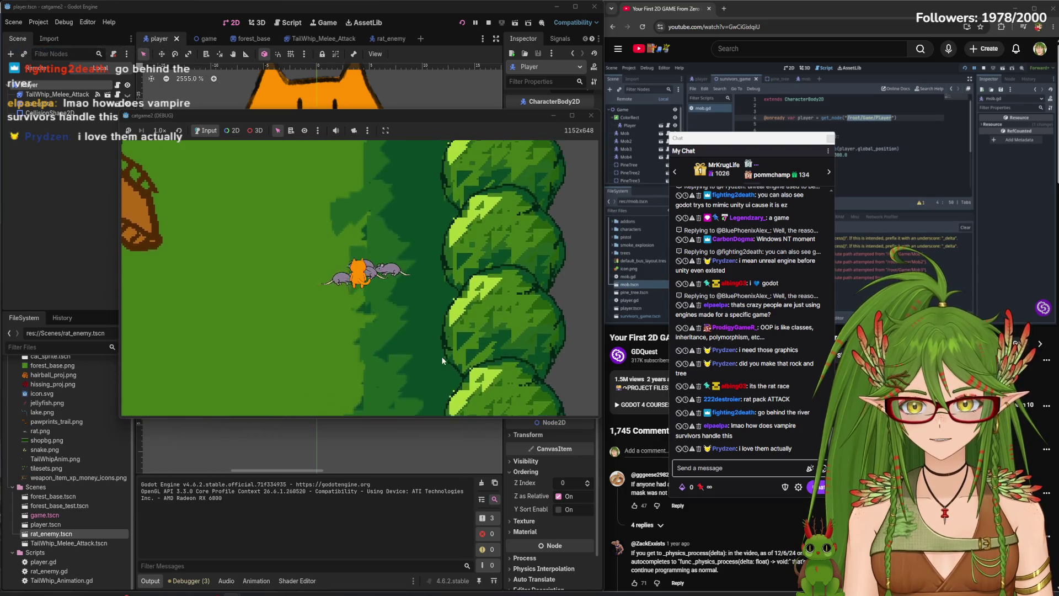
key(d)
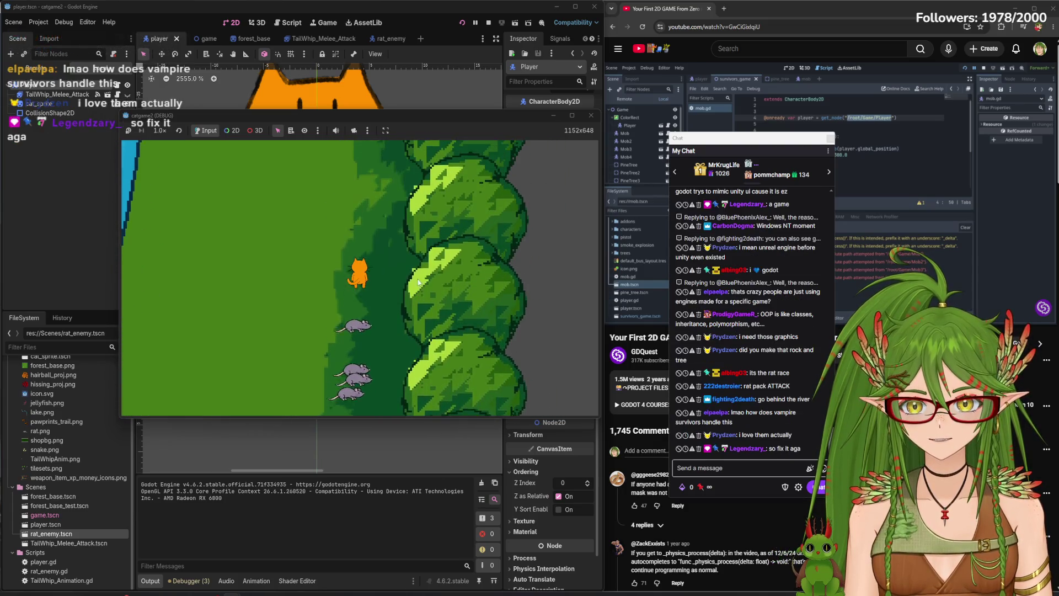
key(d)
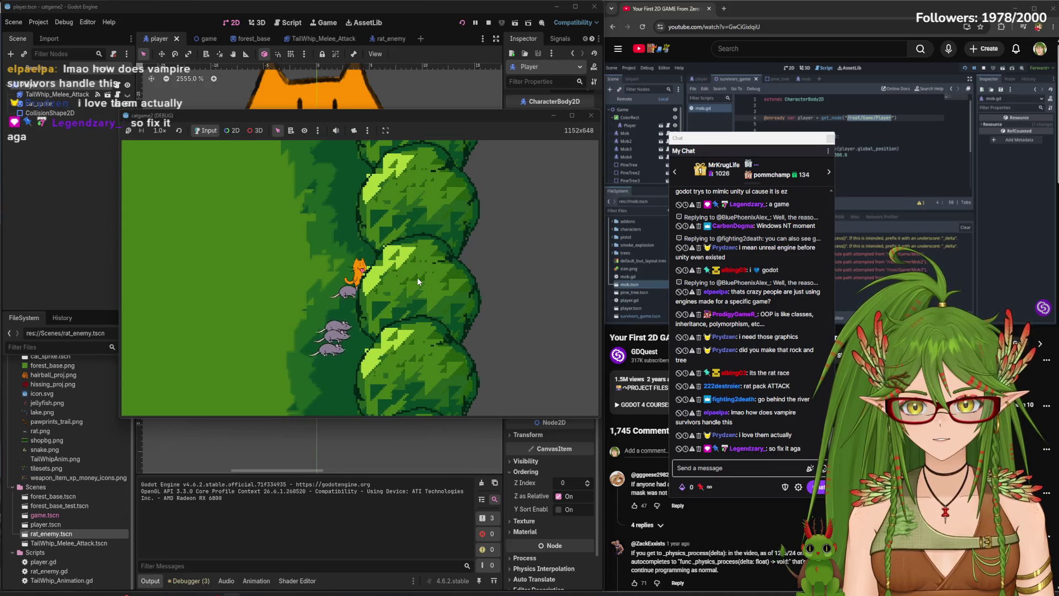
key(d)
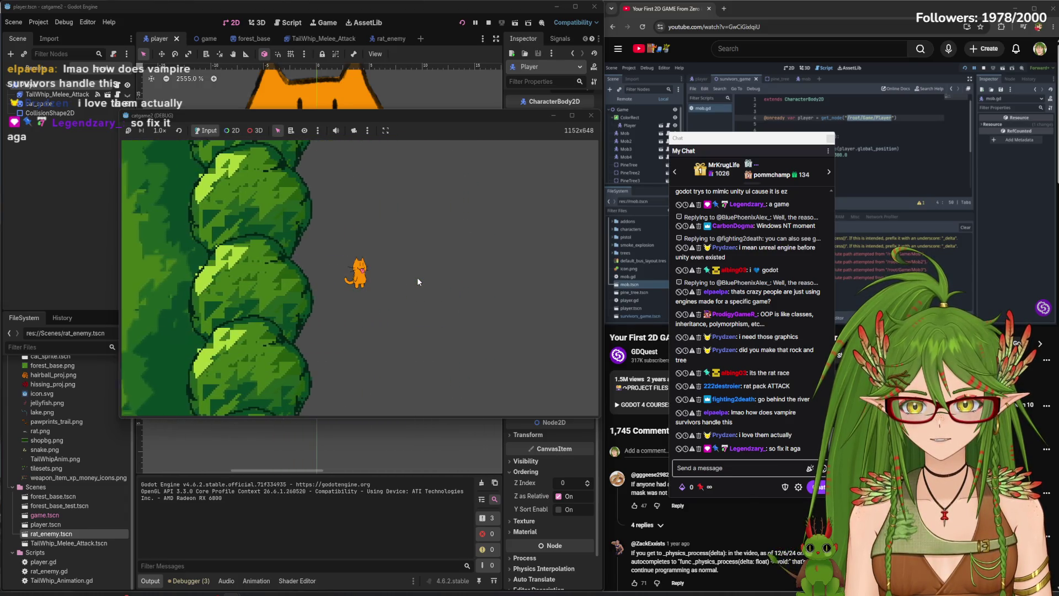
key(d)
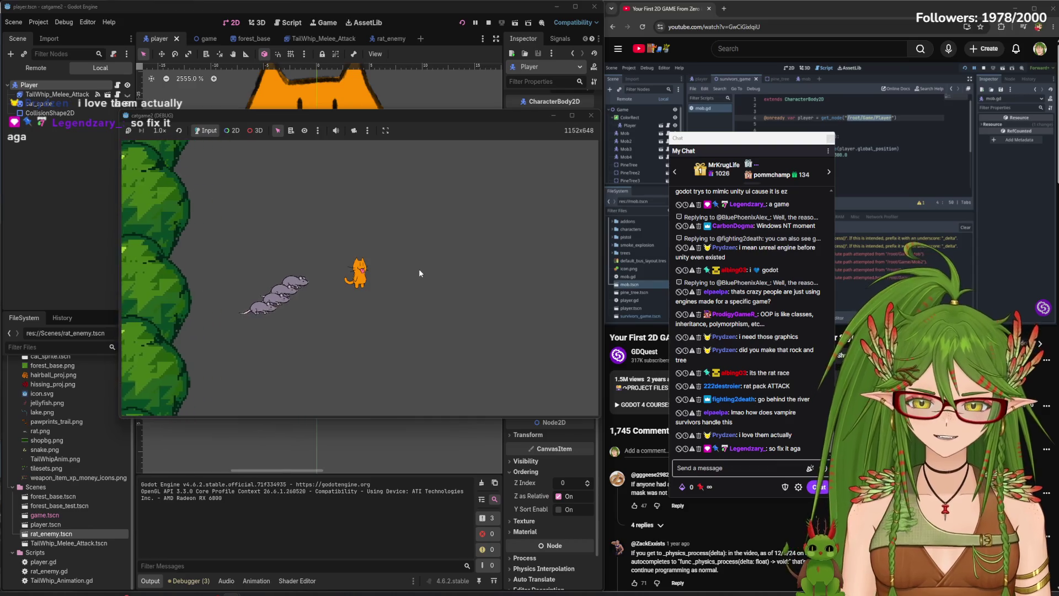
Walk the cat back and forth behind the trees as the rats close in
key(a)
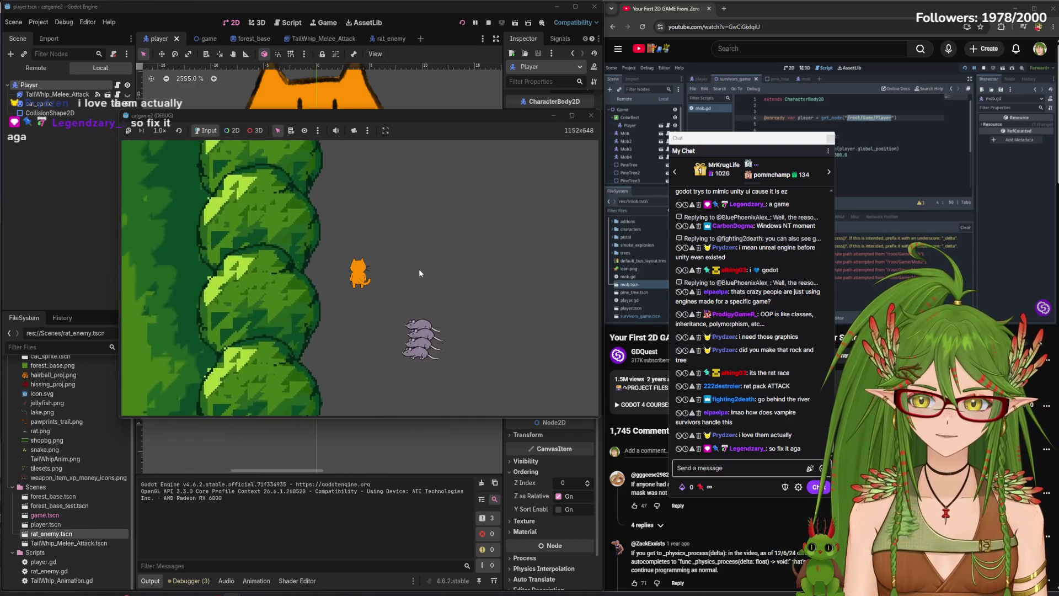
key(d)
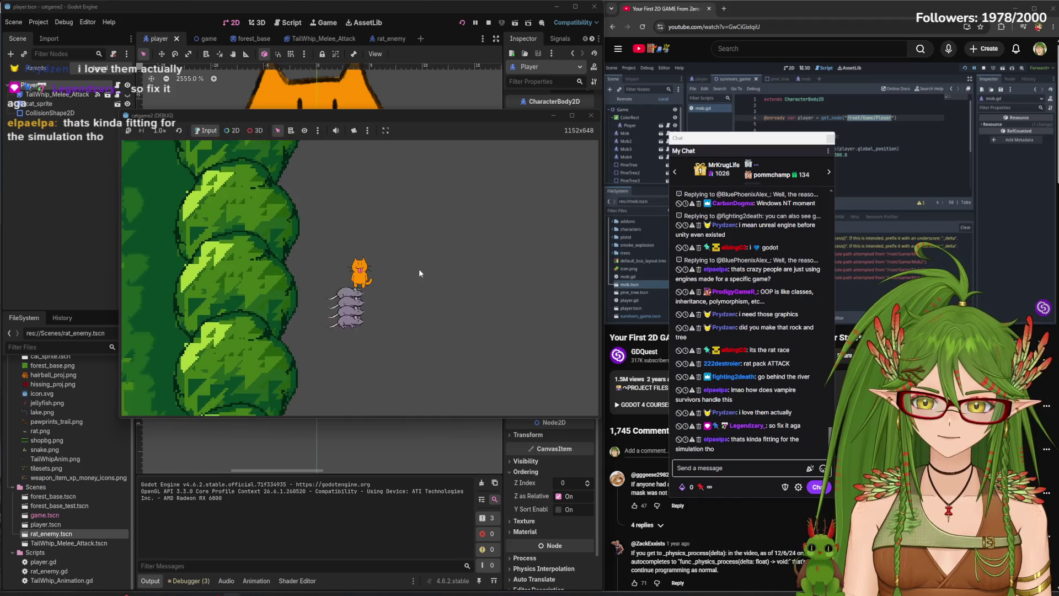
key(a)
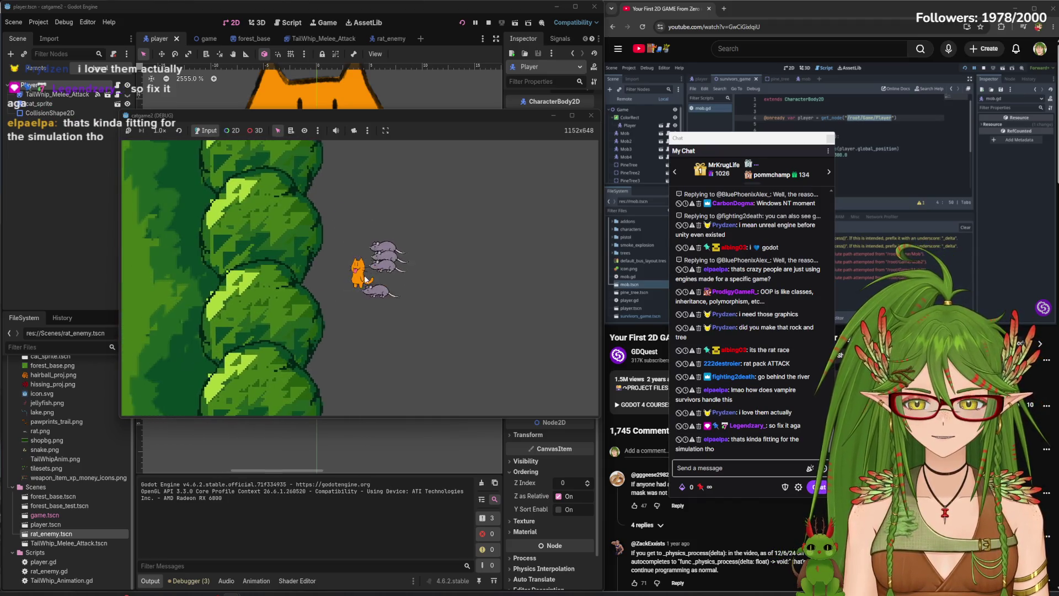
key(d)
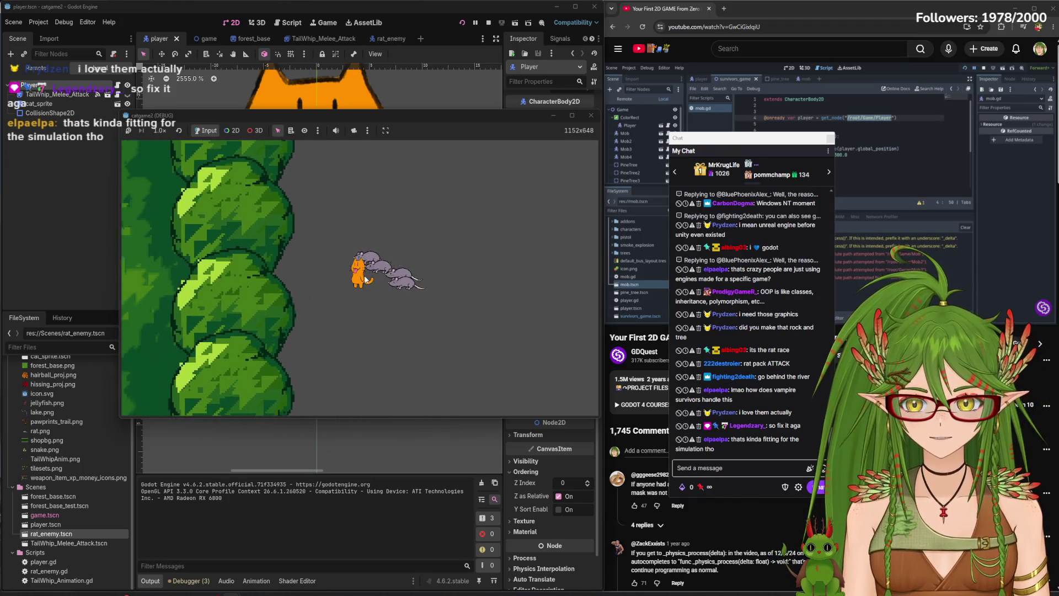
key(d)
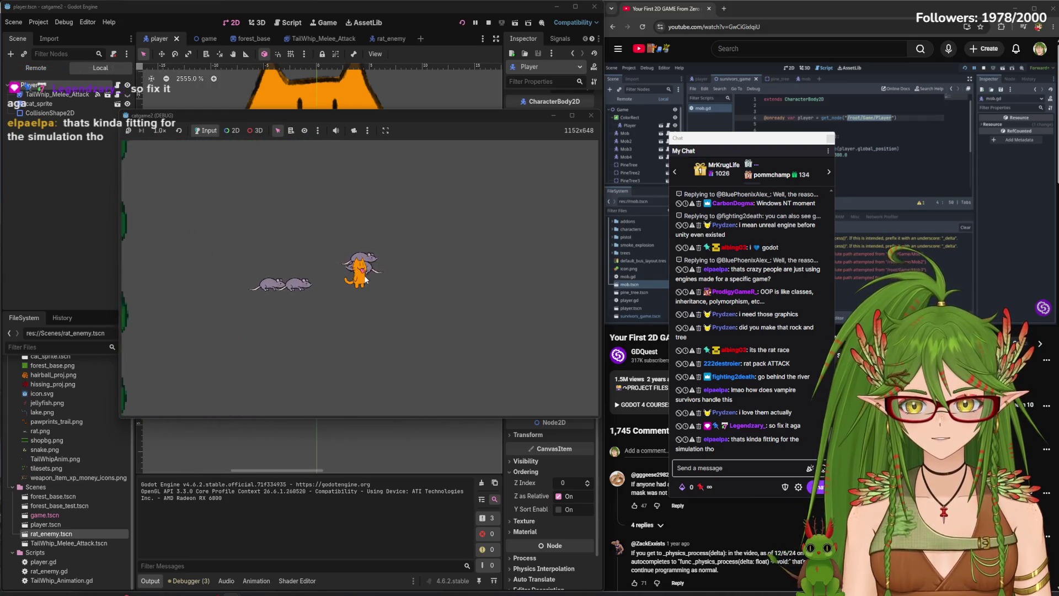
key(a)
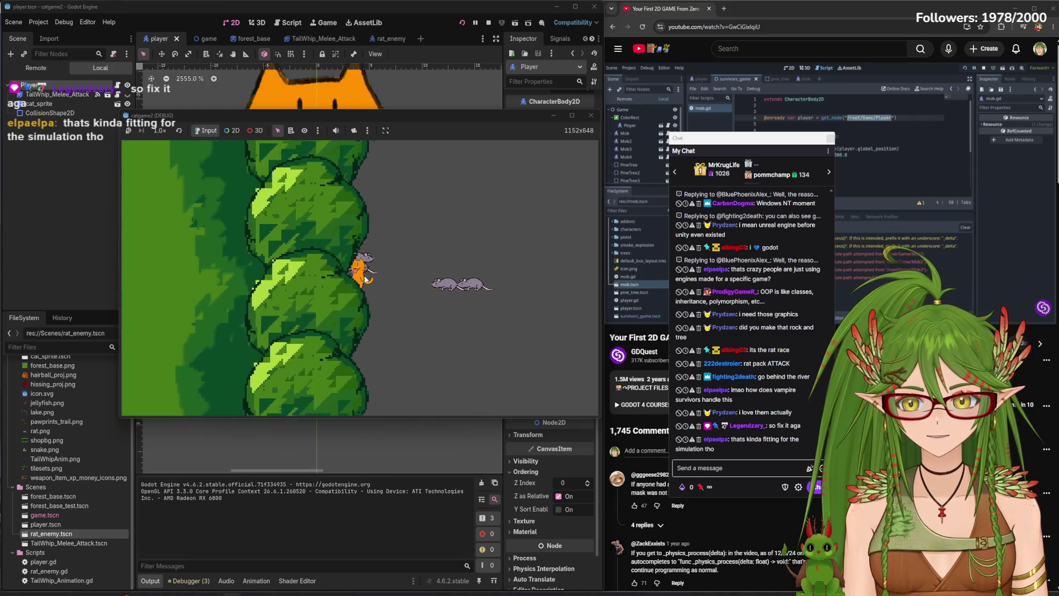
key(a)
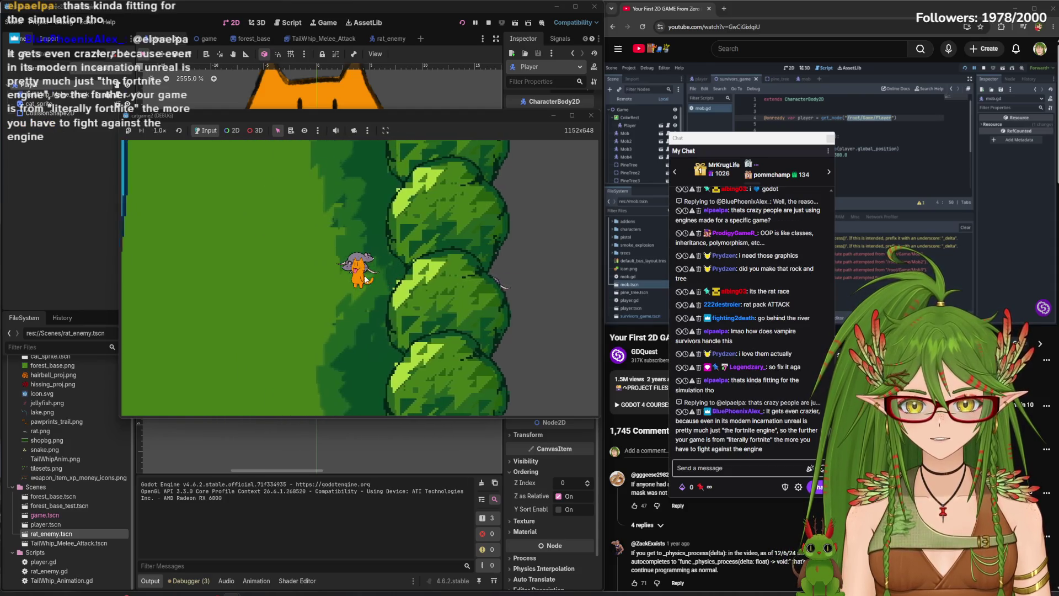
key(d)
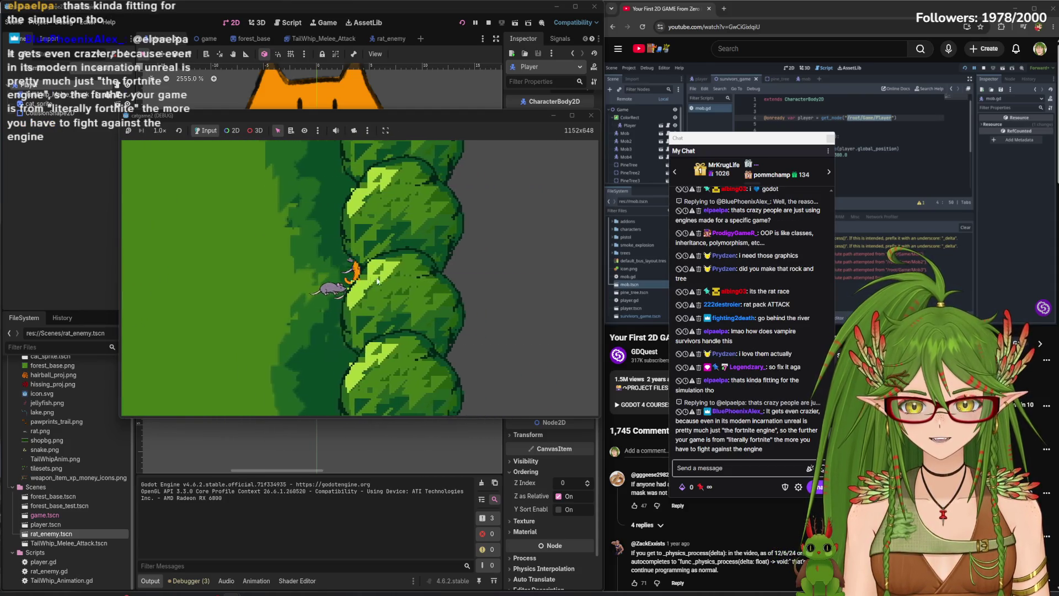
key(d)
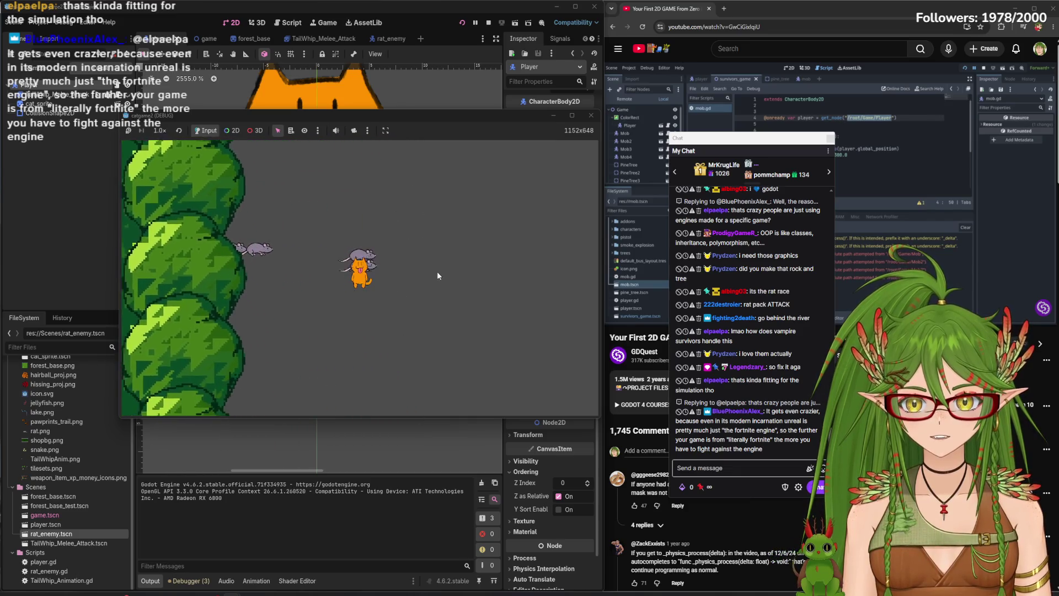
key(a)
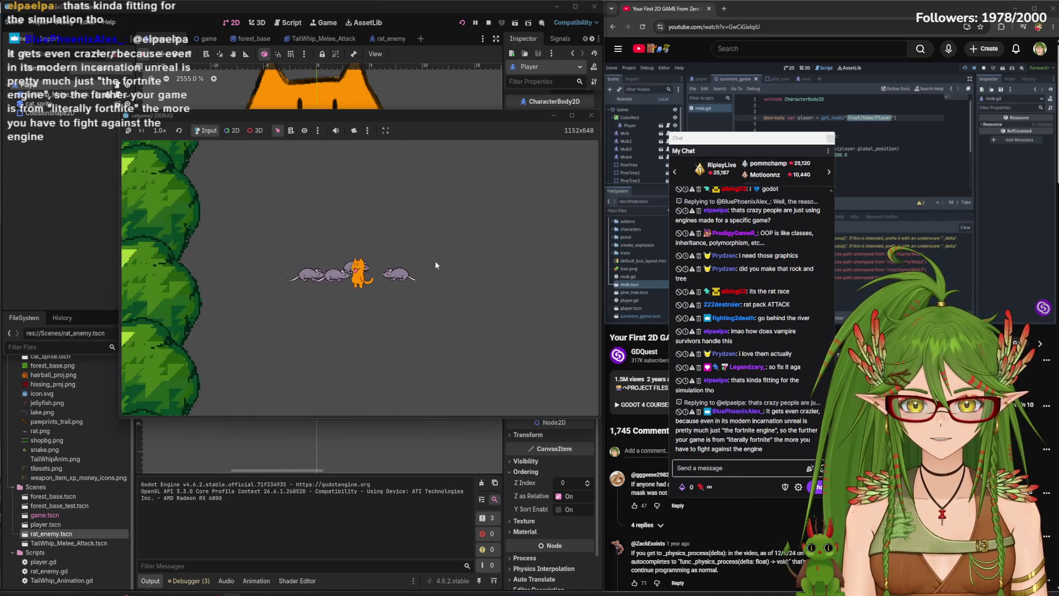
key(a)
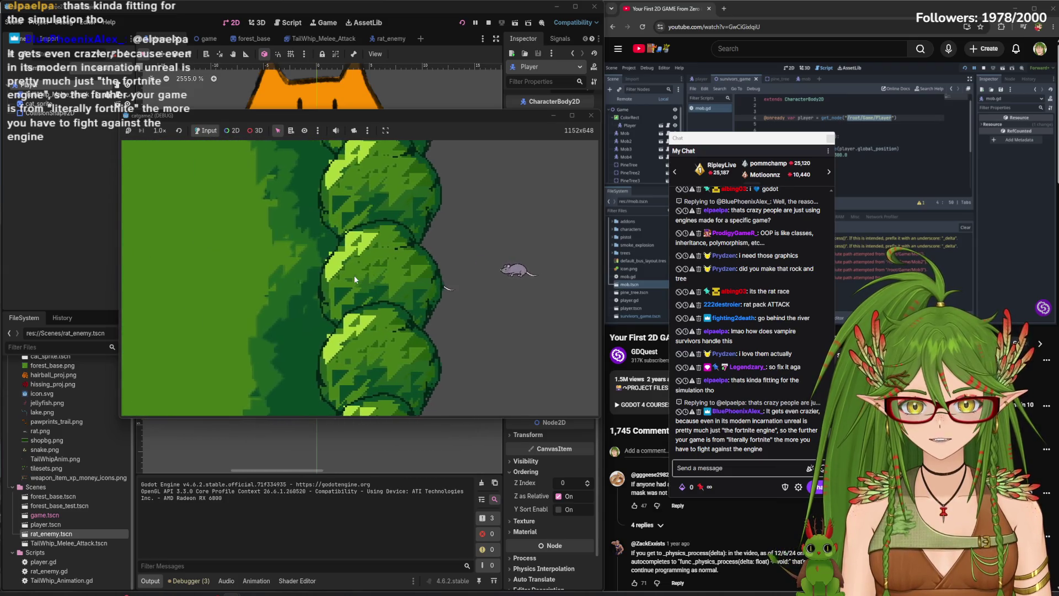
key(a)
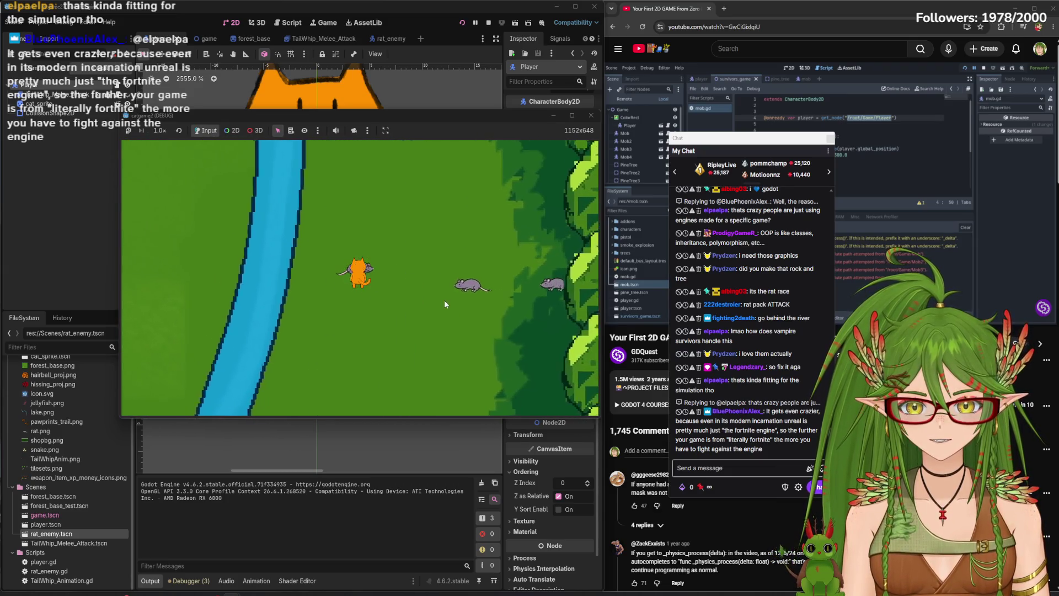
key(d)
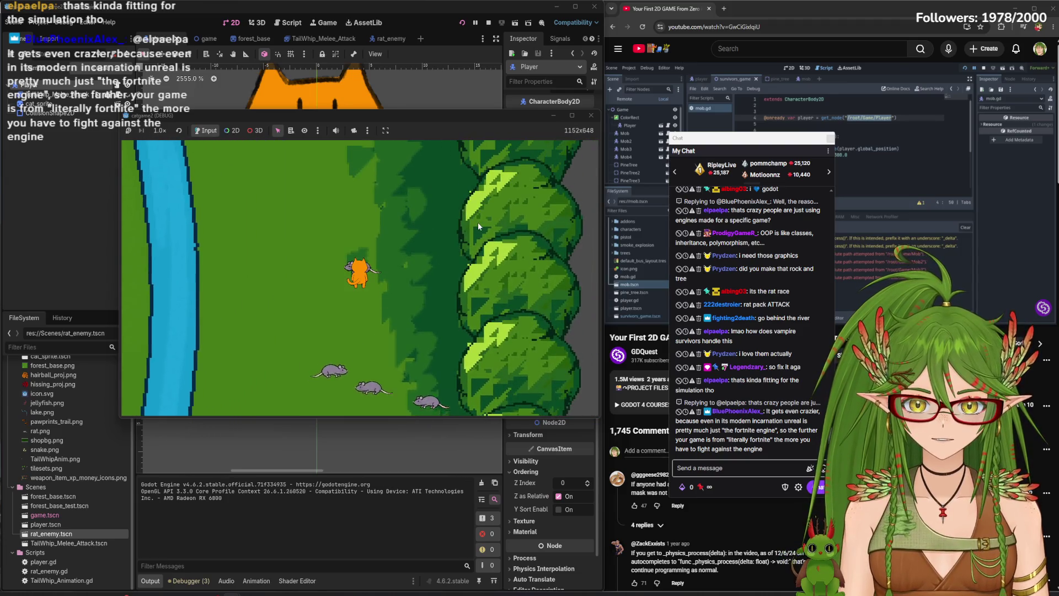
key(a)
key(a)
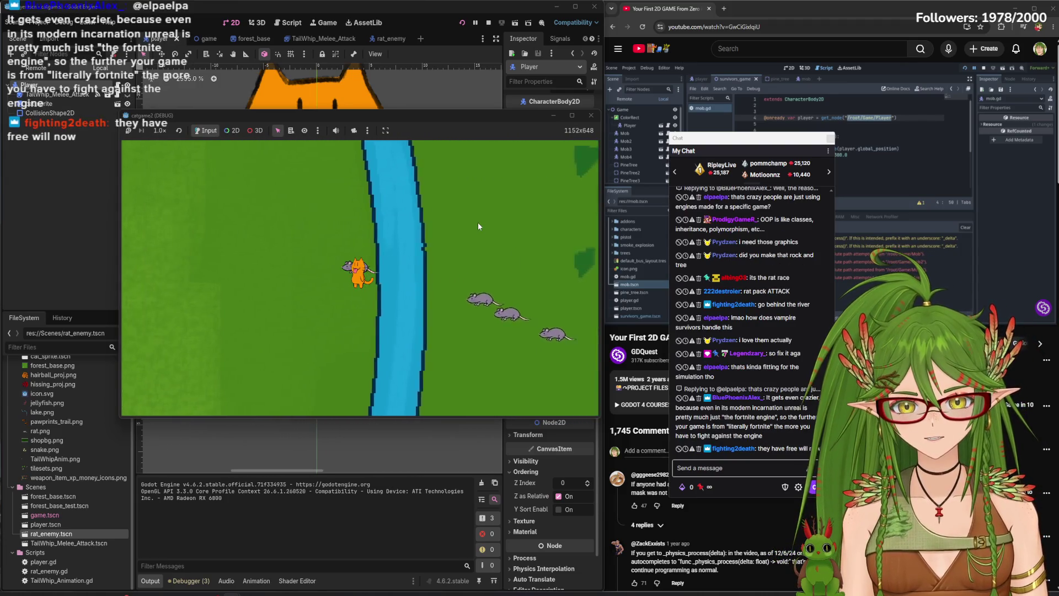
key(a)
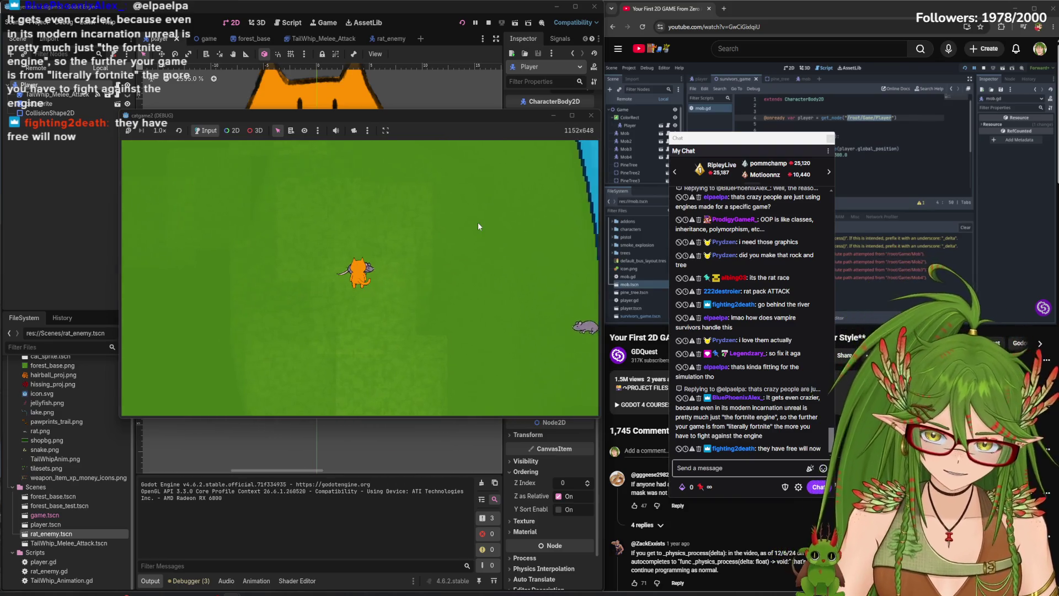
Steer the cat around the clustered rats and past the rock
key(d)
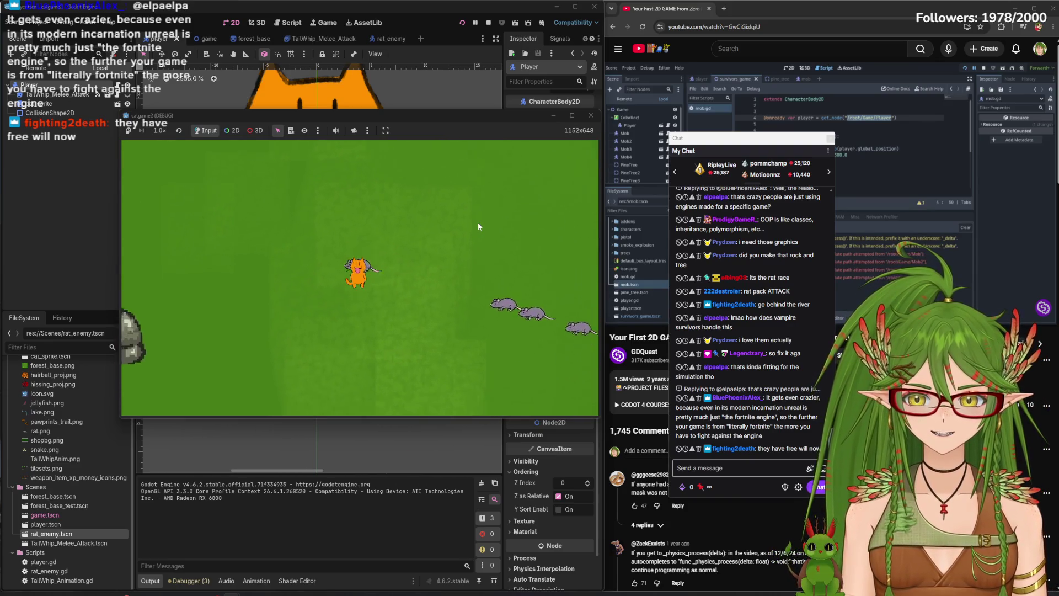
key(d)
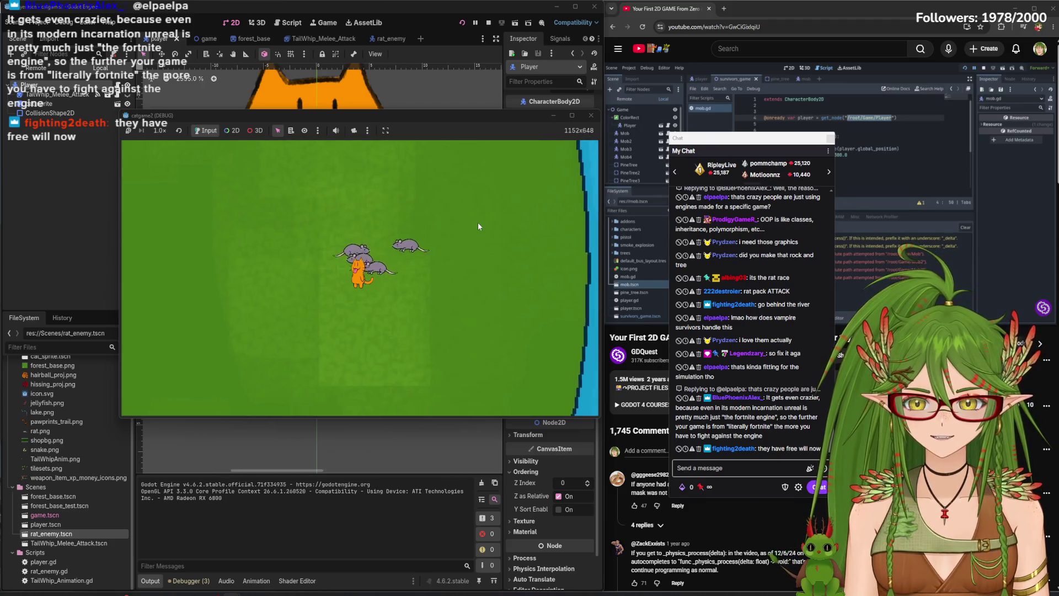
key(a)
key(a)
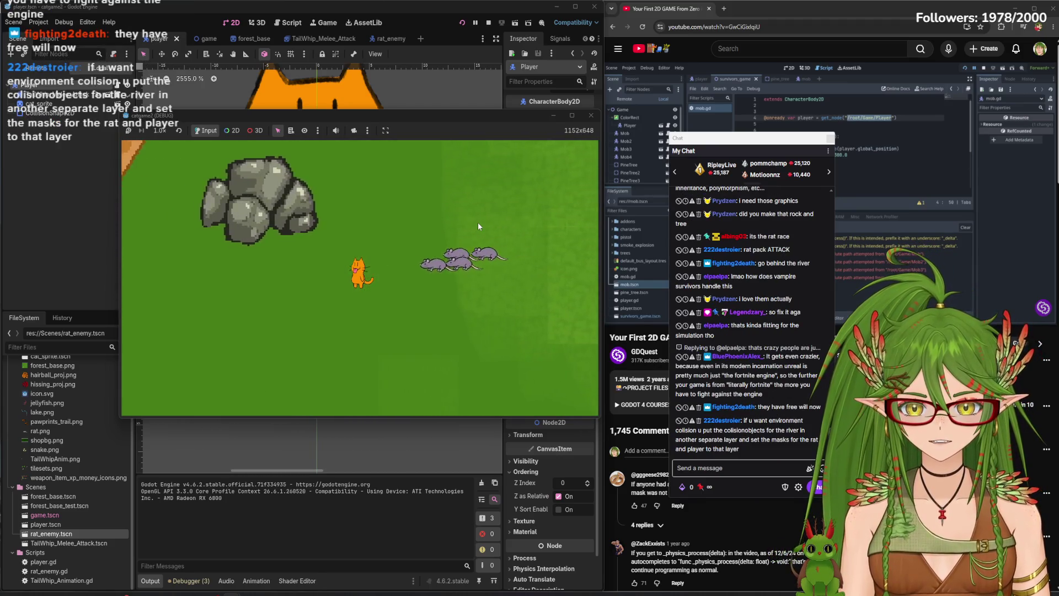
key(a)
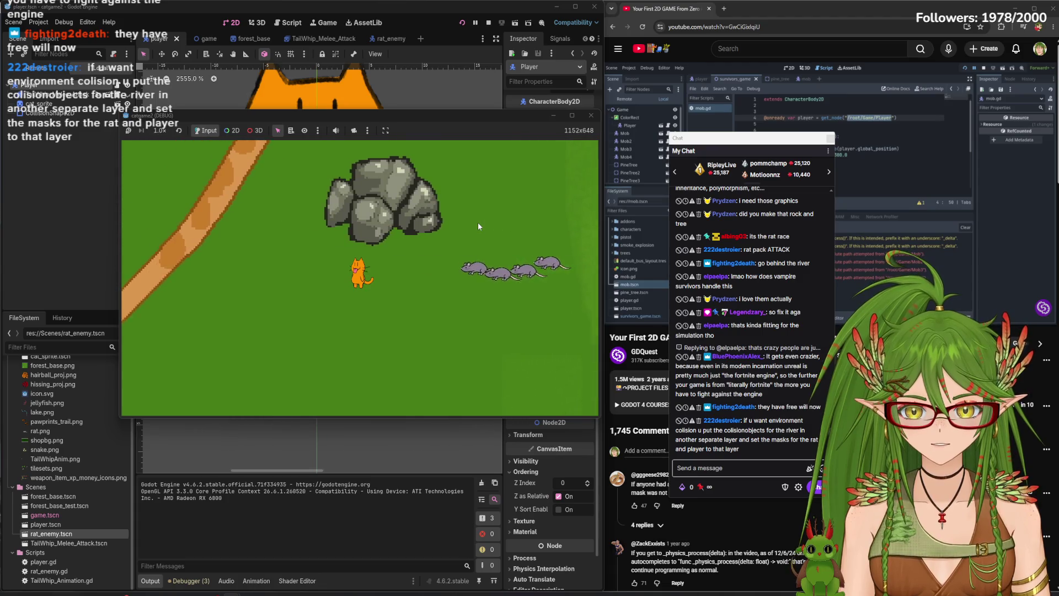
key(w)
key(d)
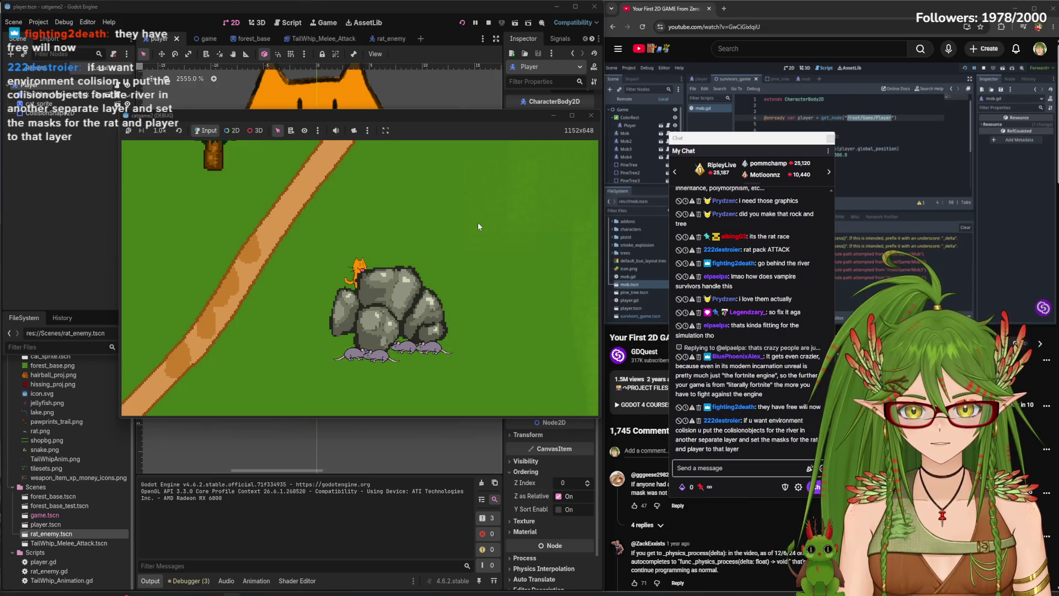
Walk the cat up the path past the bridge, then back and forth along the riverbank
key(w)
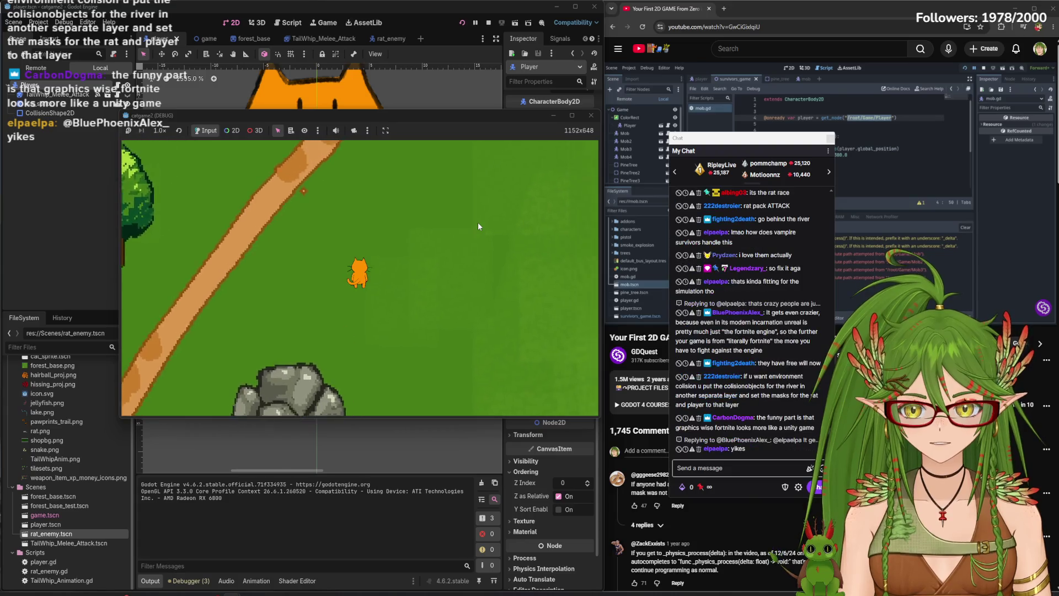
key(d)
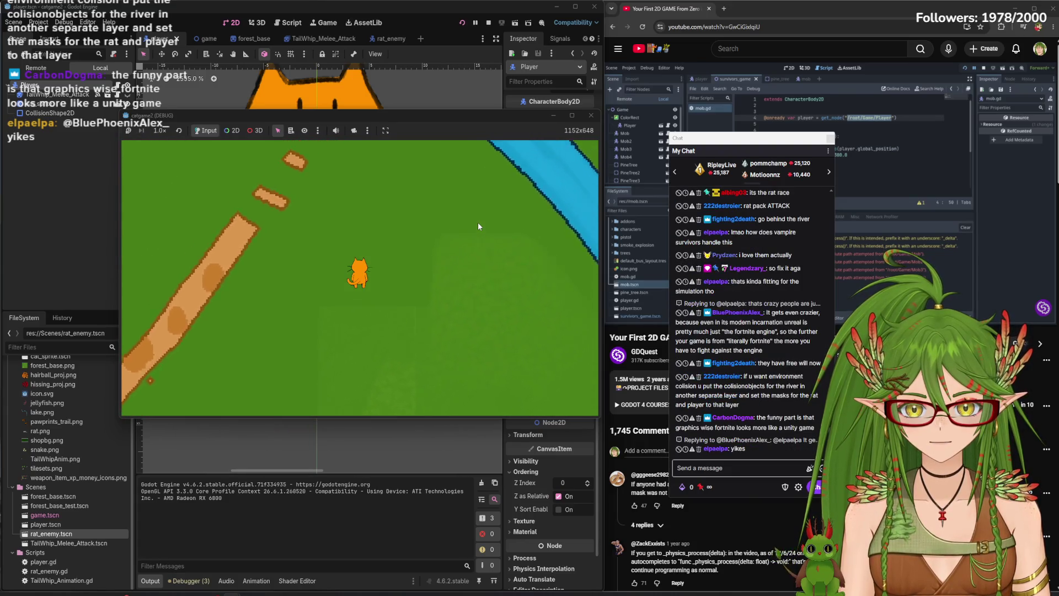
key(w)
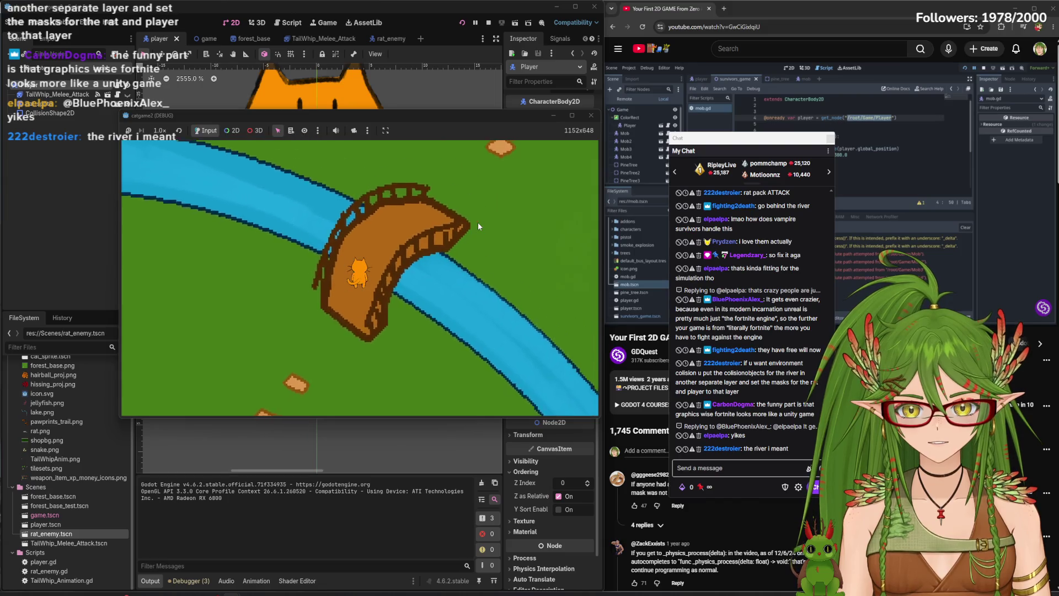
key(w)
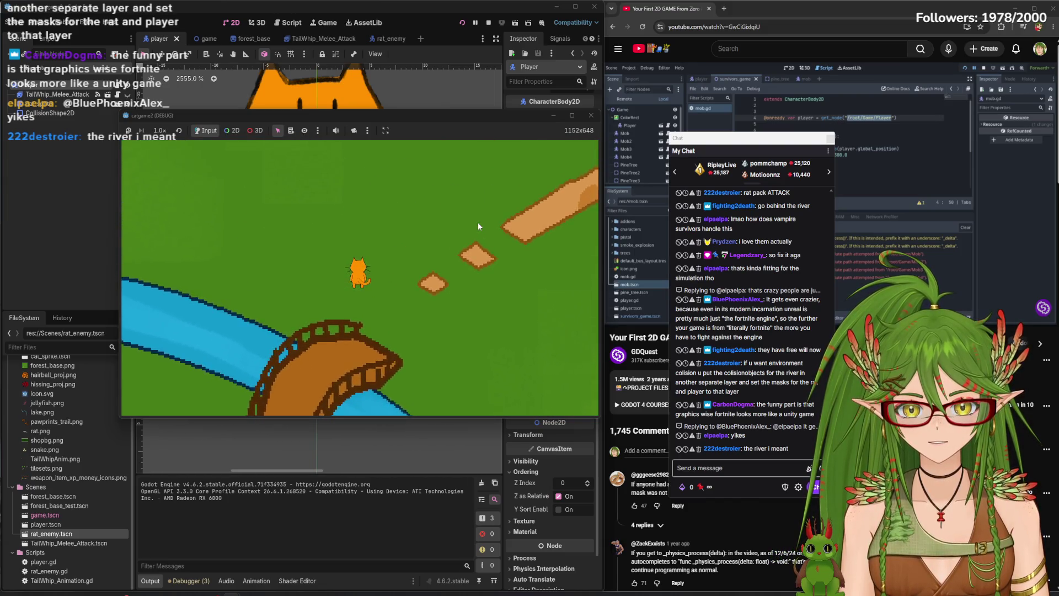
key(a)
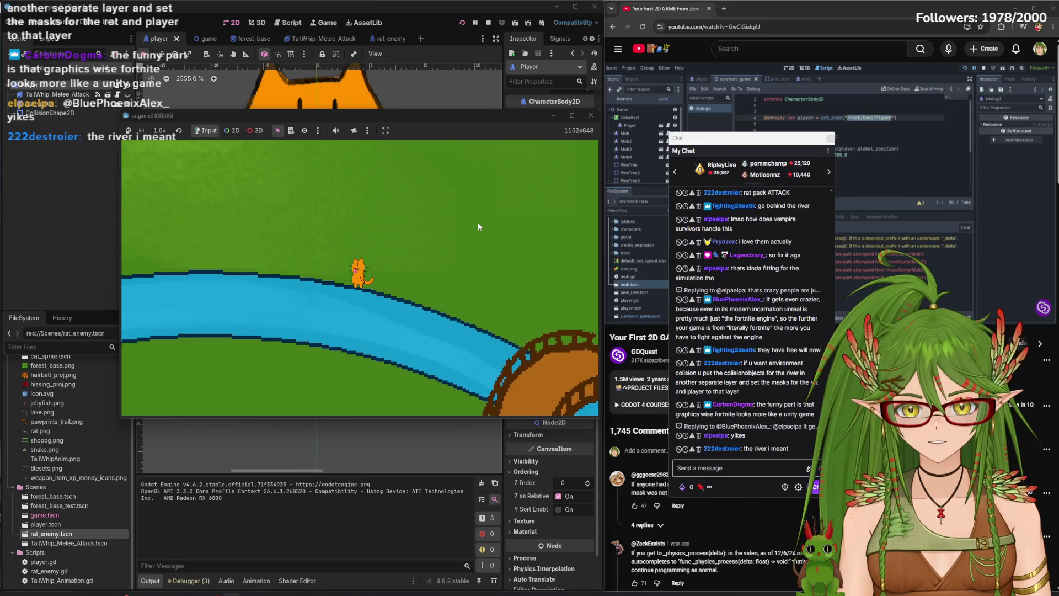
key(a)
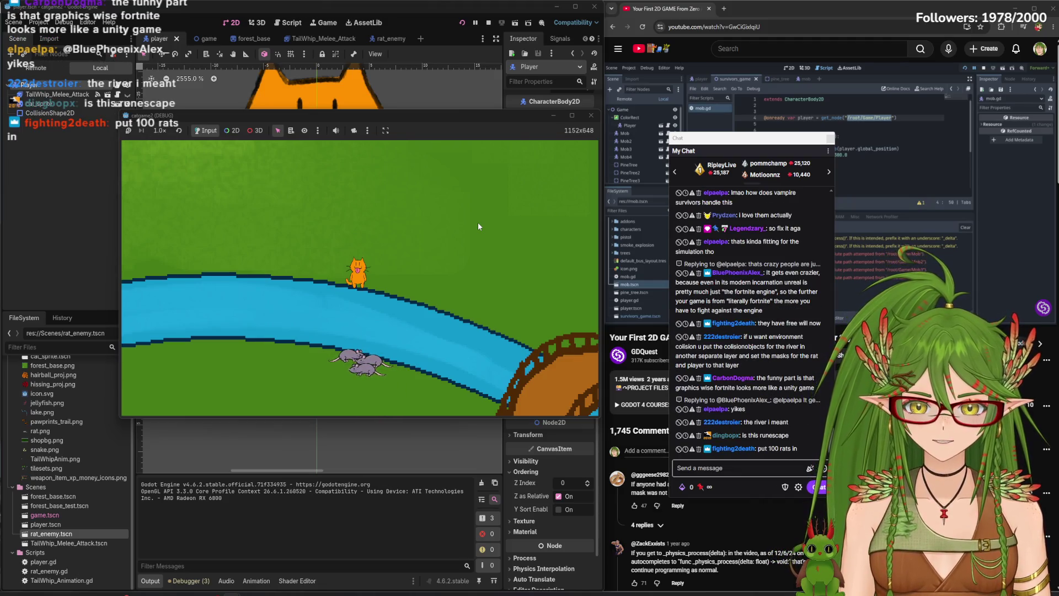
key(a)
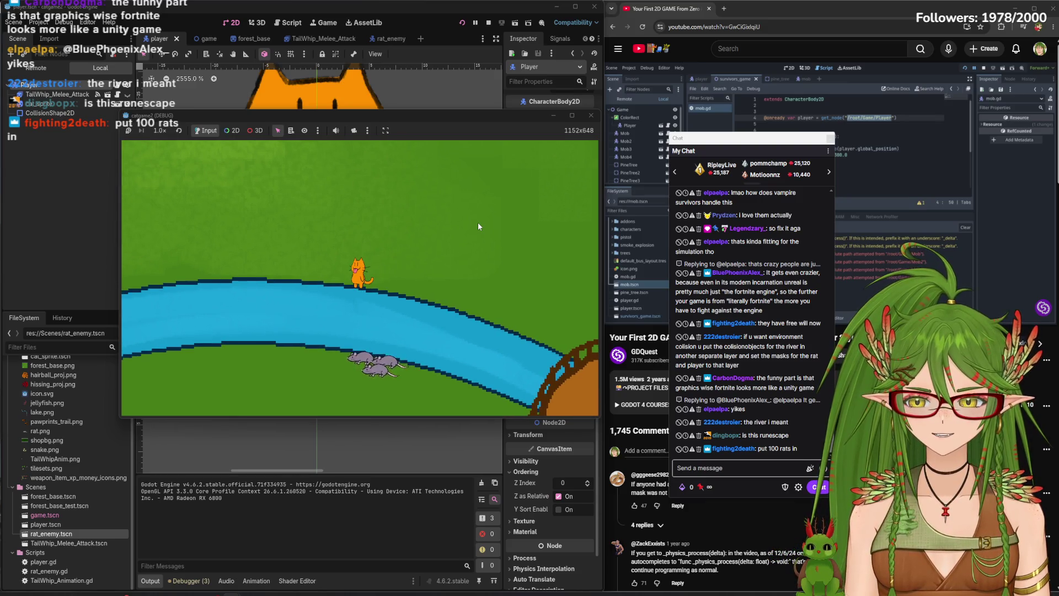
key(d)
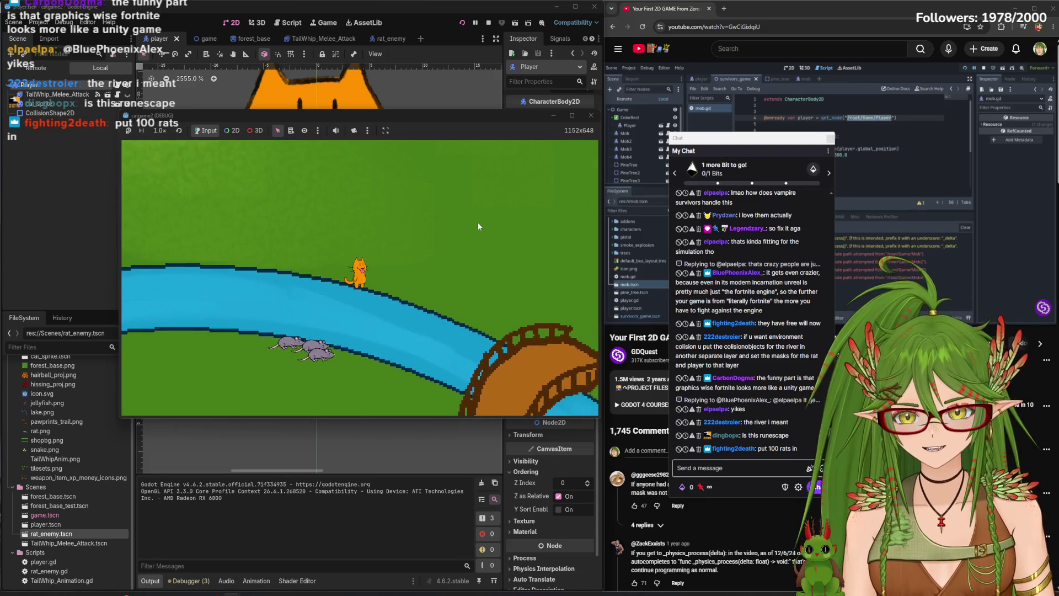
key(d)
key(a)
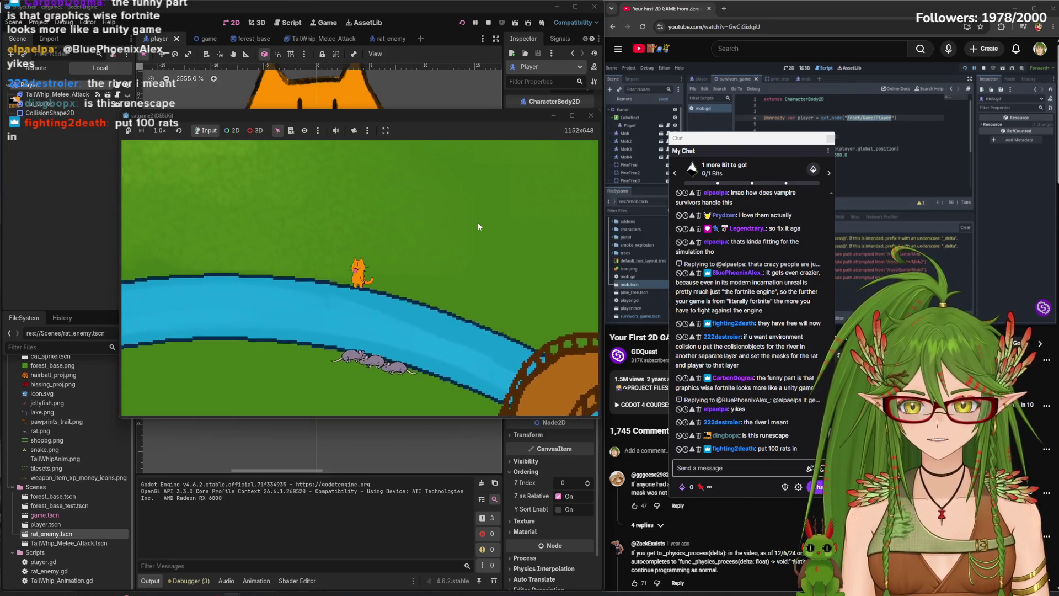
key(a)
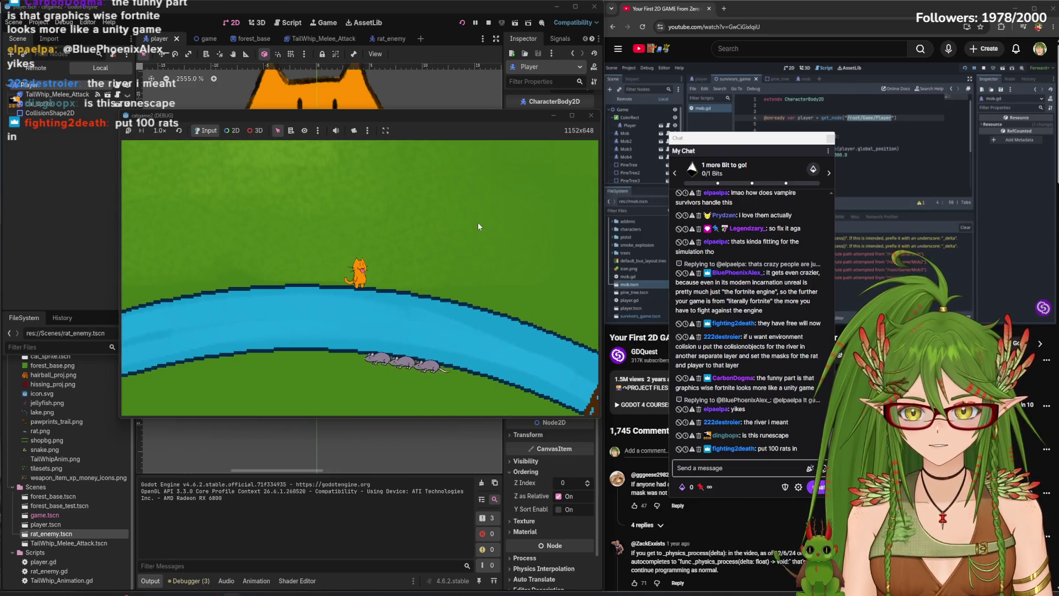
key(d)
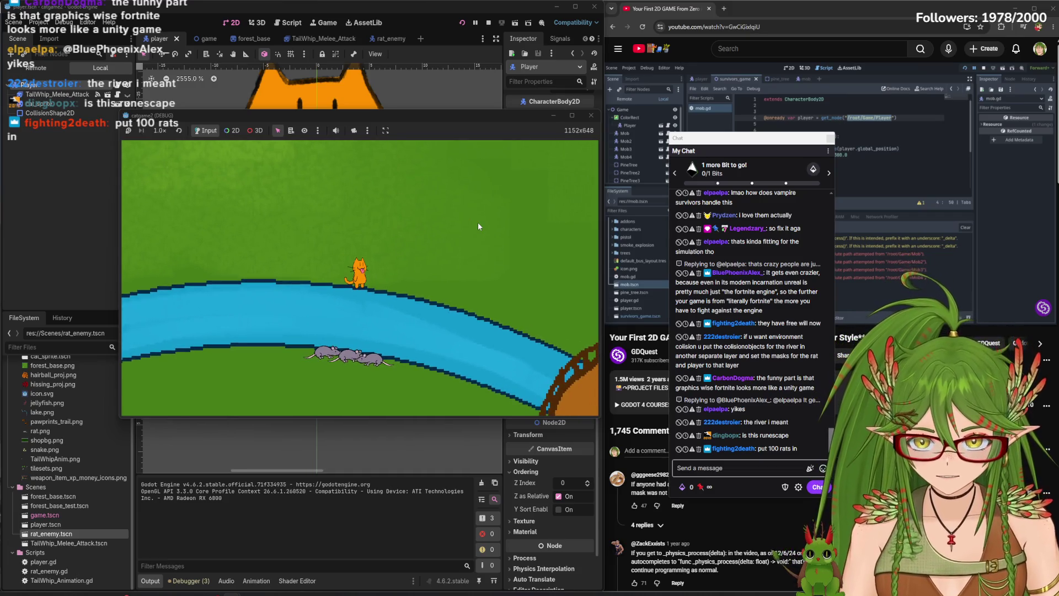
Walk the cat onto the bridge, then down the dirt path and across the grass
key(d)
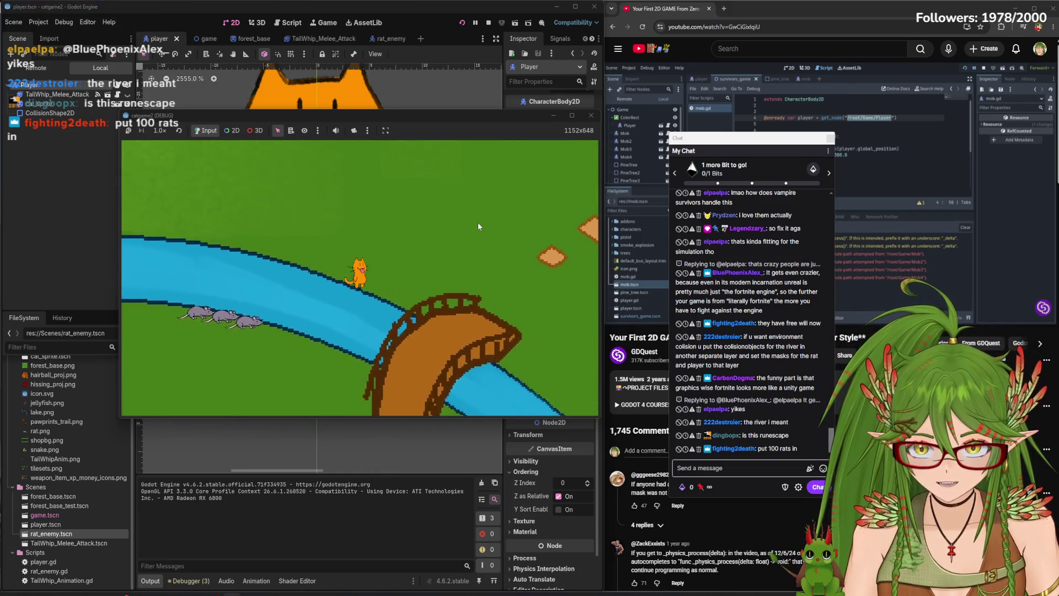
key(d)
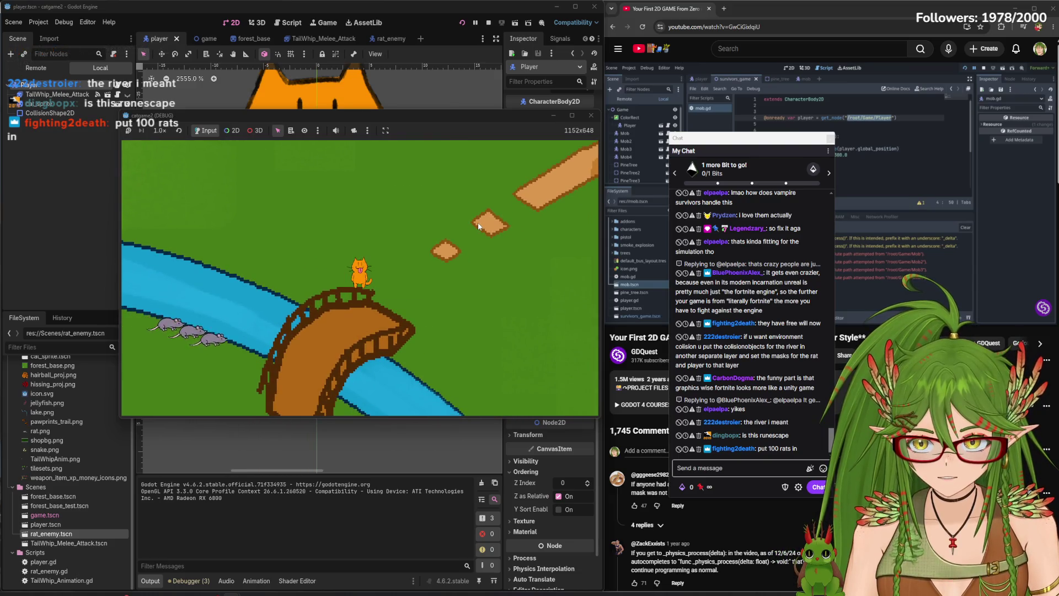
key(s)
key(a)
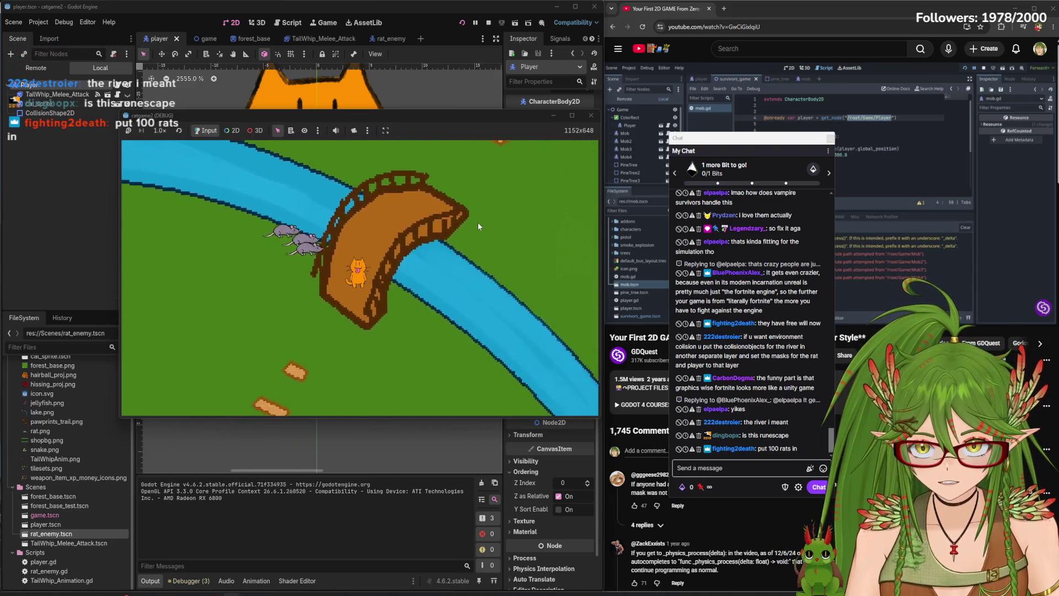
key(s)
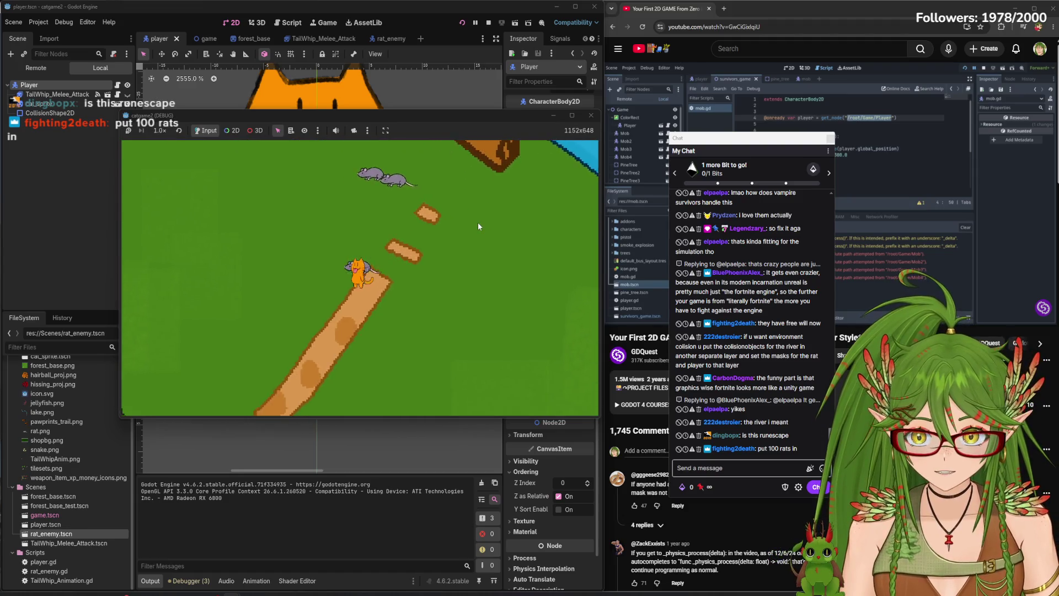
key(s)
key(a)
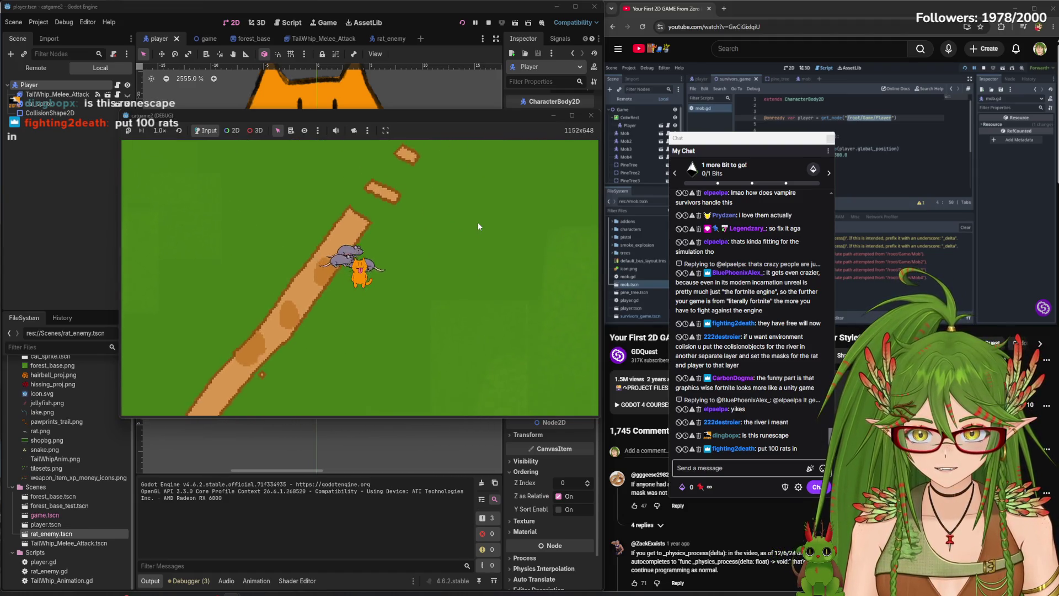
key(s)
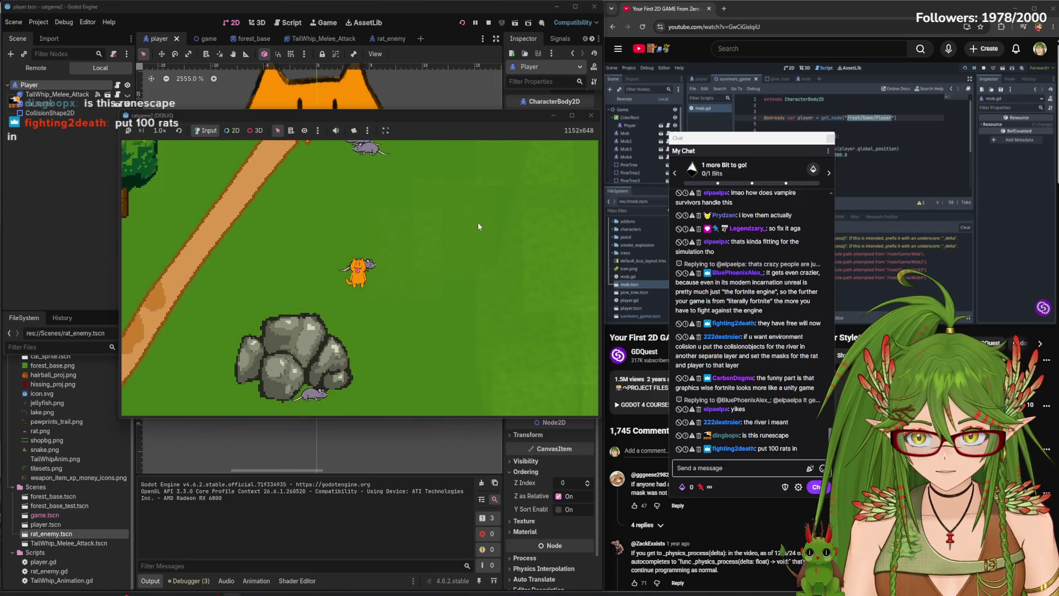
key(s)
key(d)
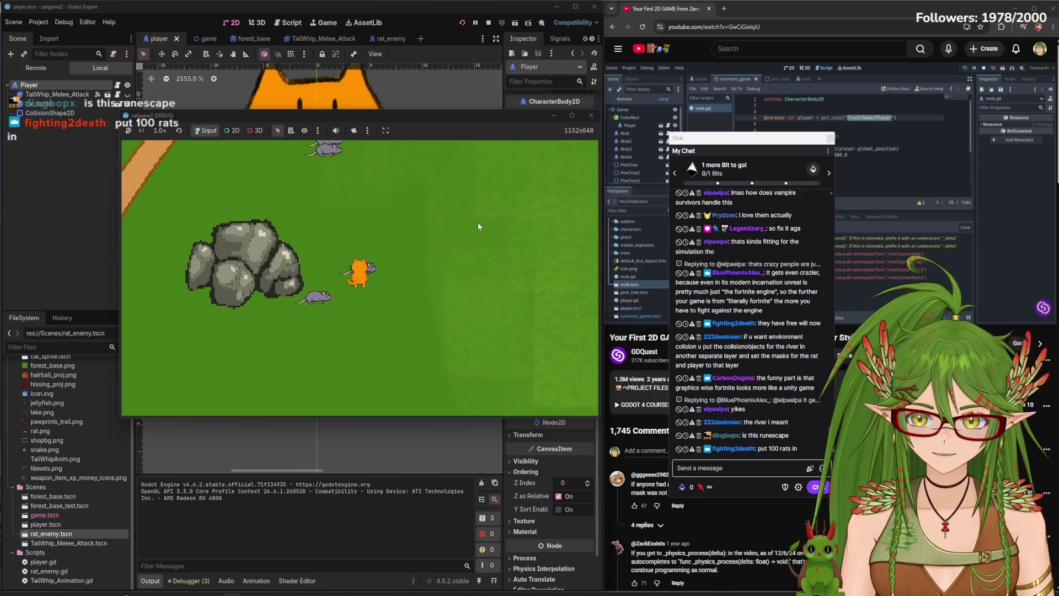
key(w)
key(w)
key(d)
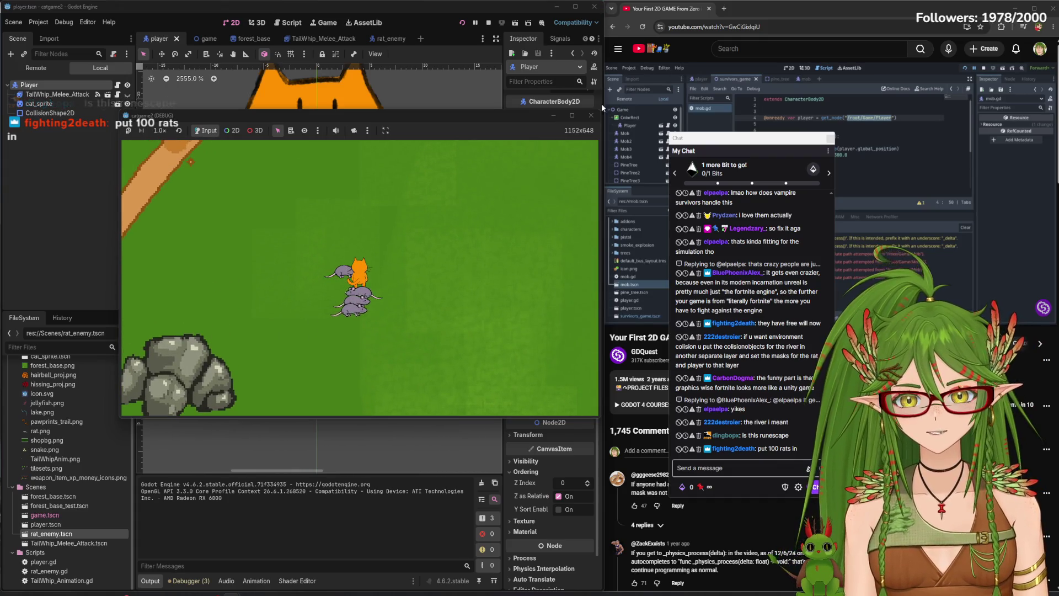
Stop the game, move the chat window aside, resume the tutorial and show rat_enemy.gd
click(590, 115)
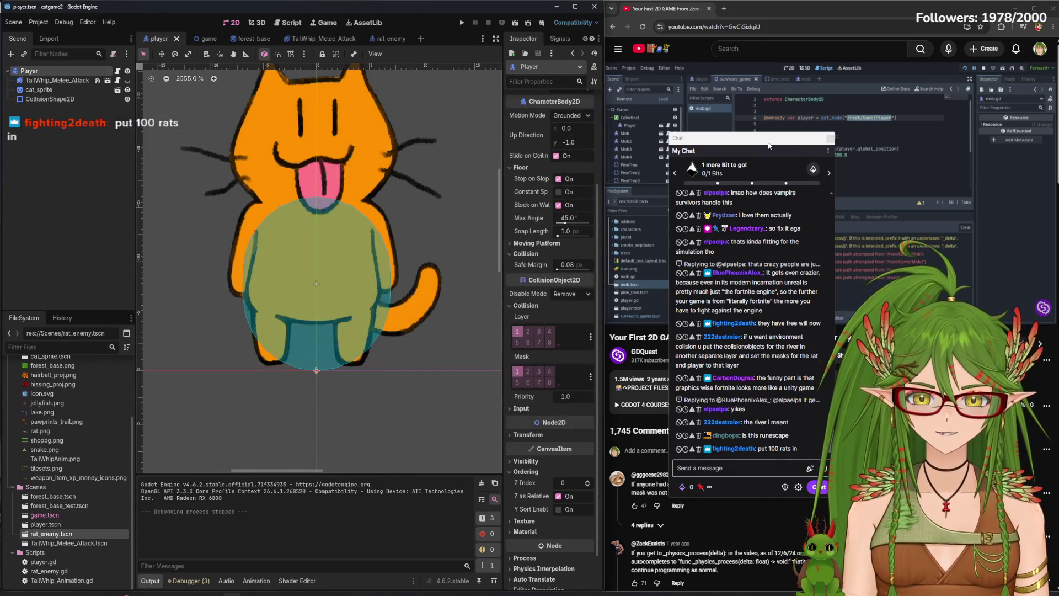
mouse_move(768, 145)
mouse_down()
mouse_move(0, 82)
mouse_move(0, 55)
mouse_move(2, 85)
mouse_move(41, 90)
mouse_move(0, 88)
mouse_up()
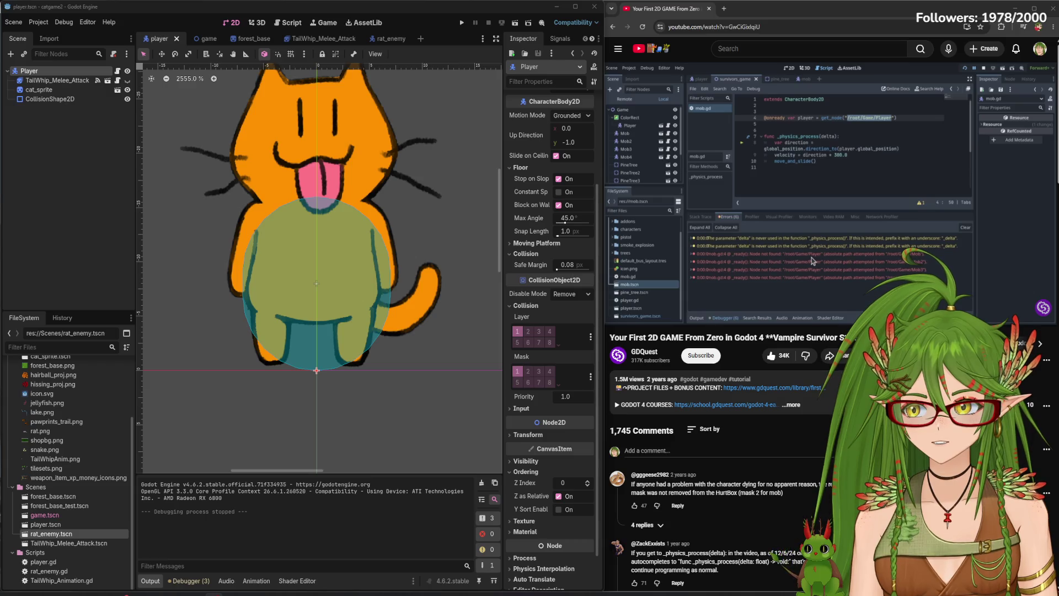
click(759, 181)
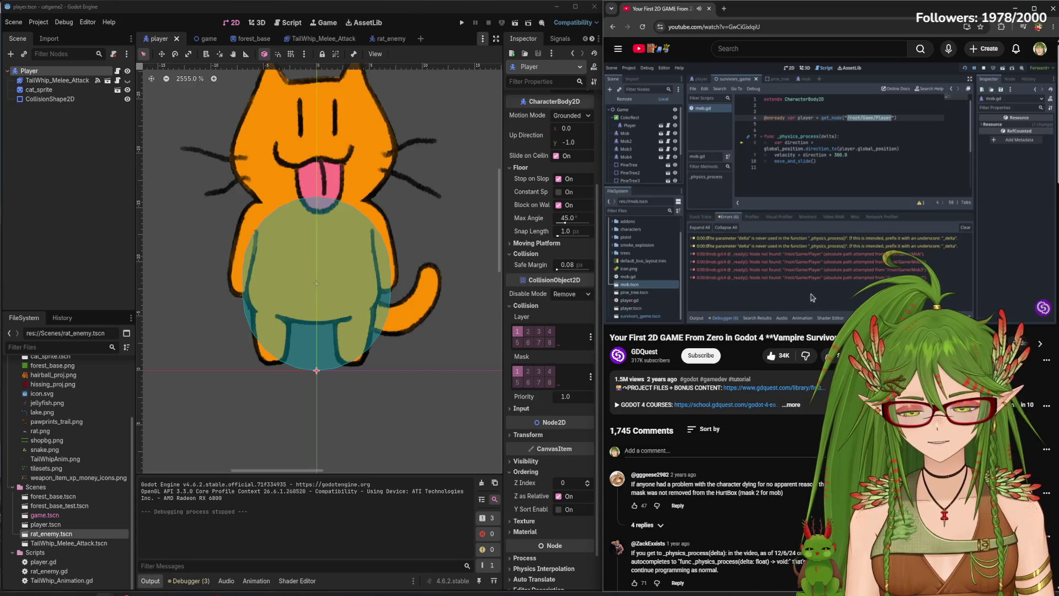
click(301, 23)
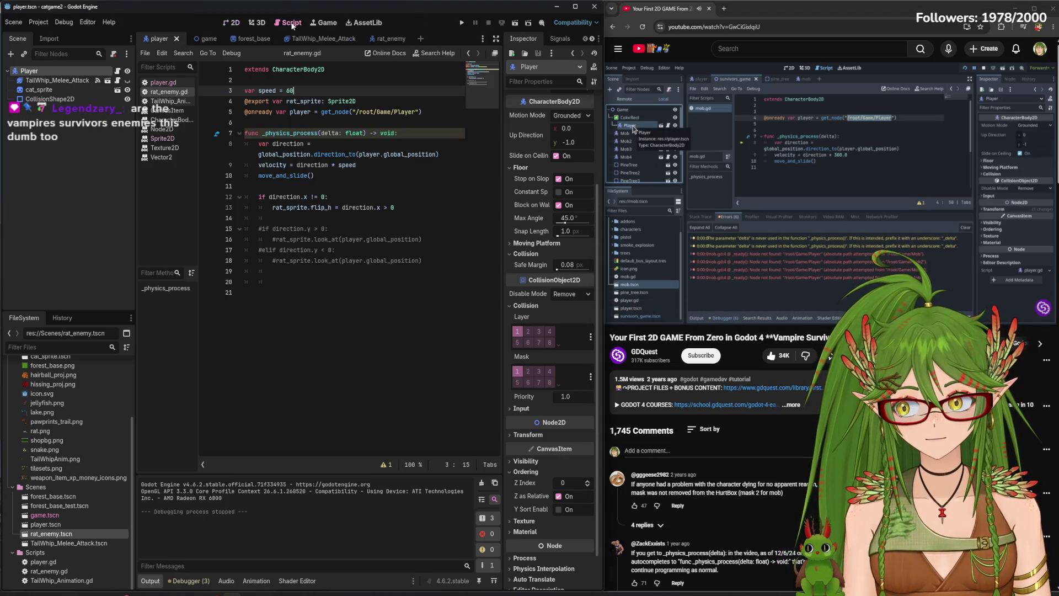
click(786, 141)
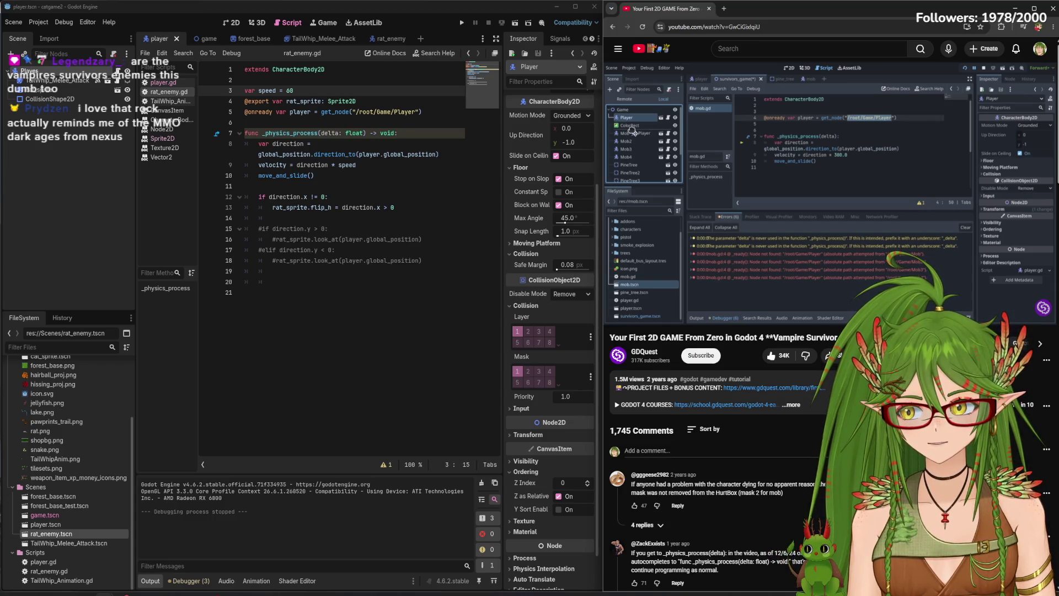
mouse_move(775, 140)
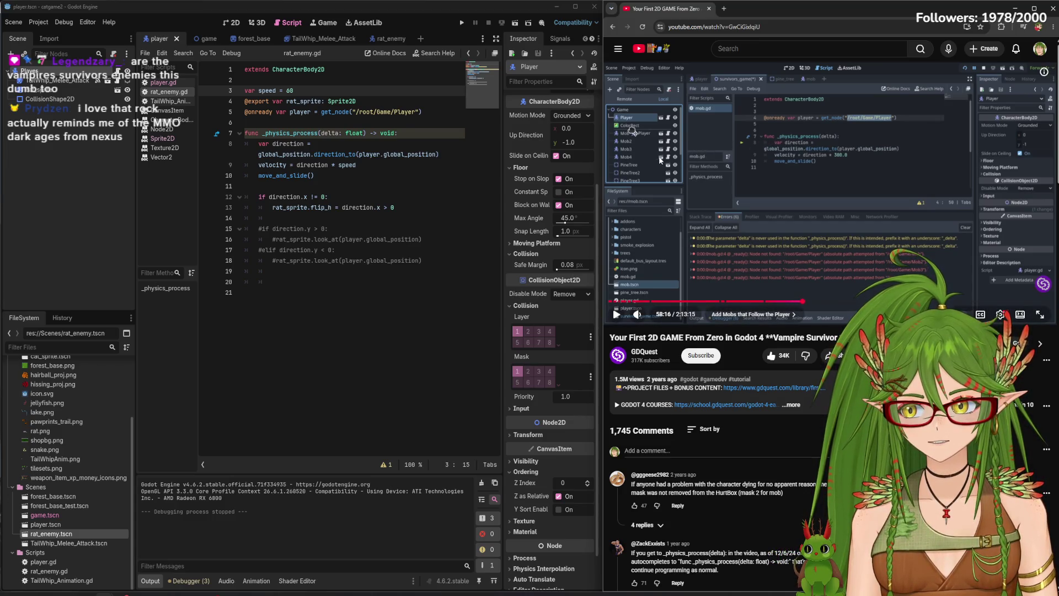
click(462, 22)
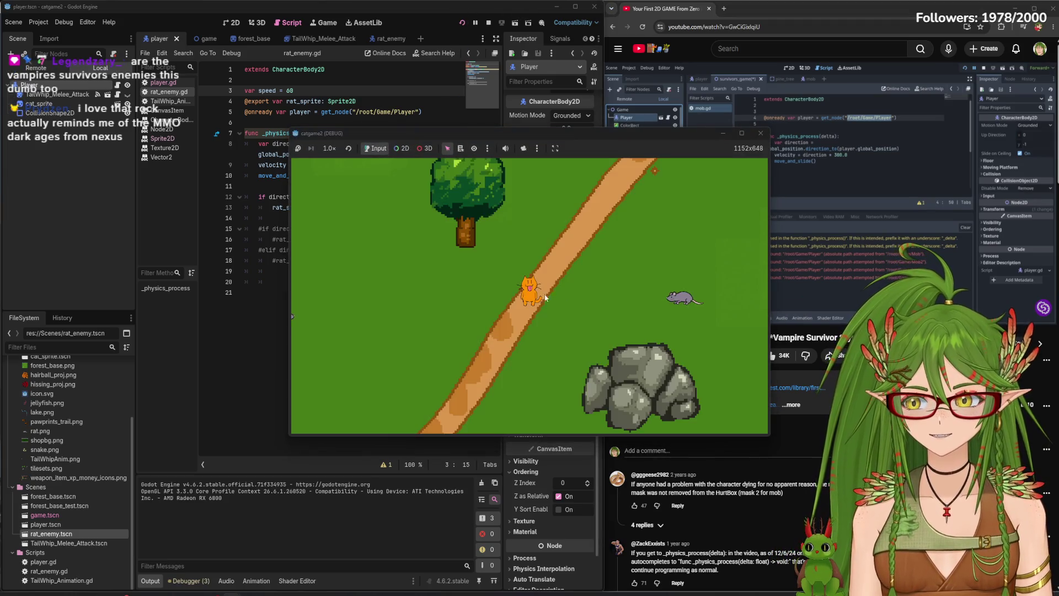
key(d)
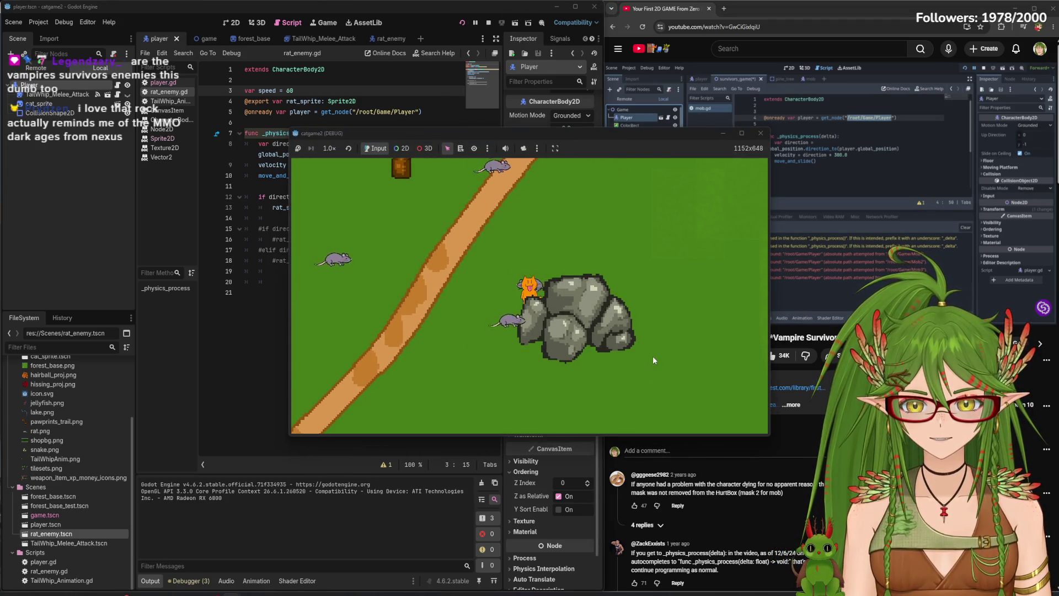
key(w)
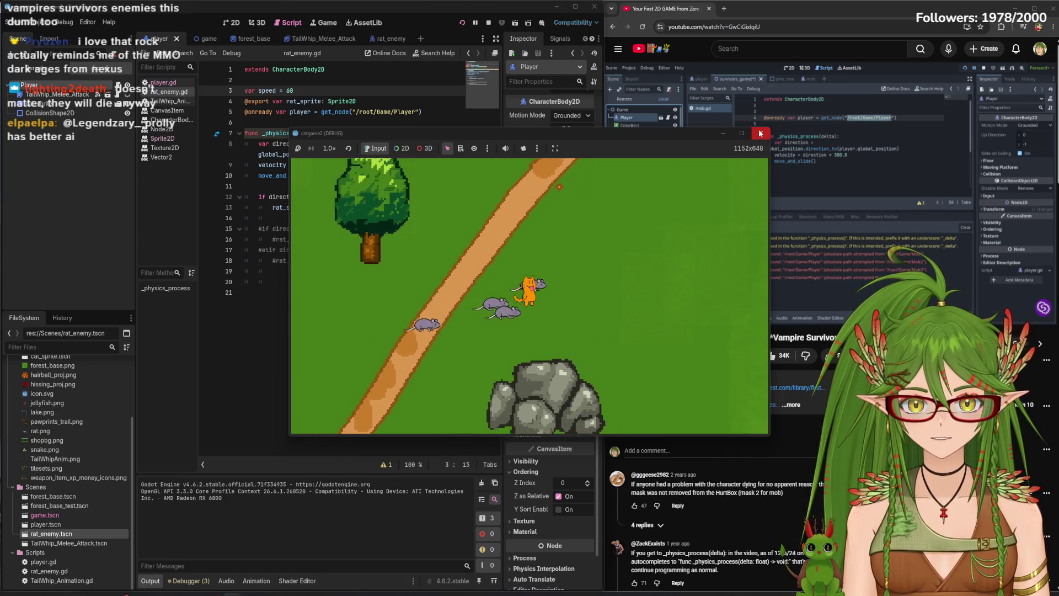
click(761, 133)
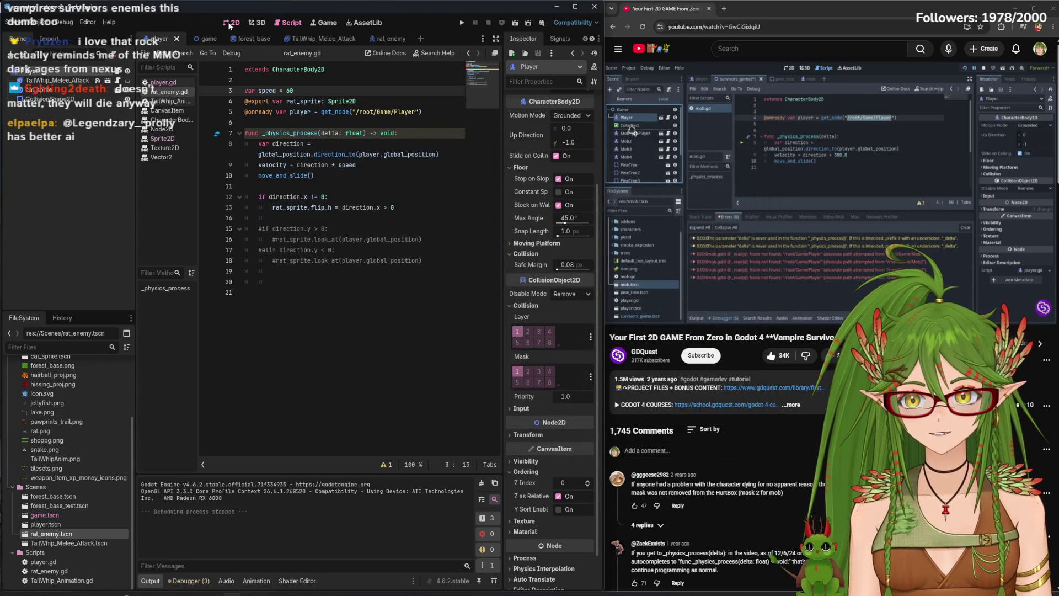
click(230, 25)
click(258, 23)
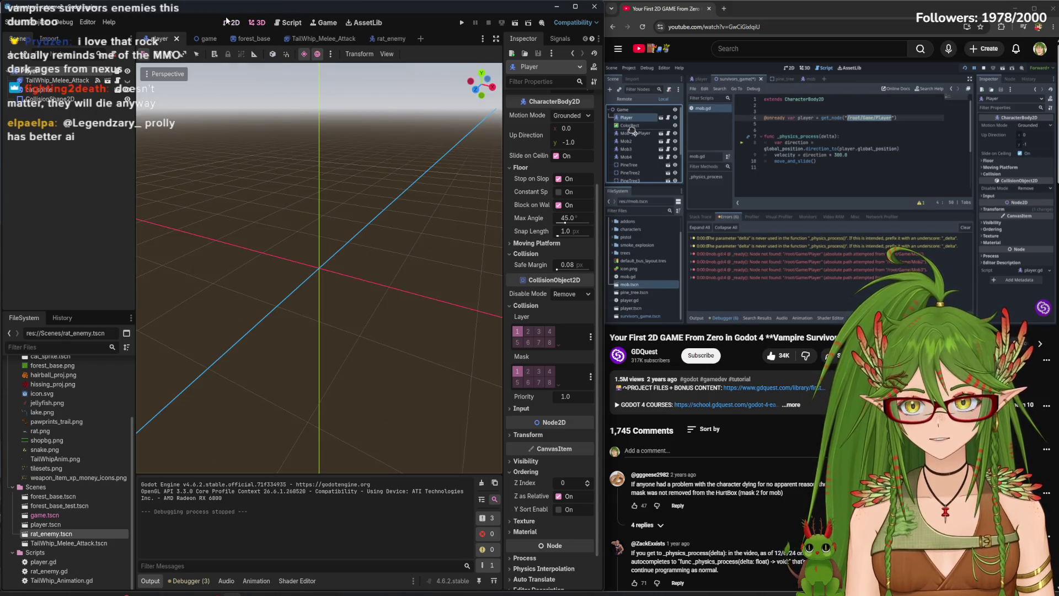
click(228, 23)
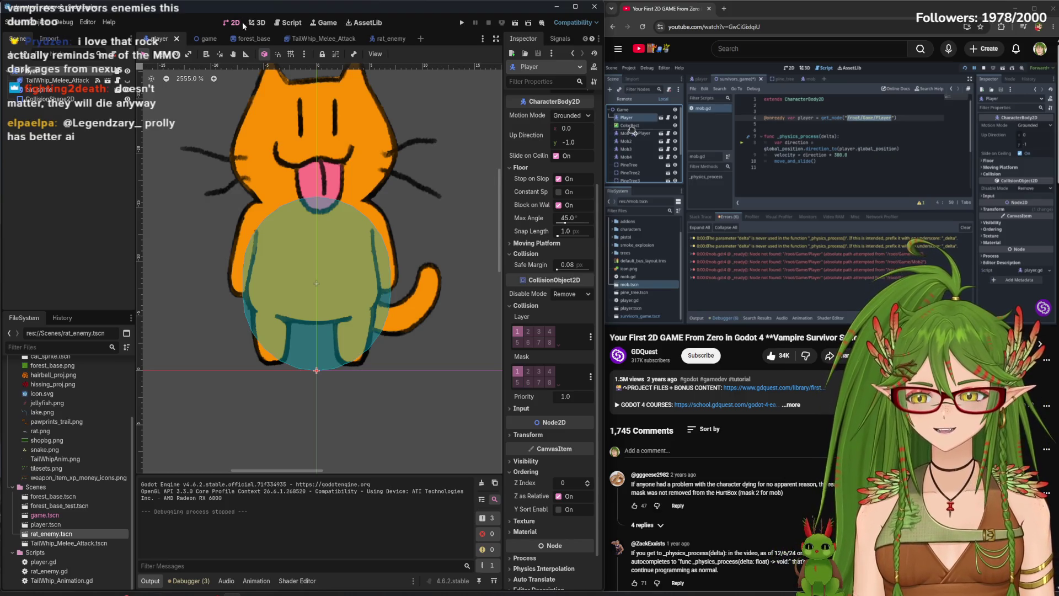
click(292, 22)
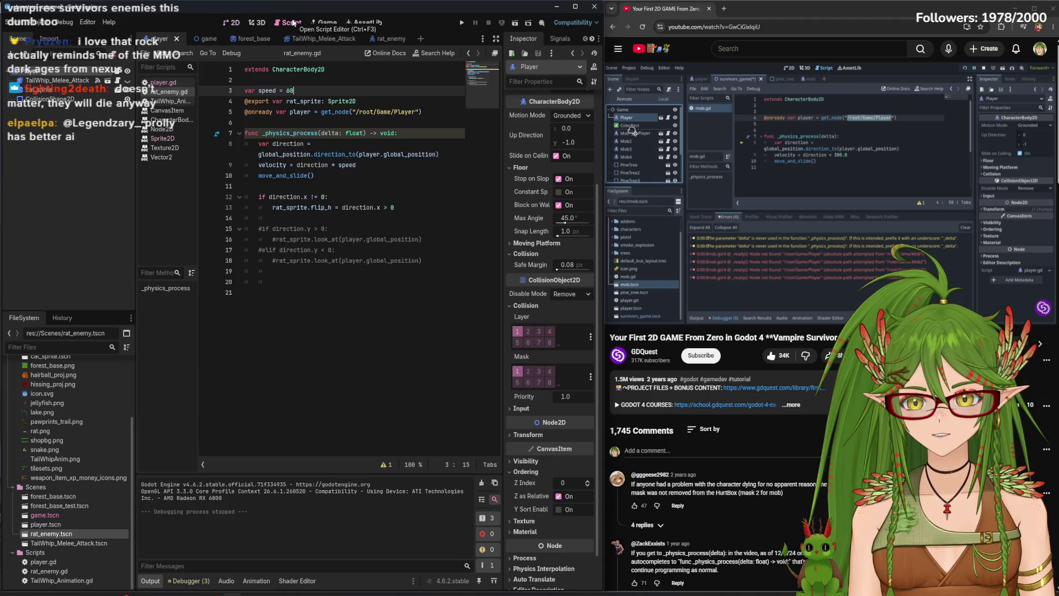
mouse_move(686, 151)
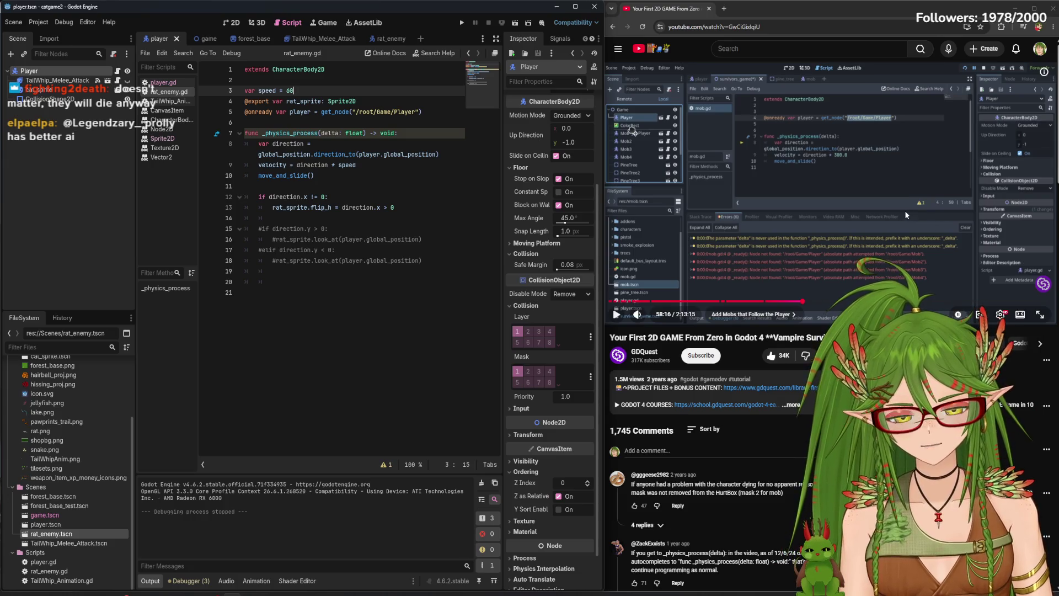
click(822, 216)
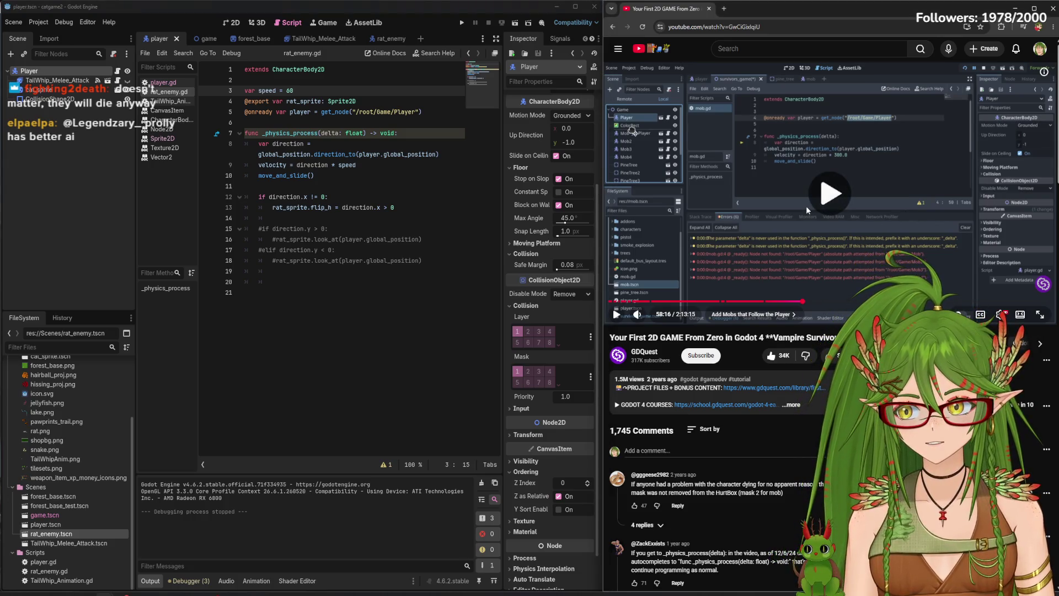
Play and pause the tutorial video to around 58:30, then return to Godot's script workspace
click(719, 223)
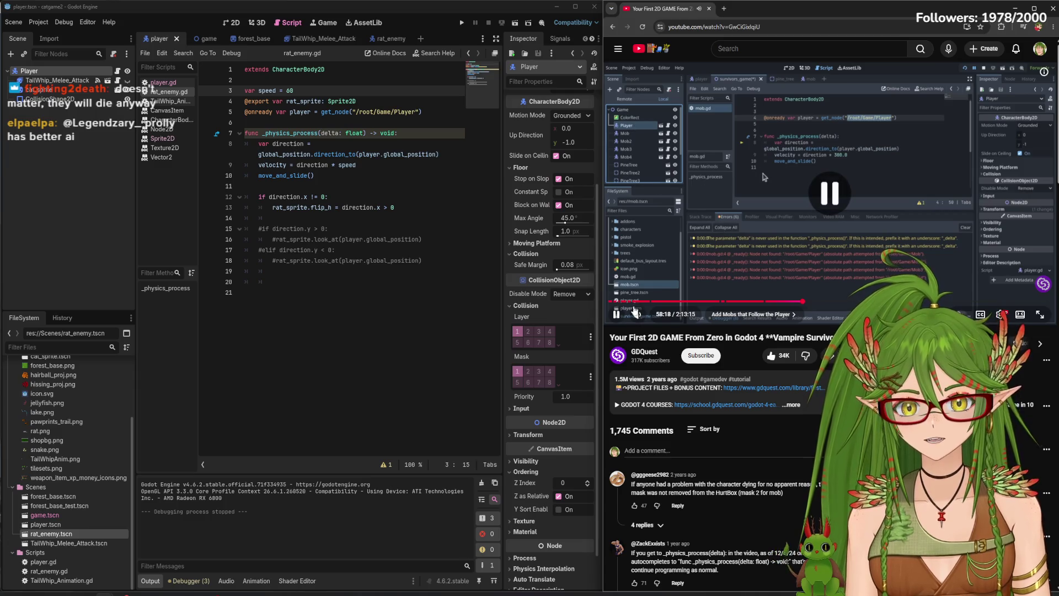
click(828, 183)
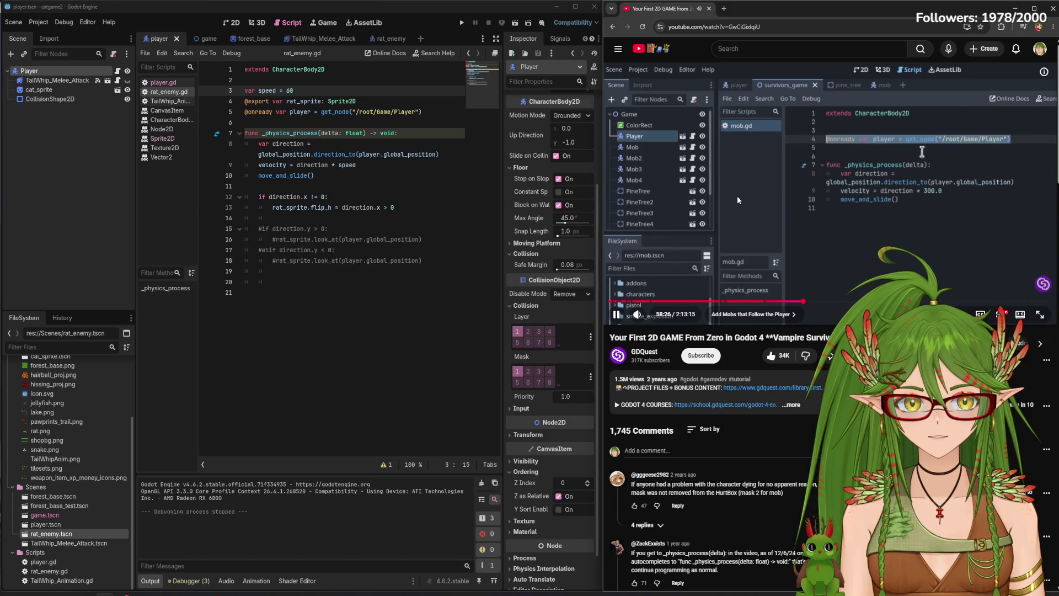
click(756, 195)
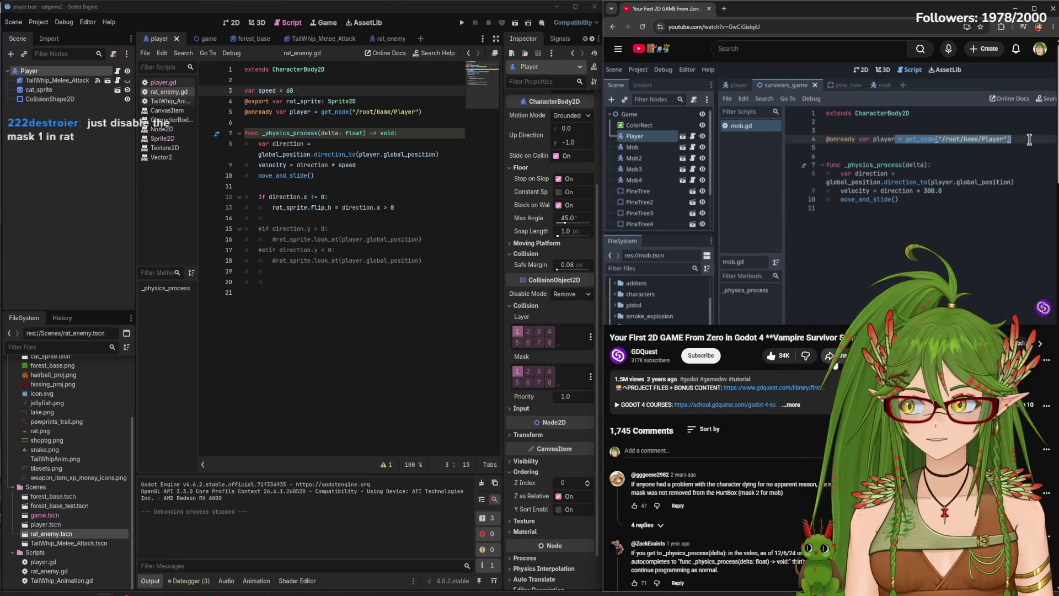
click(859, 247)
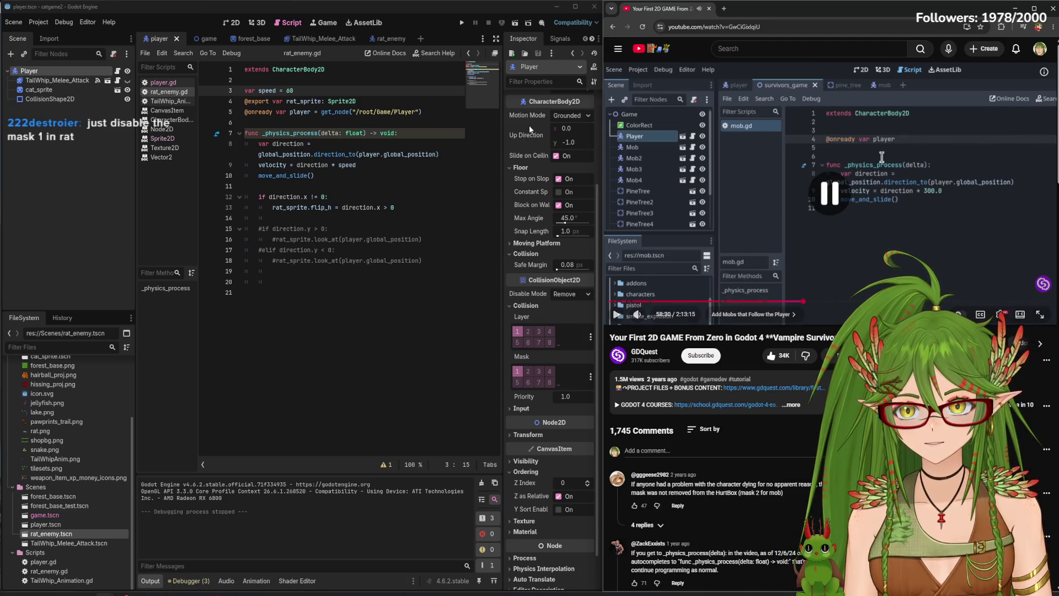
click(258, 22)
key(ctrl+F3)
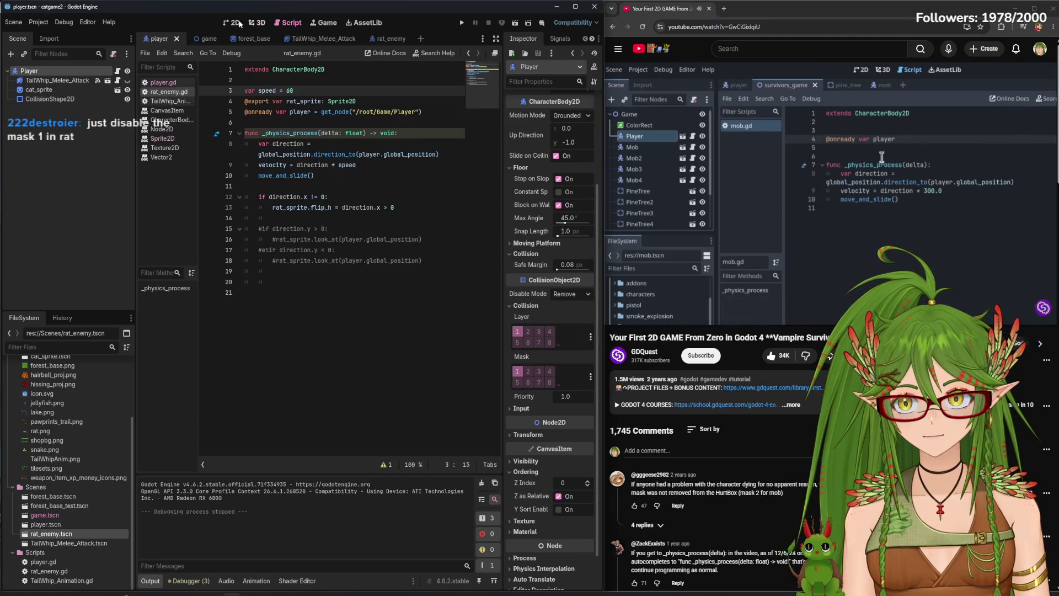
Turn off collision mask 1 on the Rat_Enemy scene, then save and run the game
key(ctrl+F1)
key(ctrl+F3)
click(384, 38)
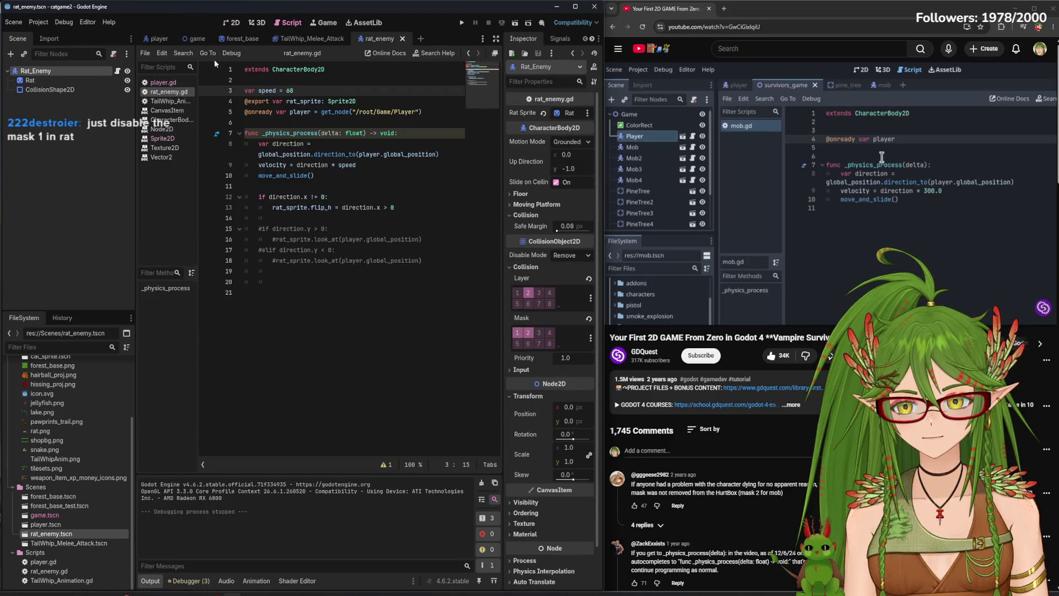
click(517, 335)
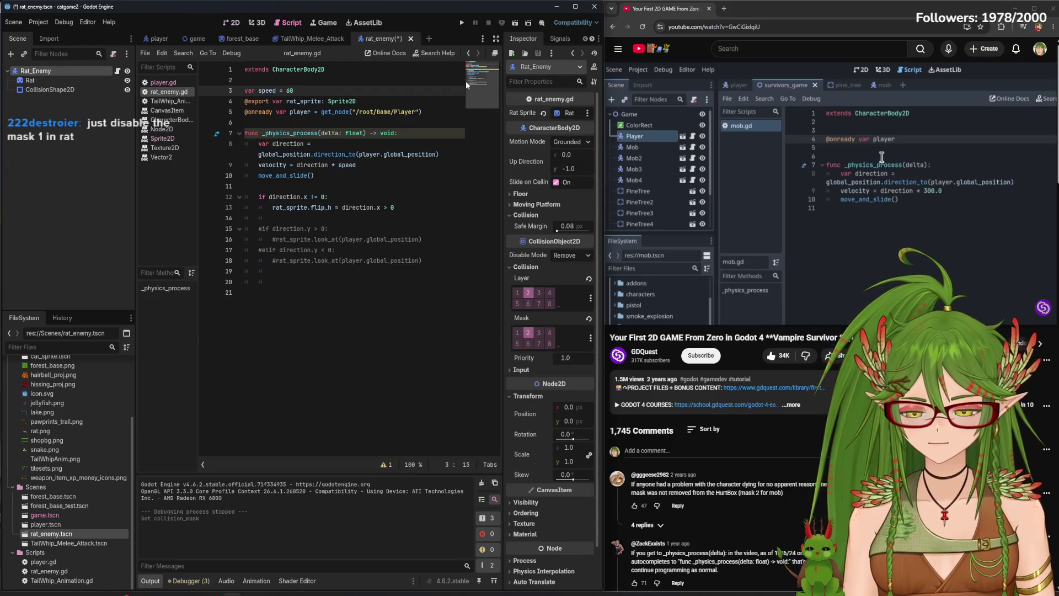
key(F5)
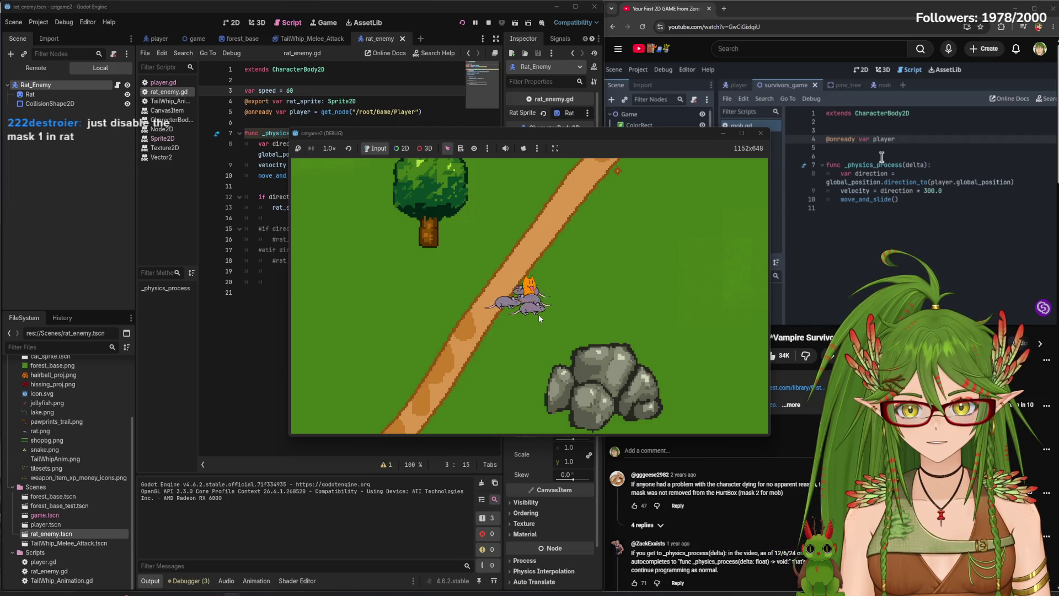
Walk the cat up the path with the arrow keys as rats chase, then stop the game
key(Up)
key(Right)
key(Up)
key(Right)
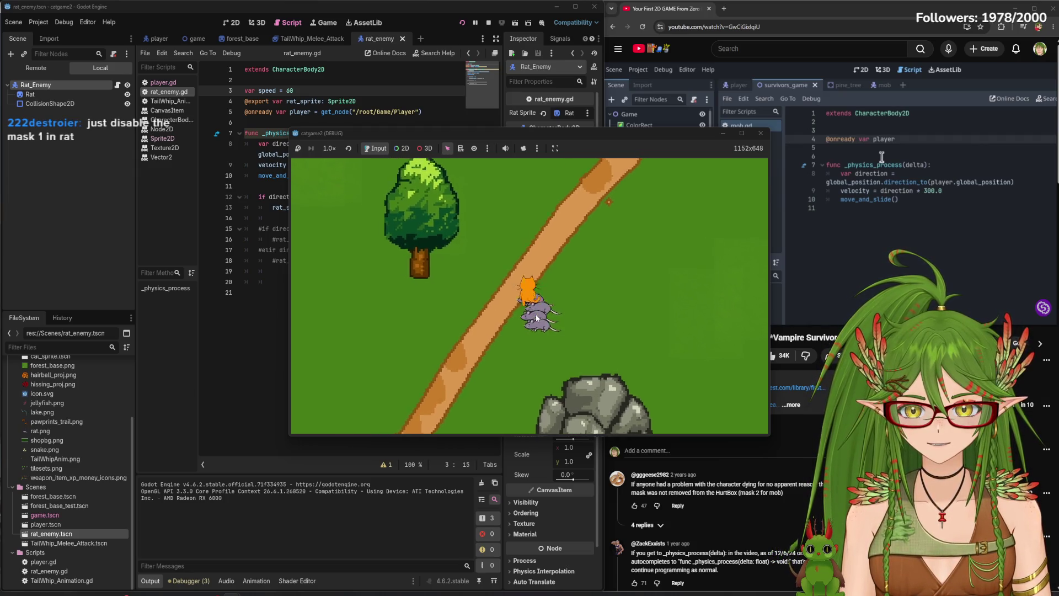
key(Up)
key(Right)
key(Down)
key(Right)
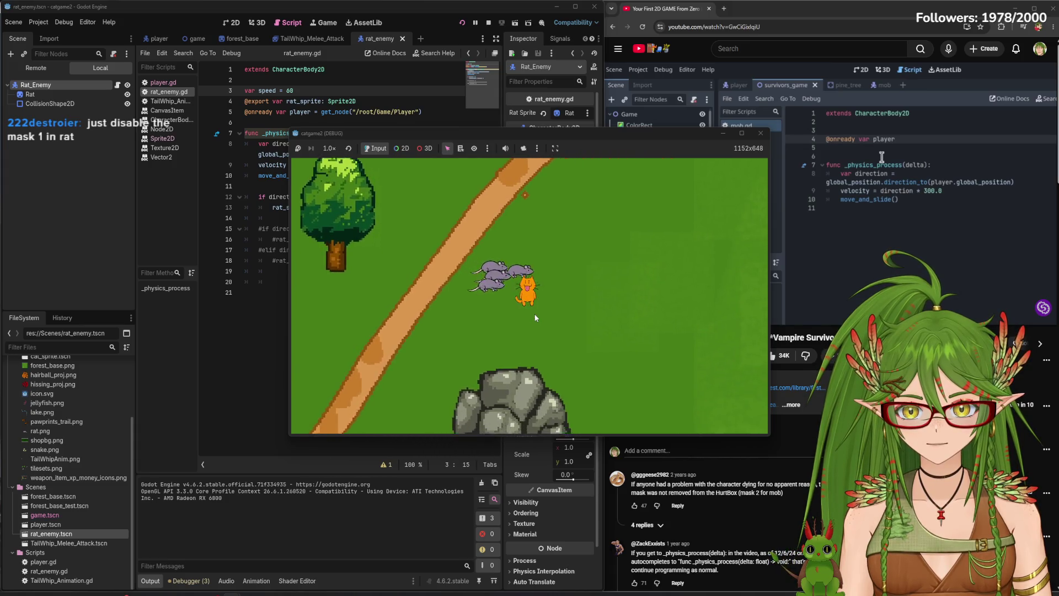
key(Left)
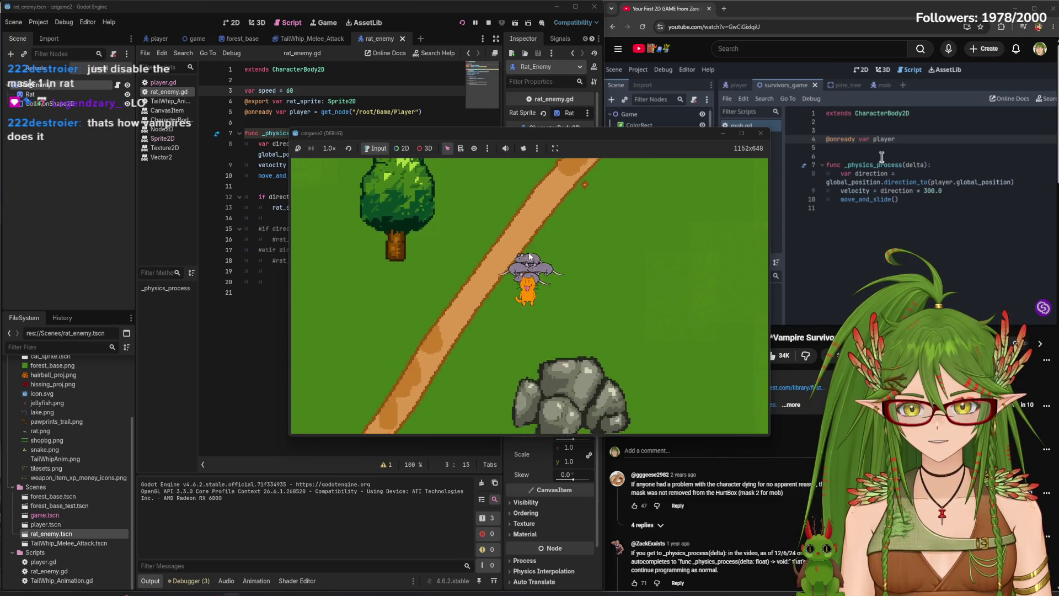
key(Up)
key(Right)
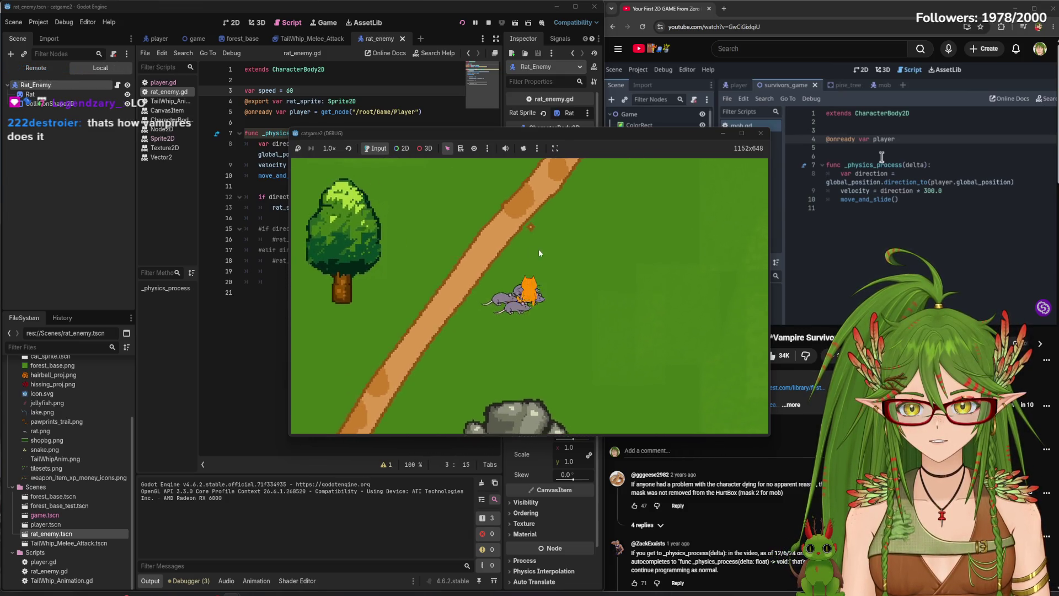
click(761, 133)
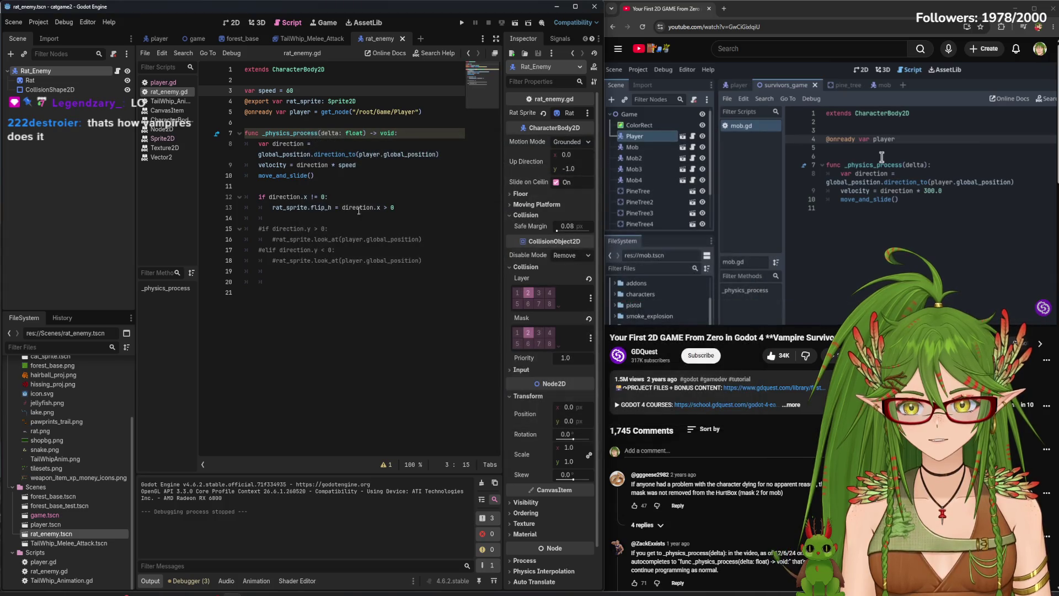
Edit the flip_h comparison on line 13 of rat_enemy.gd, test-run it and fix the reported error
click(387, 207)
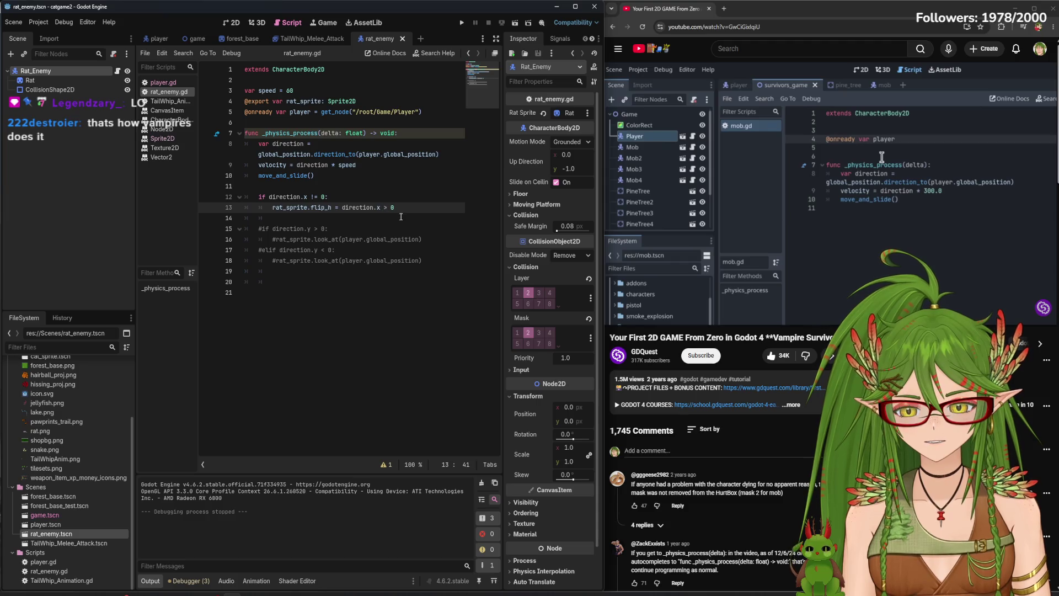
text(<)
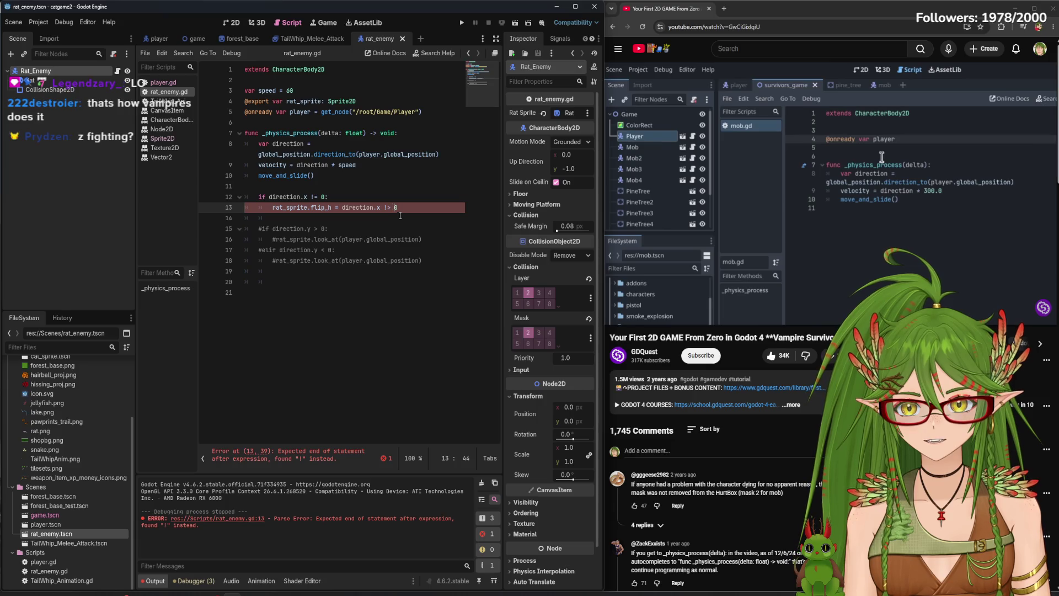
text(!)
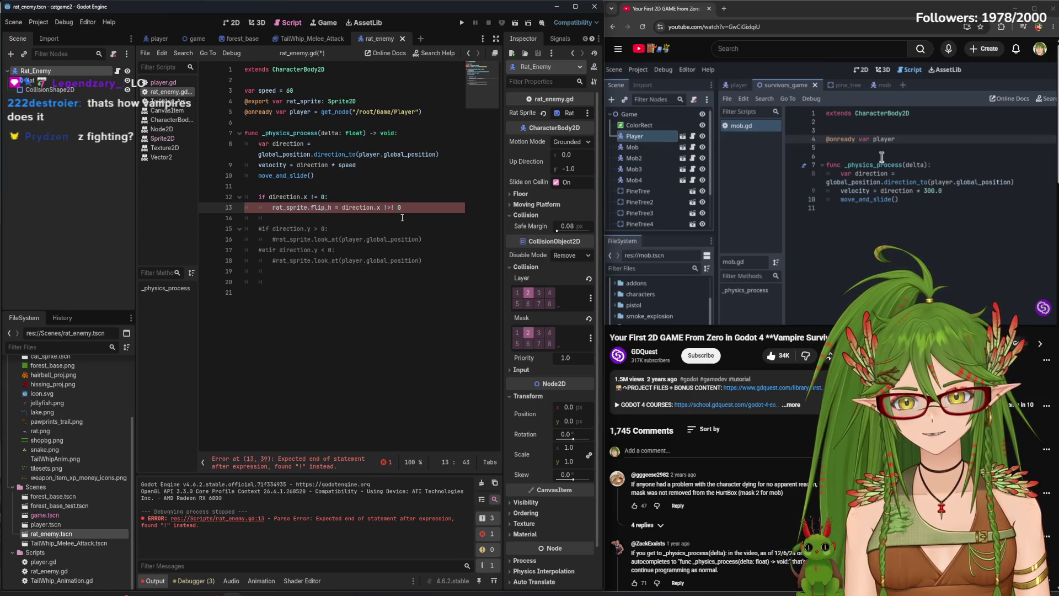
key(F5)
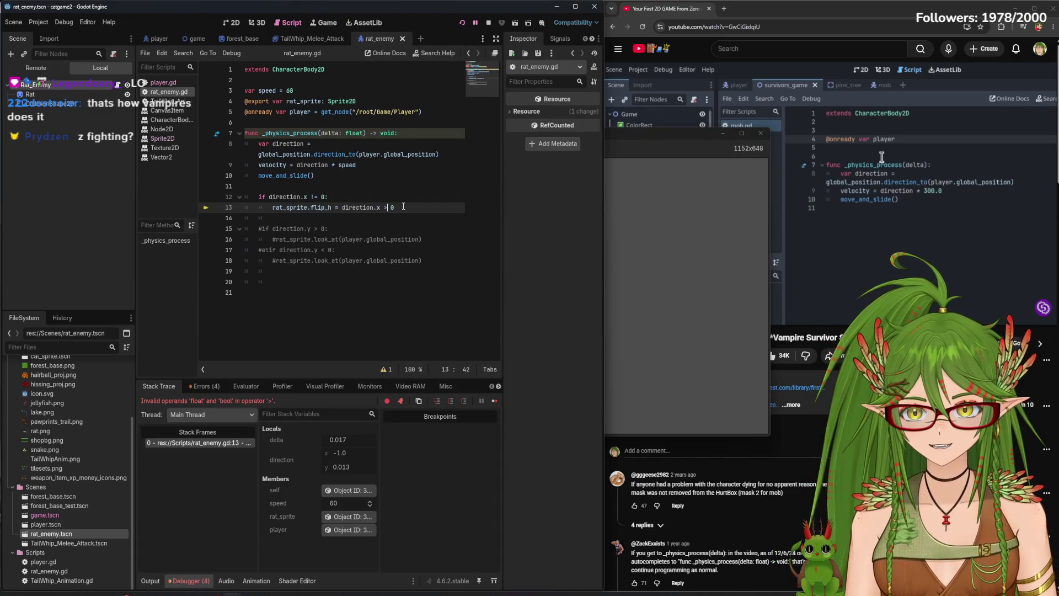
text(=)
click(398, 186)
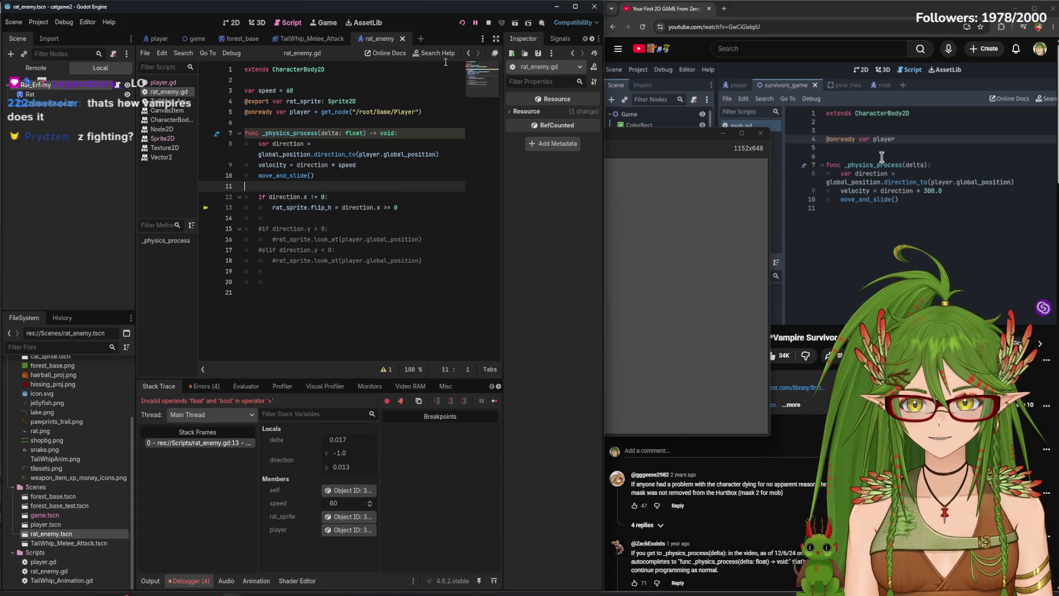
Relaunch the game, walk the cat right to watch the rats, then close it
click(487, 24)
key(F5)
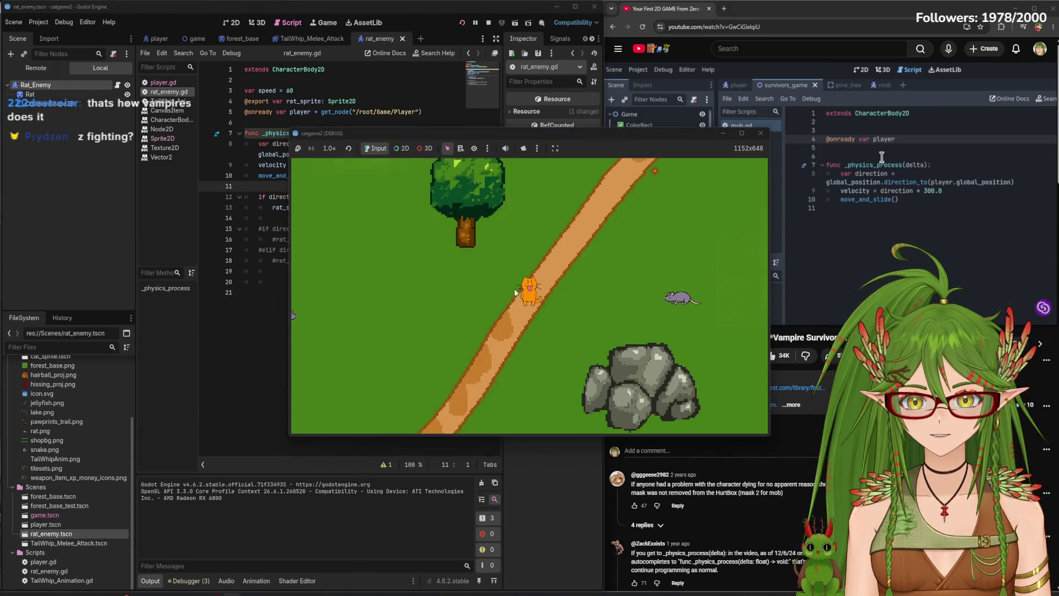
key(d)
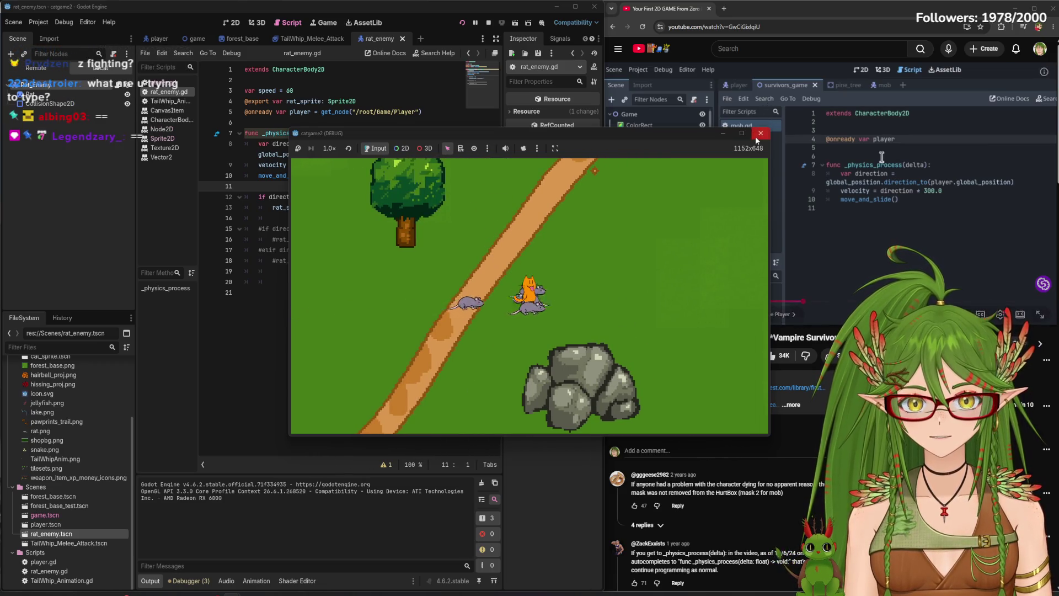
click(760, 132)
Finish line 13 as 'rat_sprite.flip_h = direction.x >= 0' and run the game again
click(393, 208)
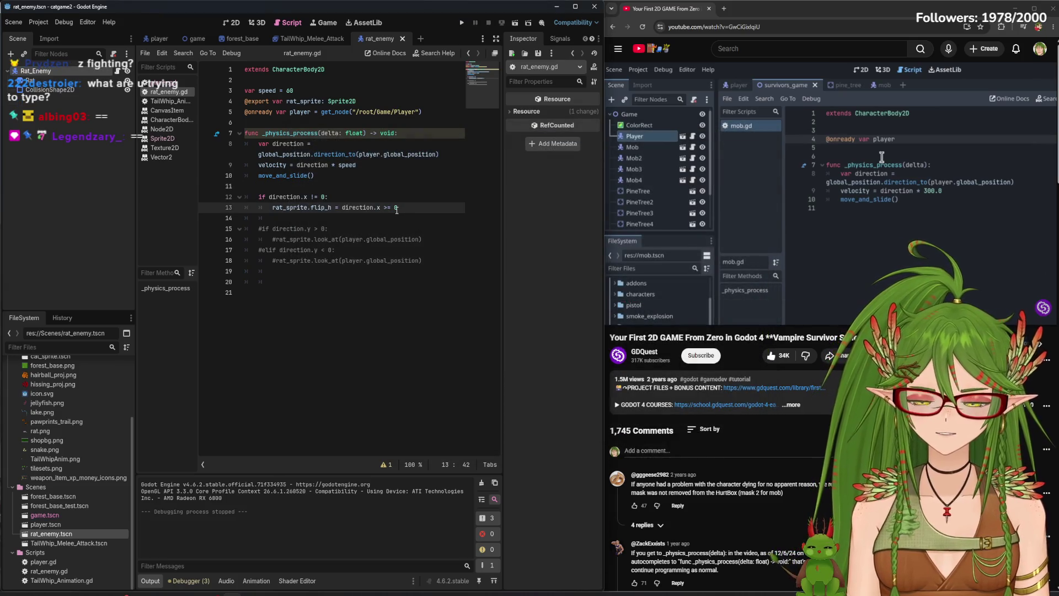
text(=)
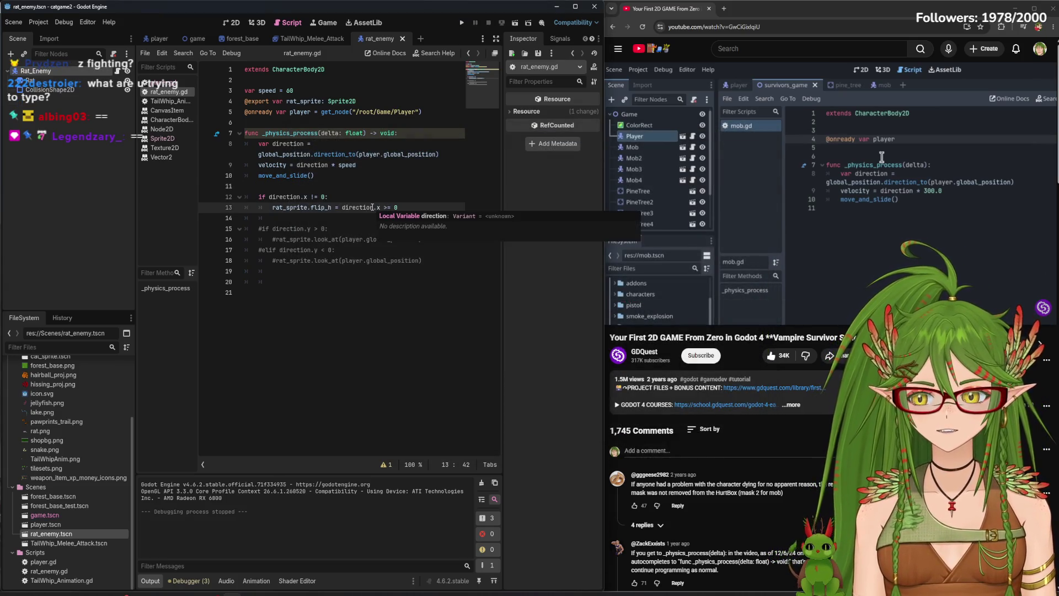
click(461, 23)
key(d)
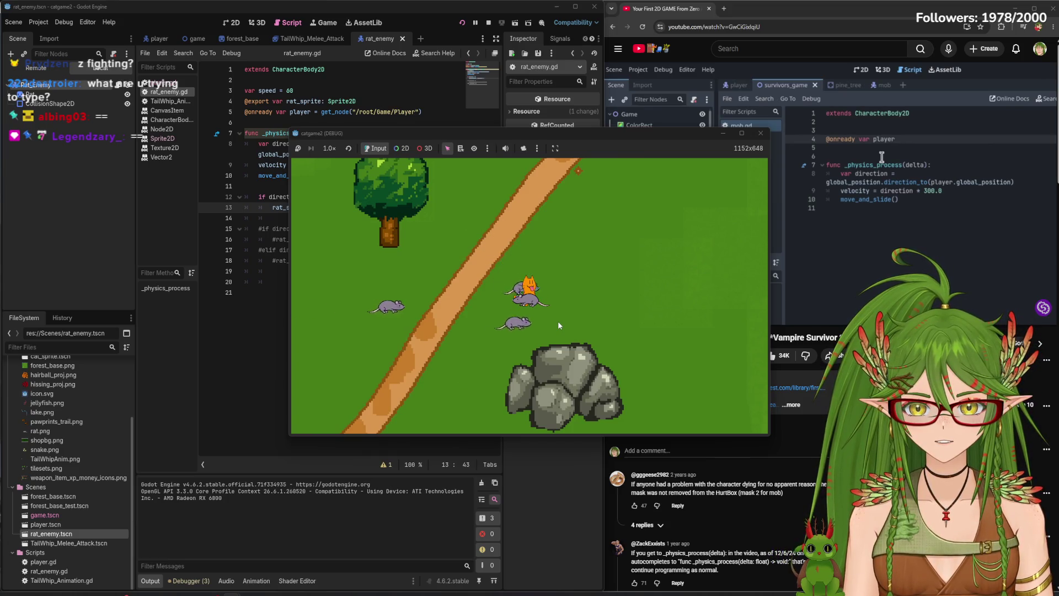
Stop the previous test run and save the edited rat_enemy.gd script
key(d)
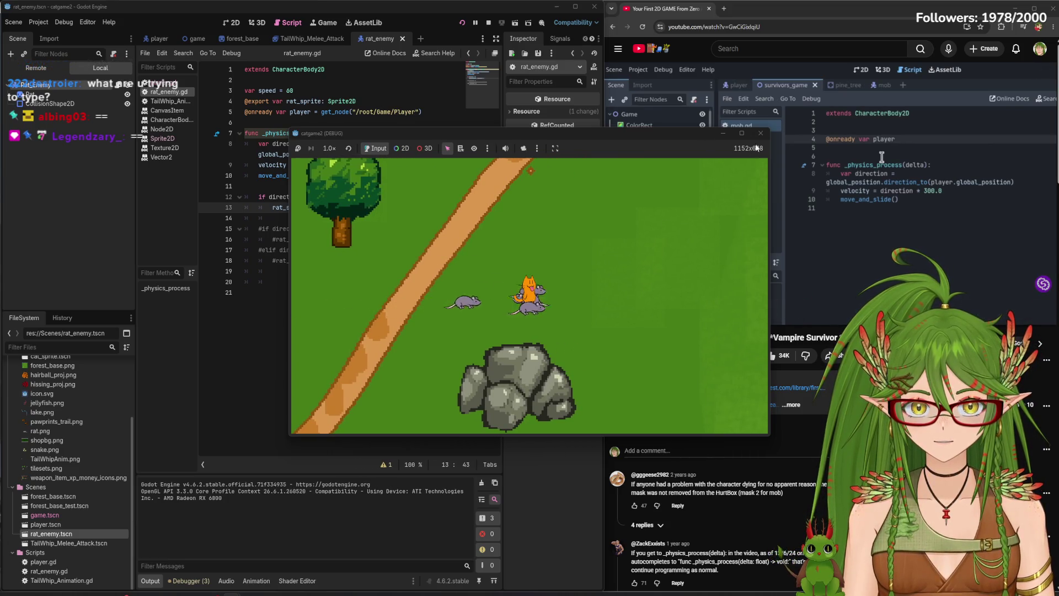
click(760, 134)
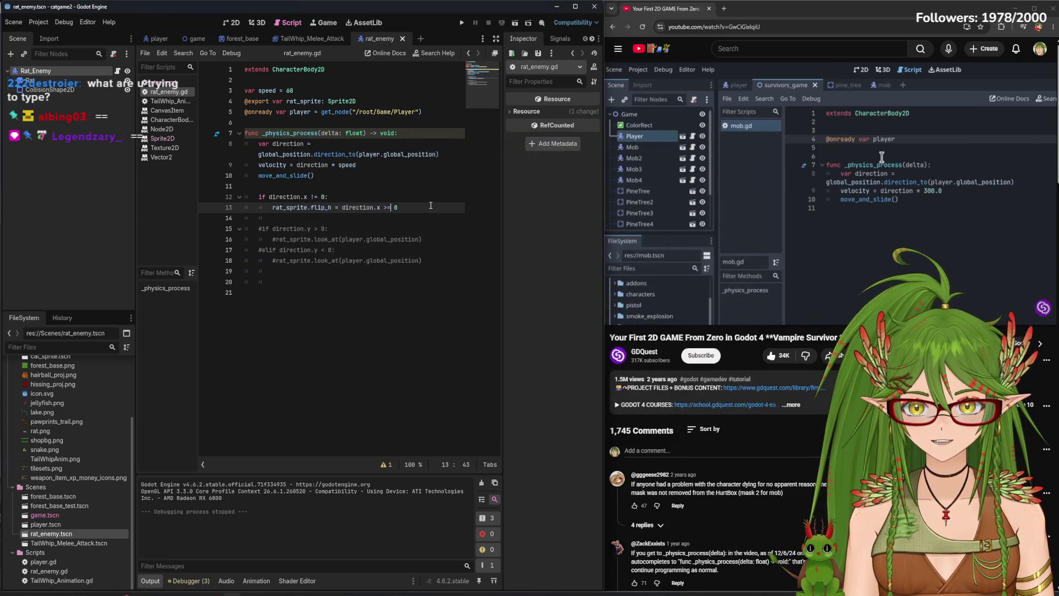
key(ctrl+s)
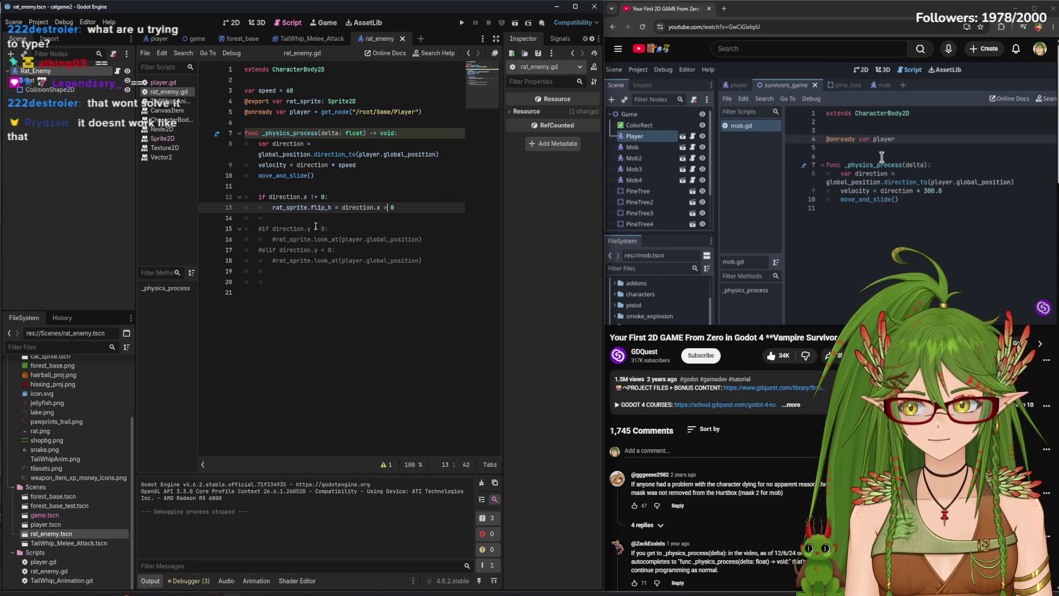
Test-run the game, walking the cat right, left, up and down to check the rats flip, then close it
click(459, 23)
key(d)
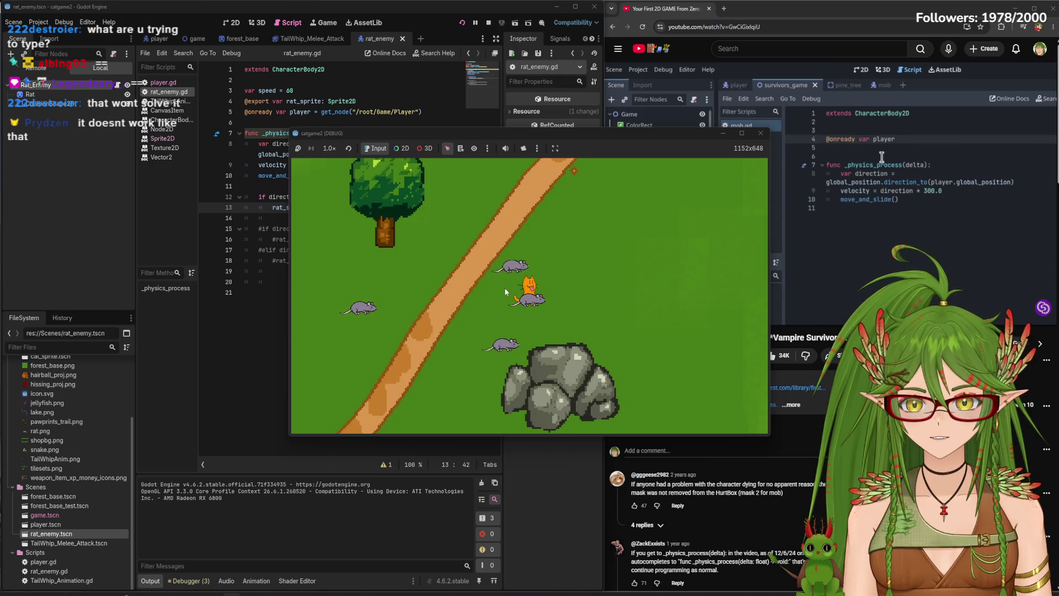
key(w)
key(a)
key(a)
key(s)
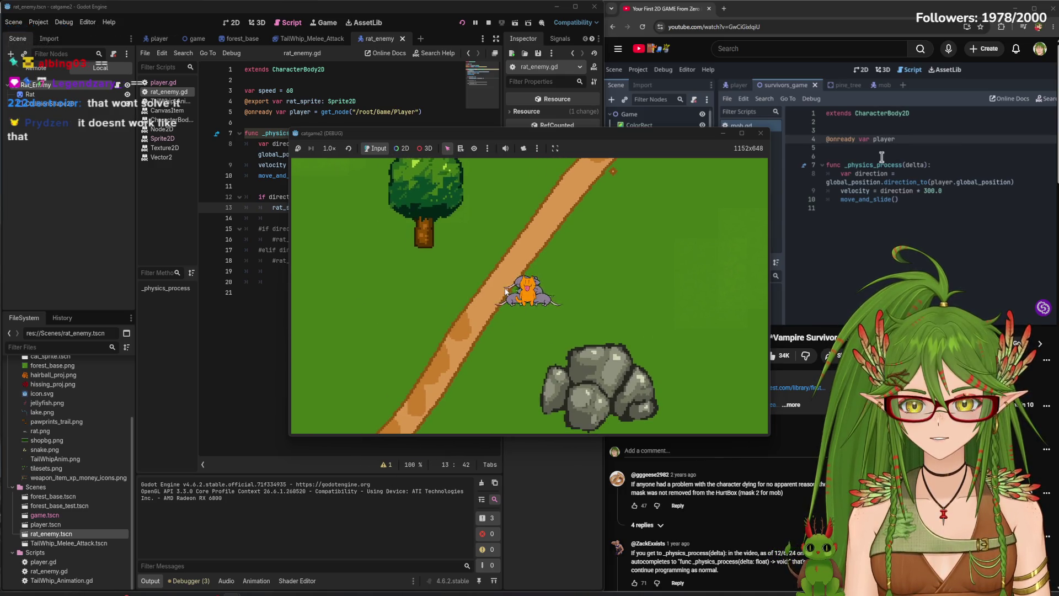
key(s)
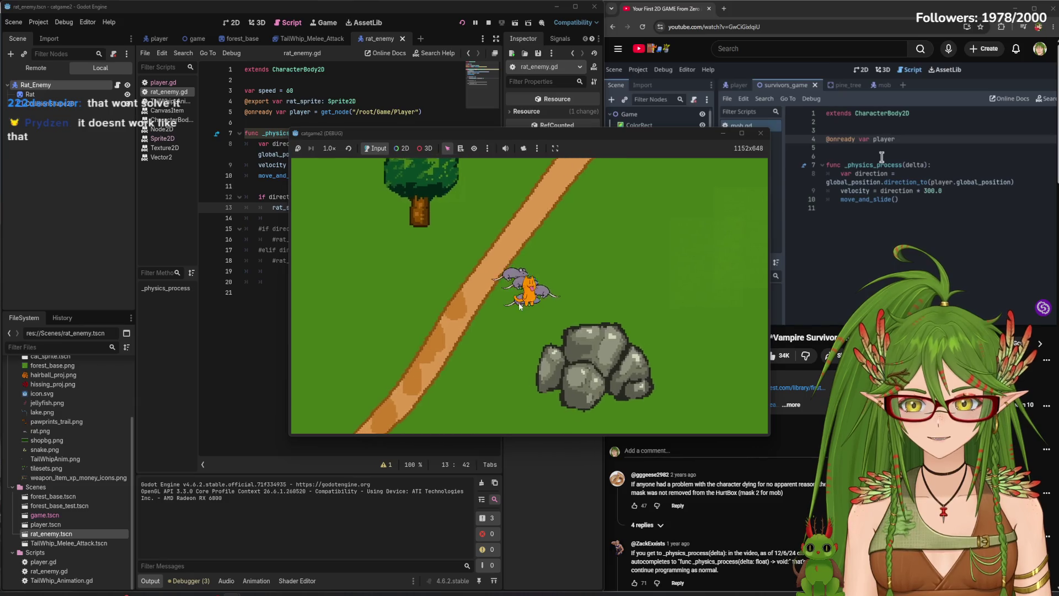
key(w)
key(s)
key(w)
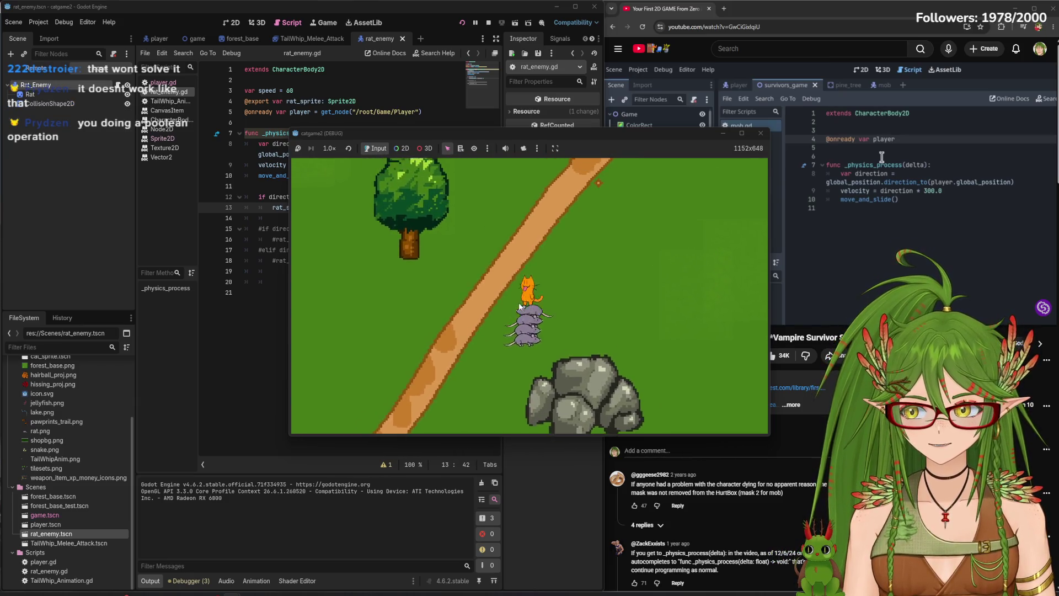
key(s)
key(w)
key(s)
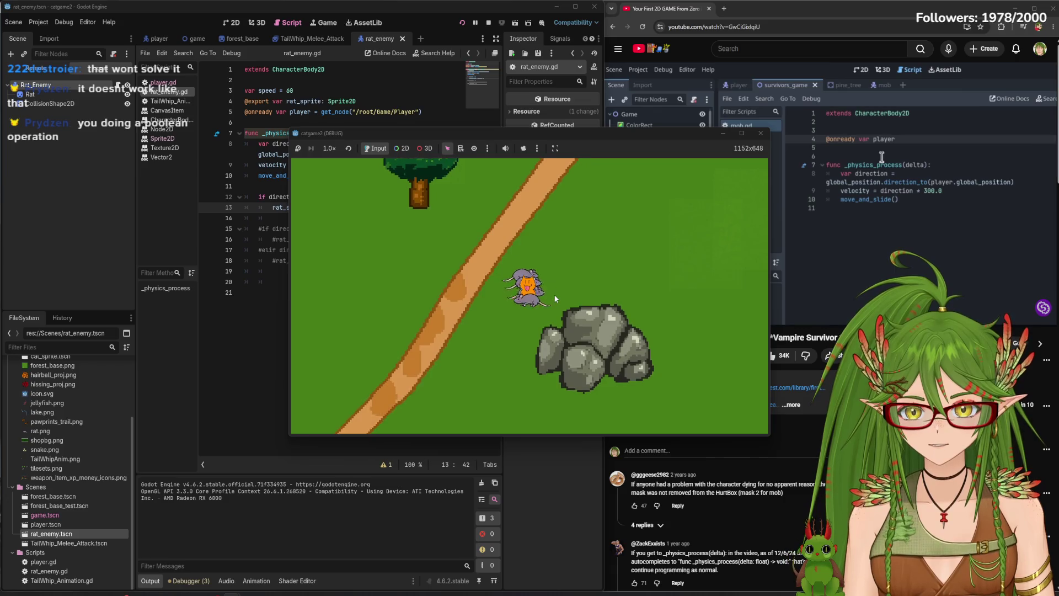
key(w)
key(s)
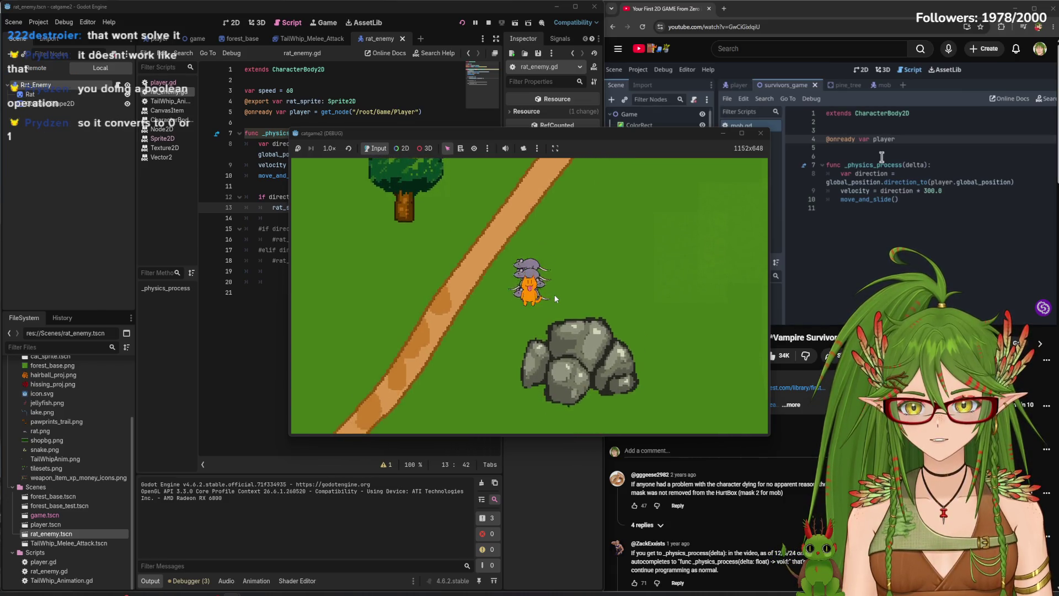
key(w)
key(s)
key(w)
key(s)
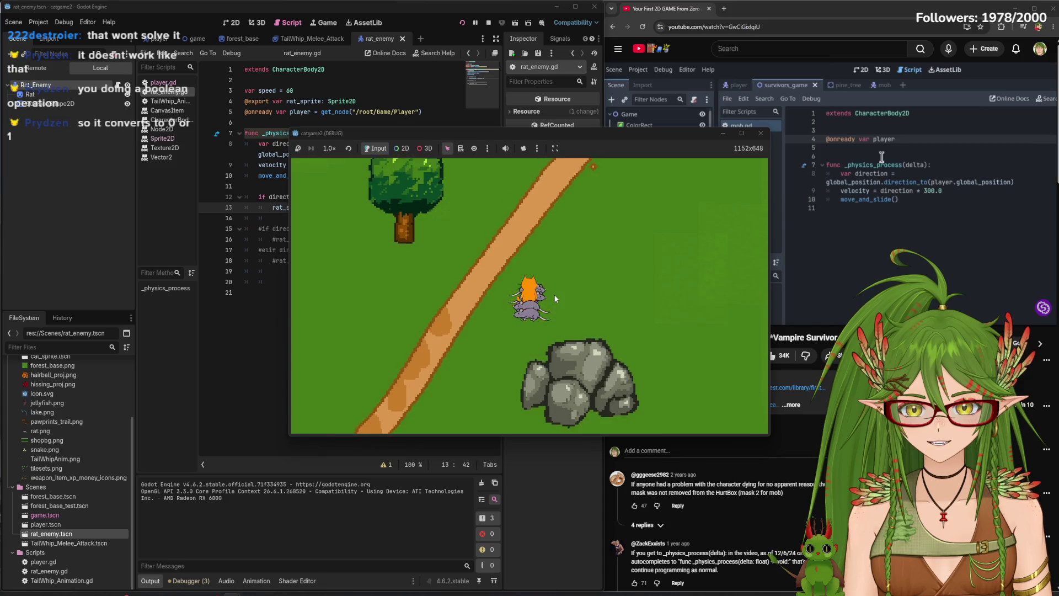
key(w)
key(s)
key(w)
key(s)
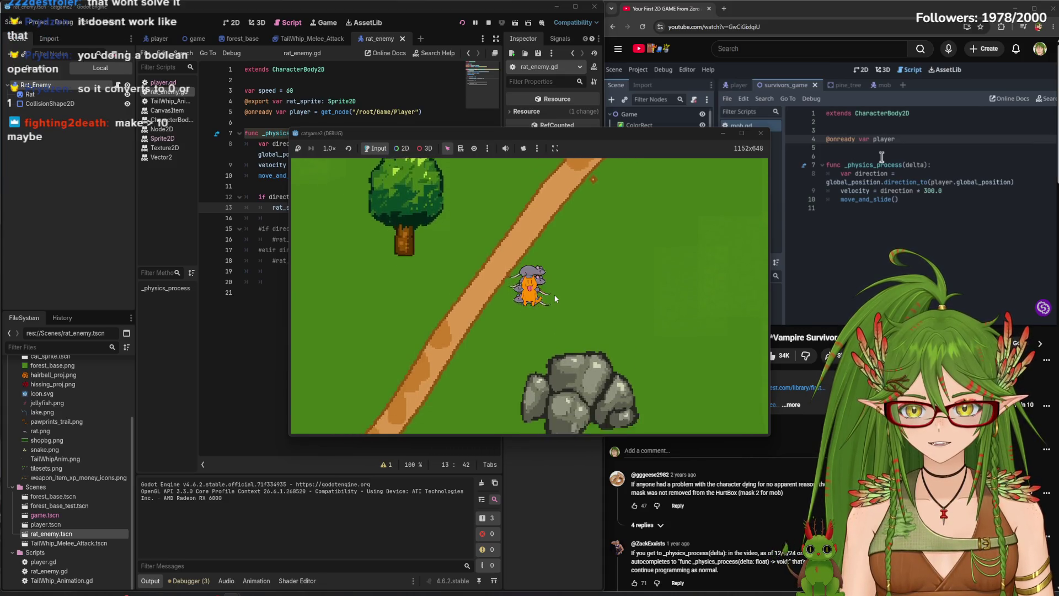
key(w)
key(s)
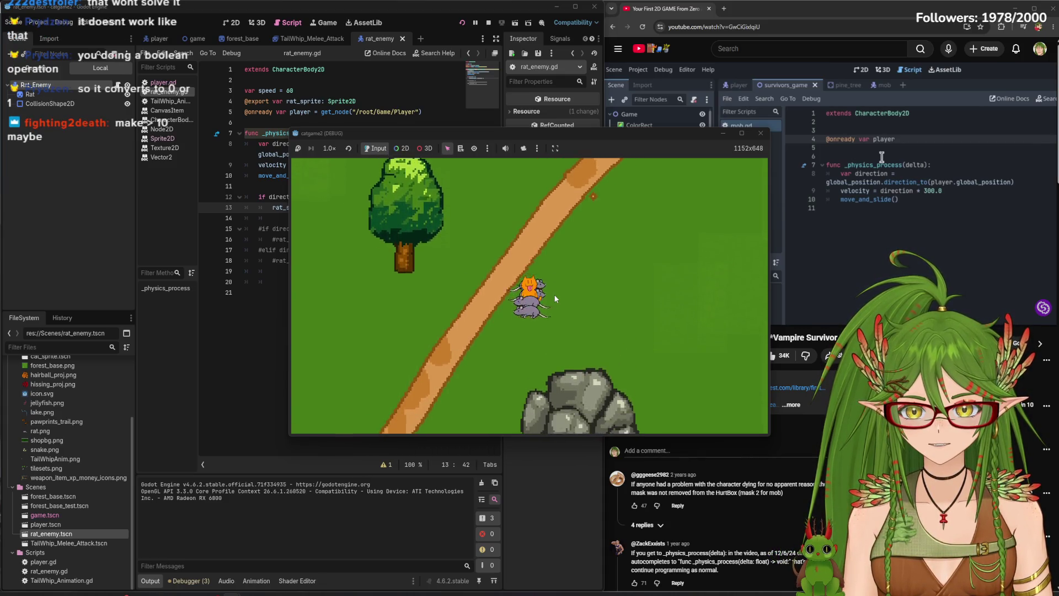
key(s)
click(761, 134)
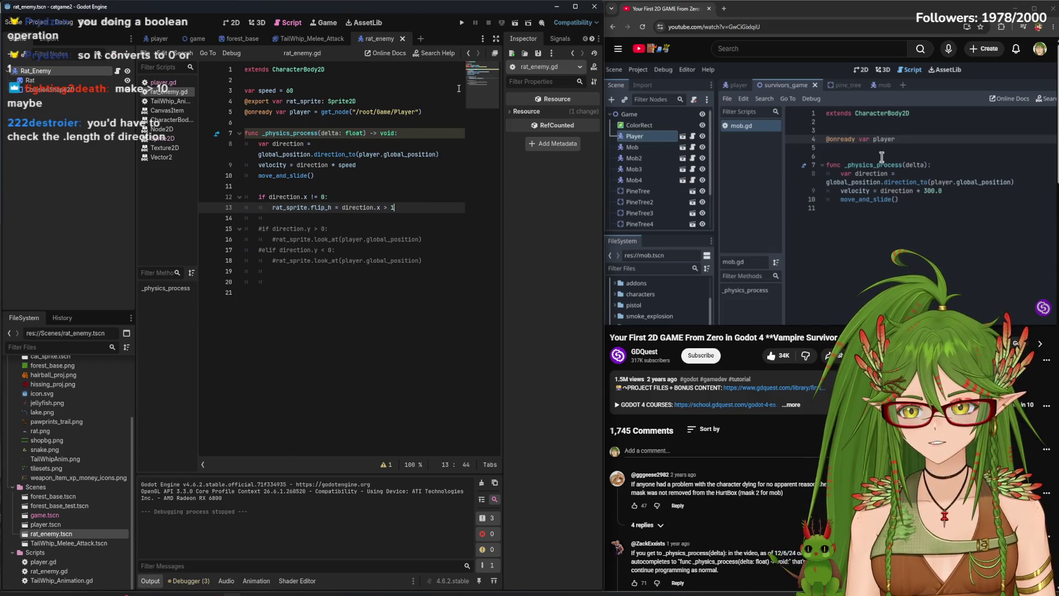
Rerun and stop the game, then enter 0 so line 13 compares direction.x > 0
click(462, 22)
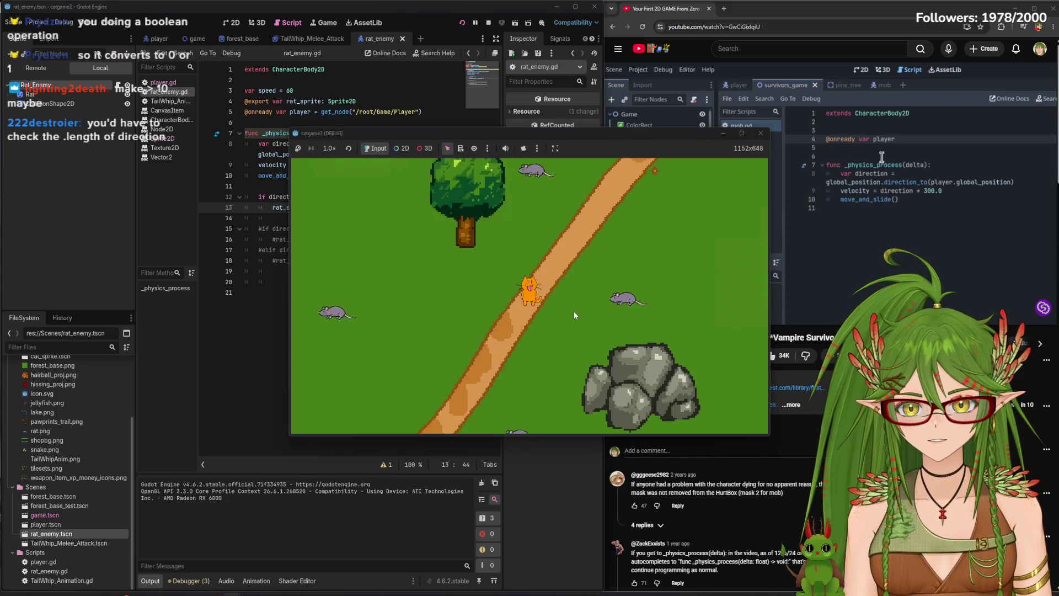
click(761, 133)
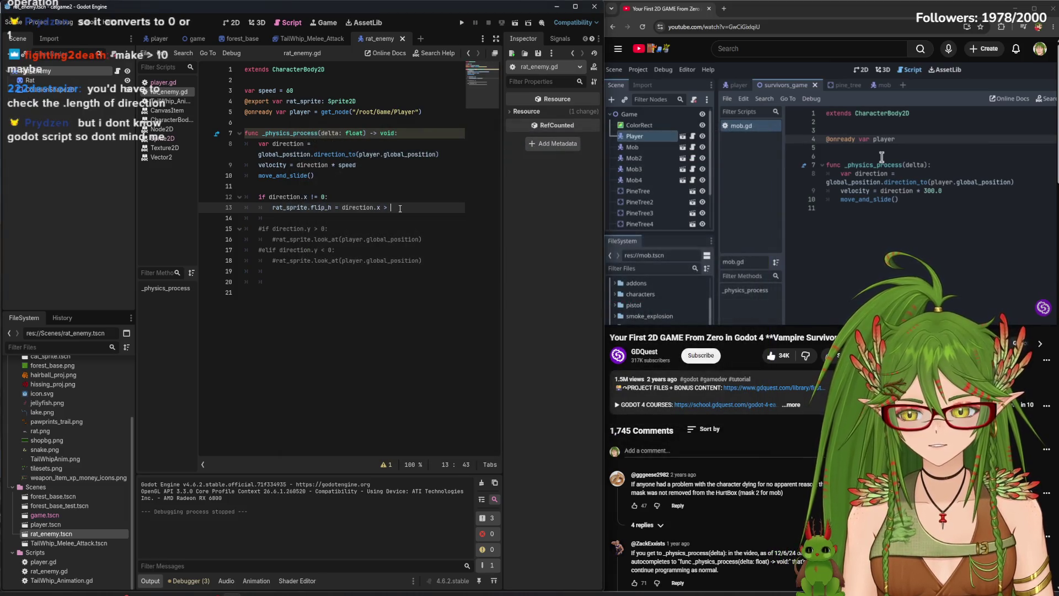
text(0)
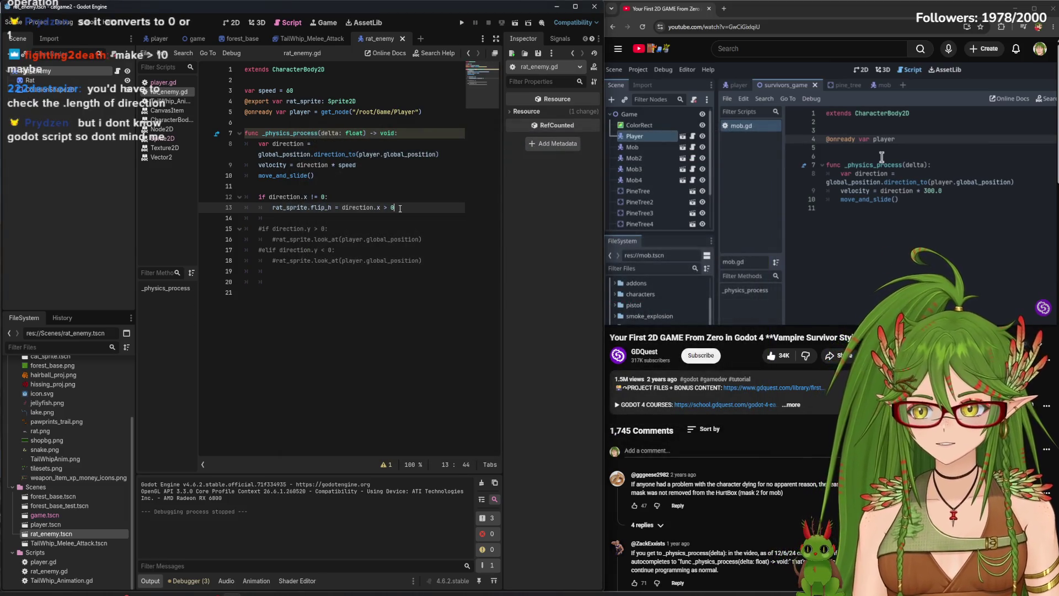
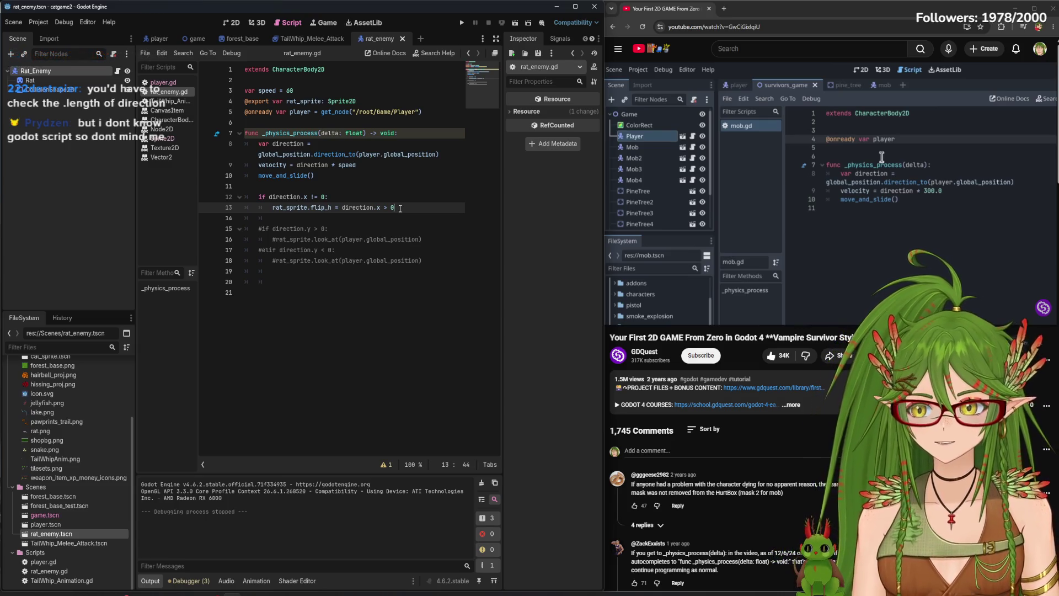
Try direction.length() on a new line below the sprite flip, then delete it again
key(Return)
text(direct)
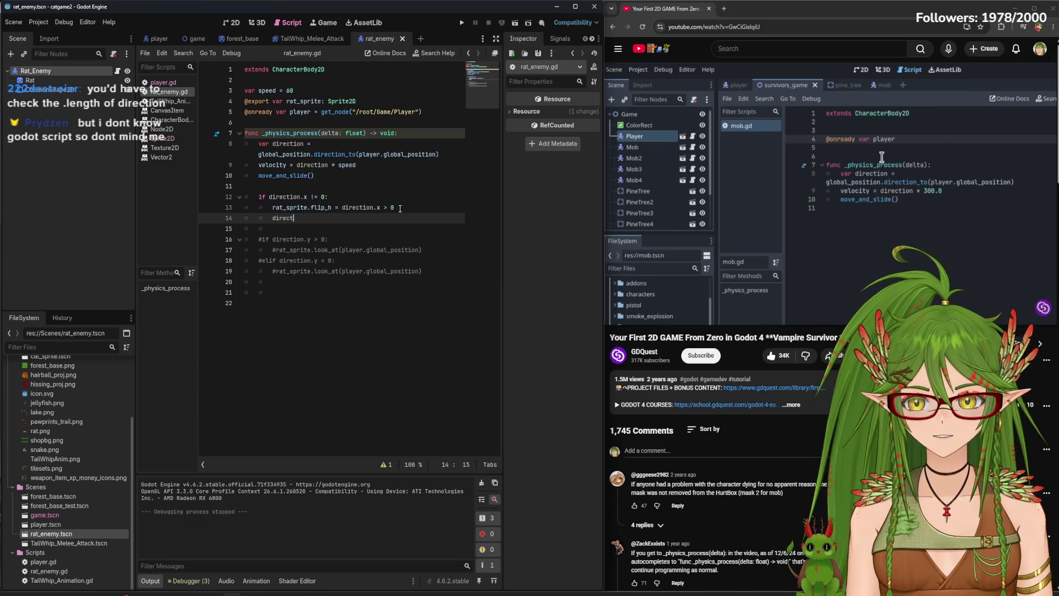
text(ion.length)
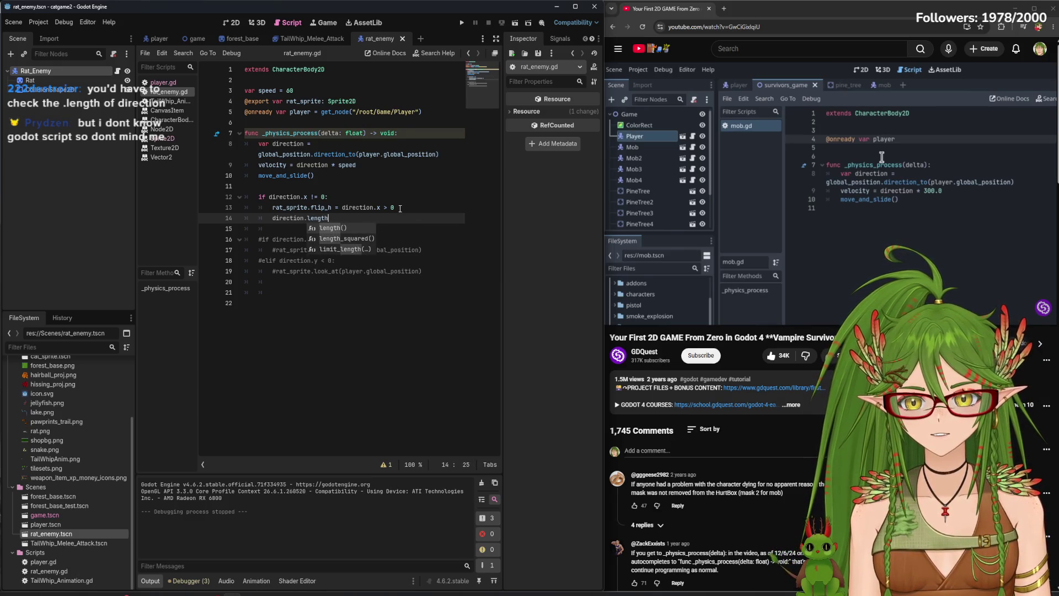
key(Return)
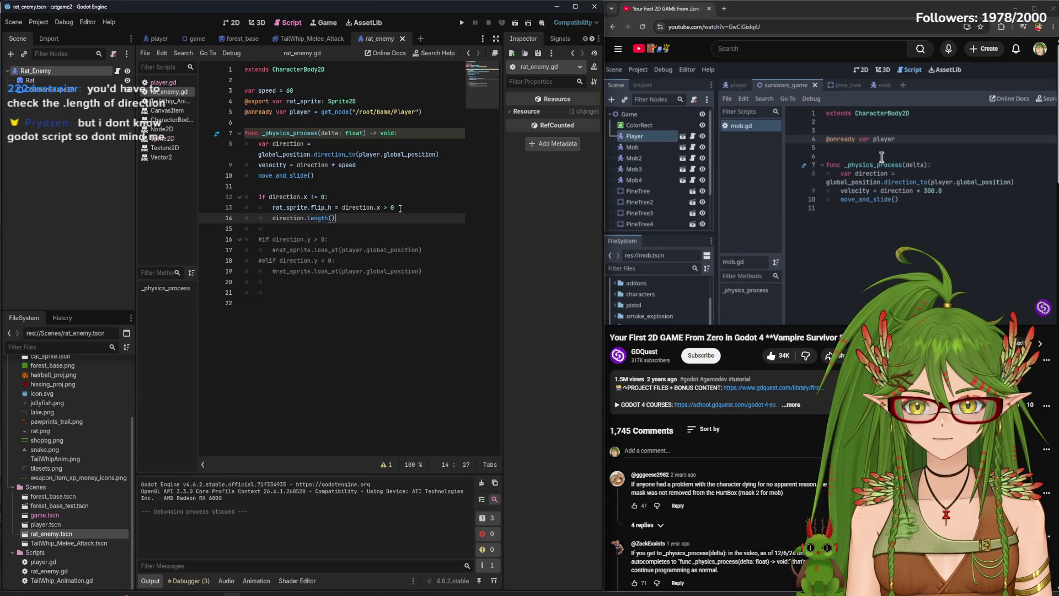
key(Right)
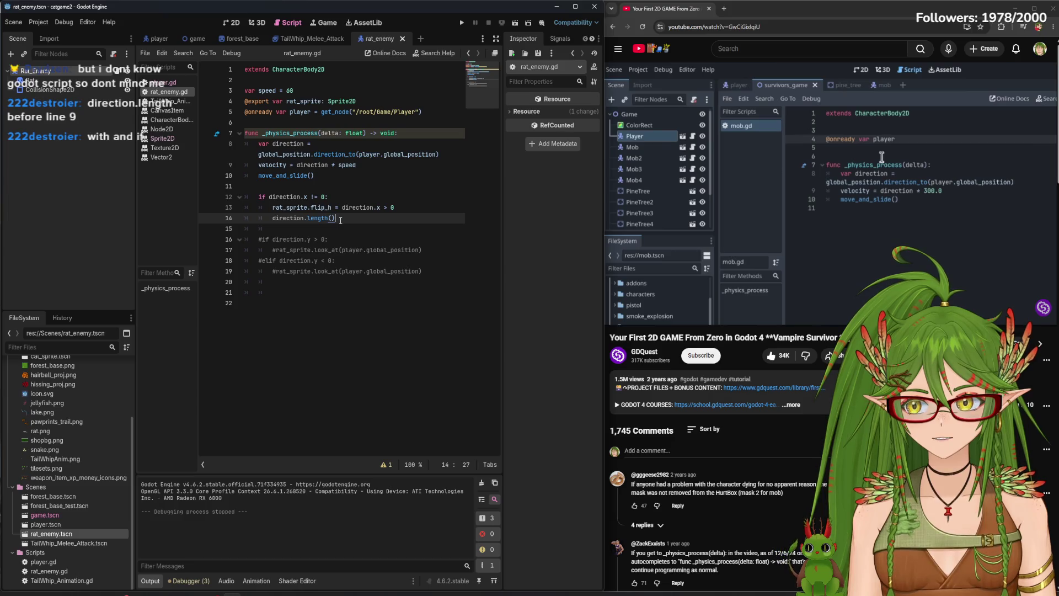
key(shift+Home)
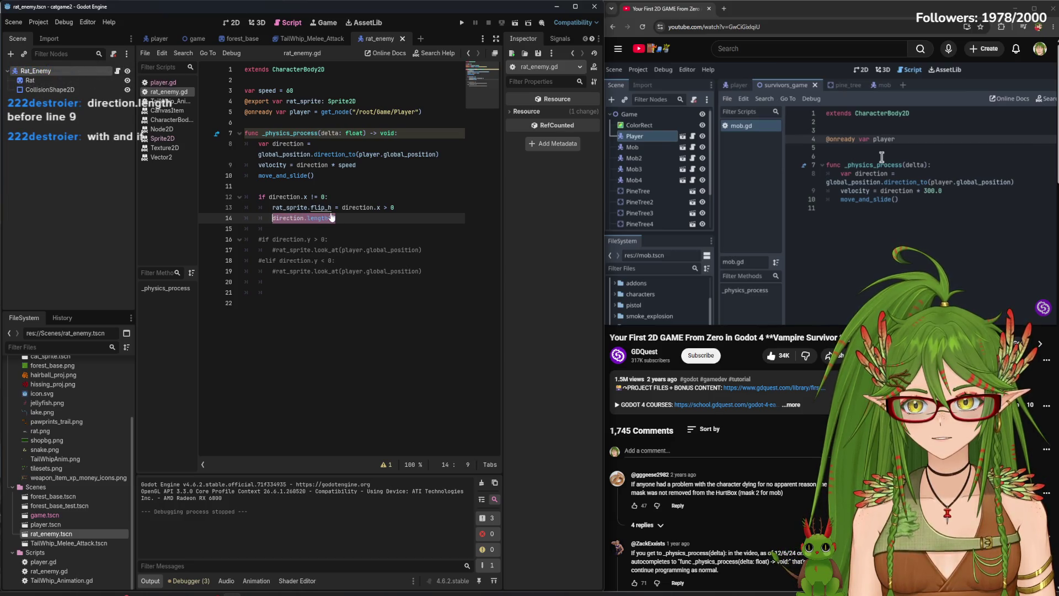
key(BackSpace)
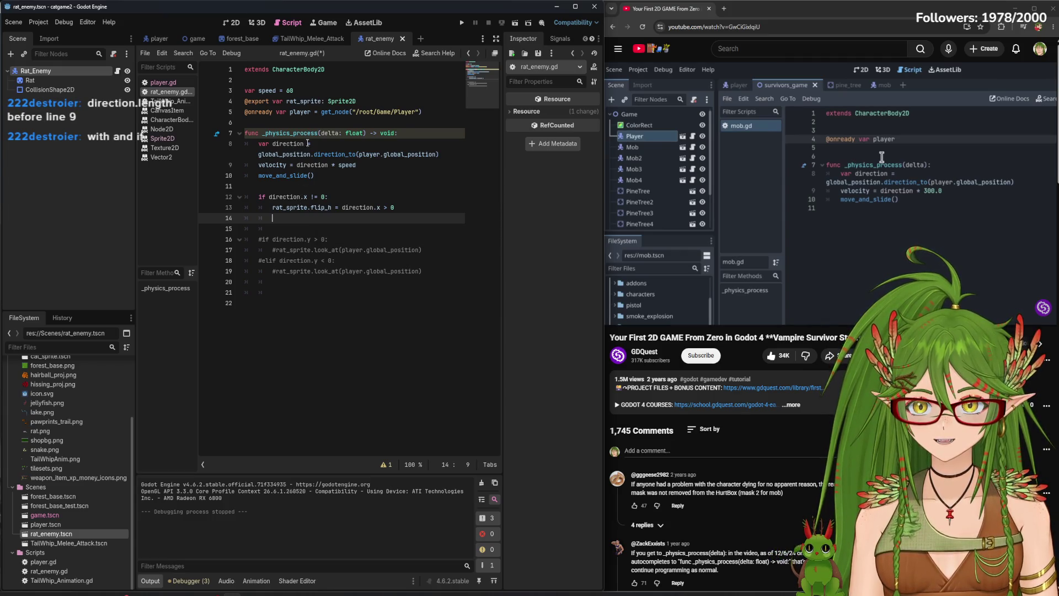
Add an 'if direction.length():' line after the direction assignment on line 8
click(326, 143)
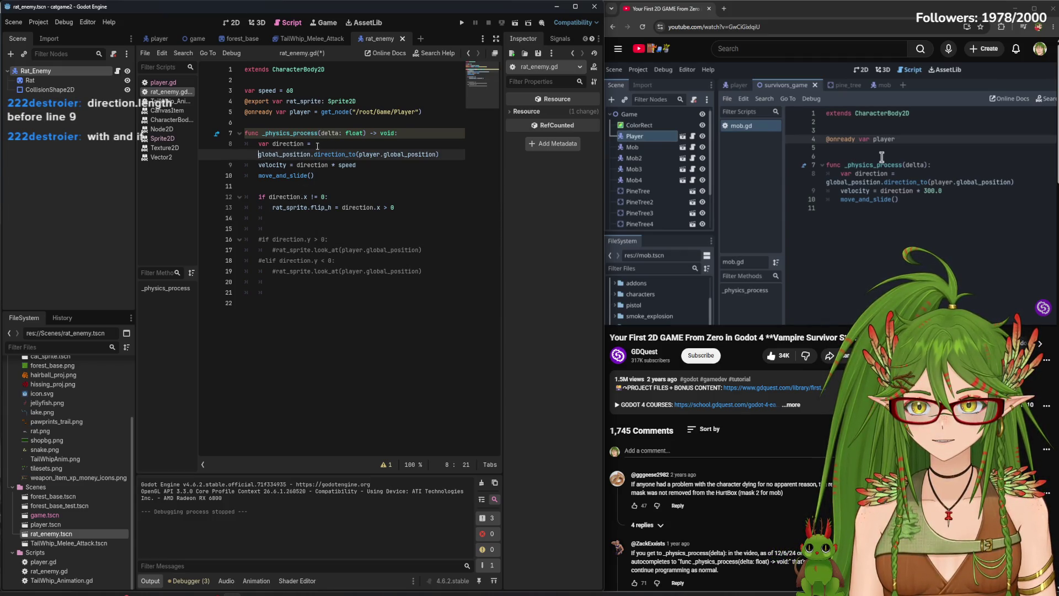
key(Return)
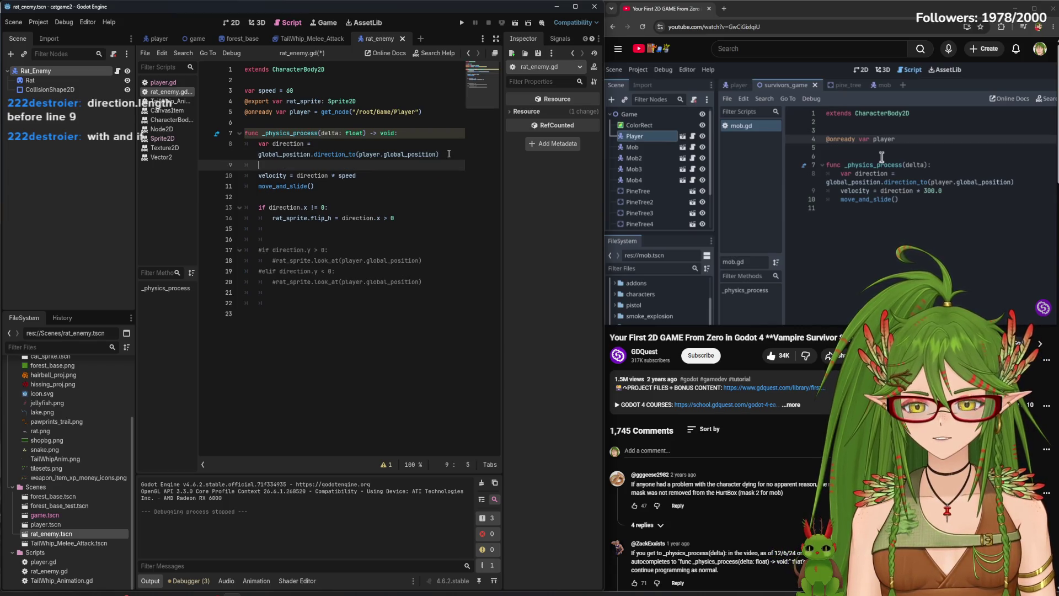
text(if direction.length())
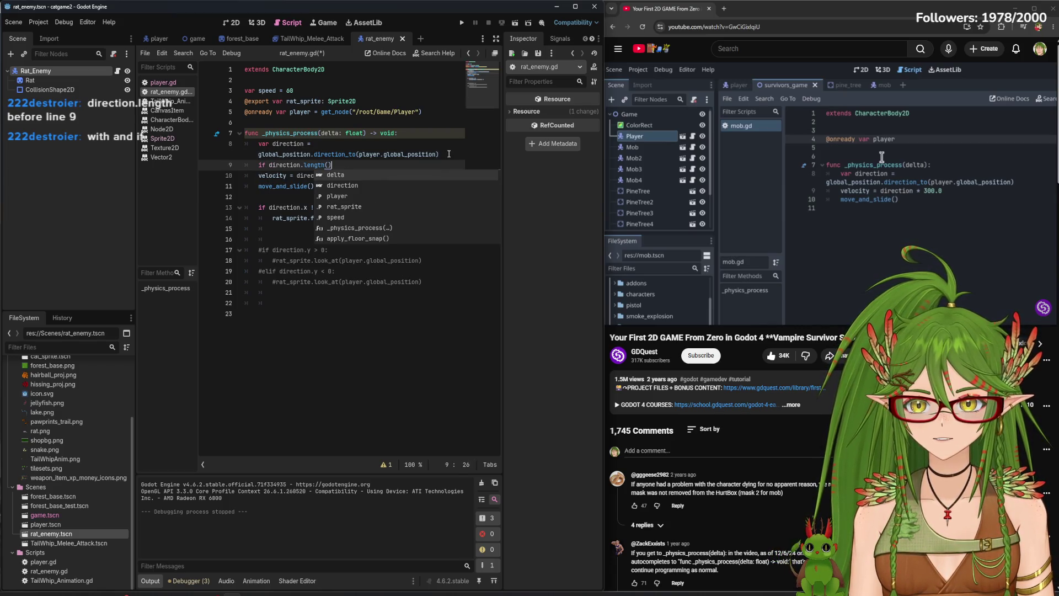
click(345, 328)
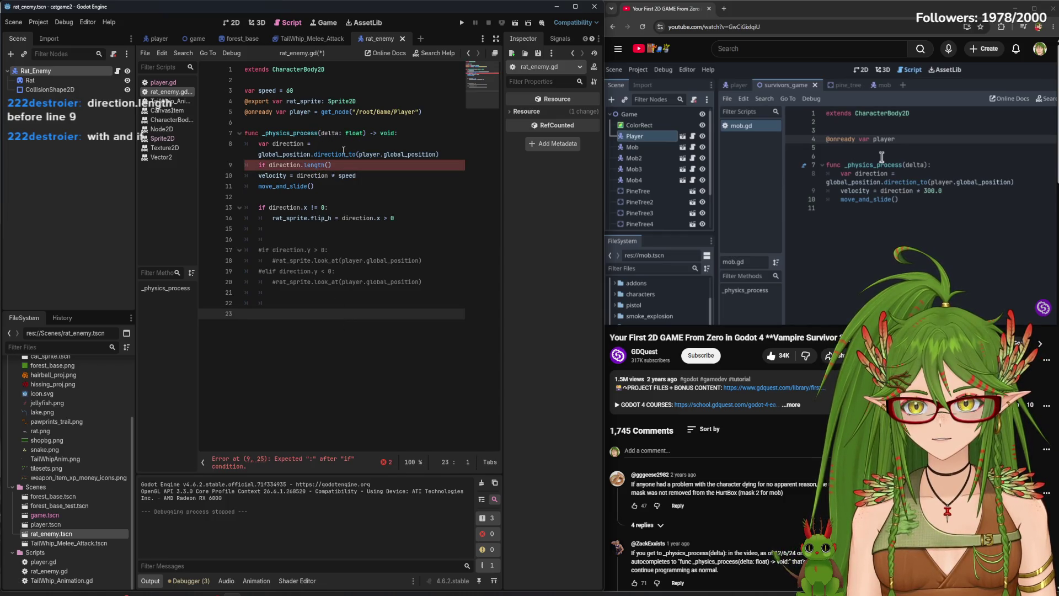
click(342, 162)
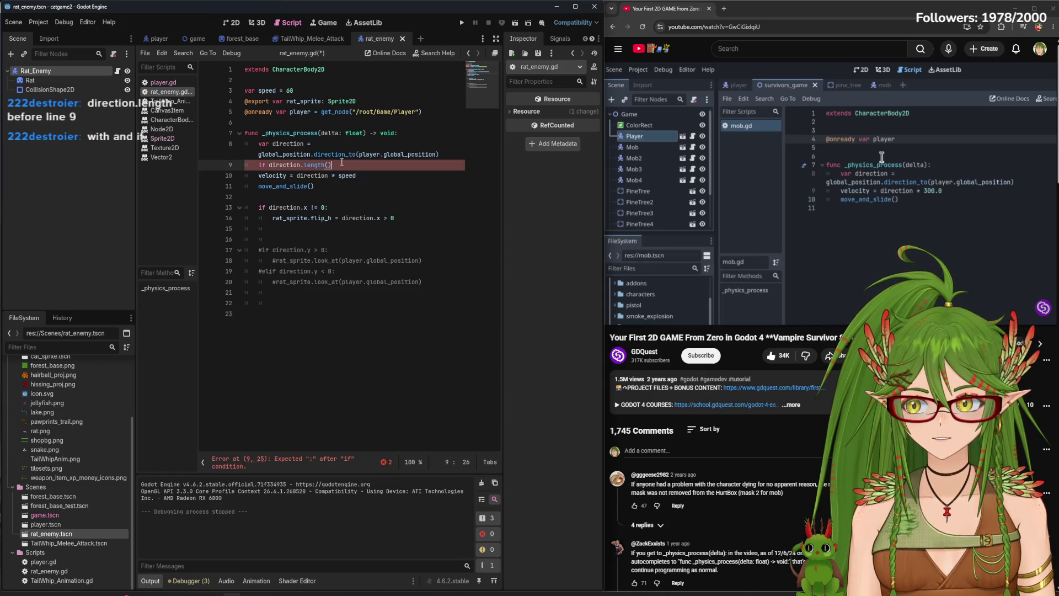
key(Return)
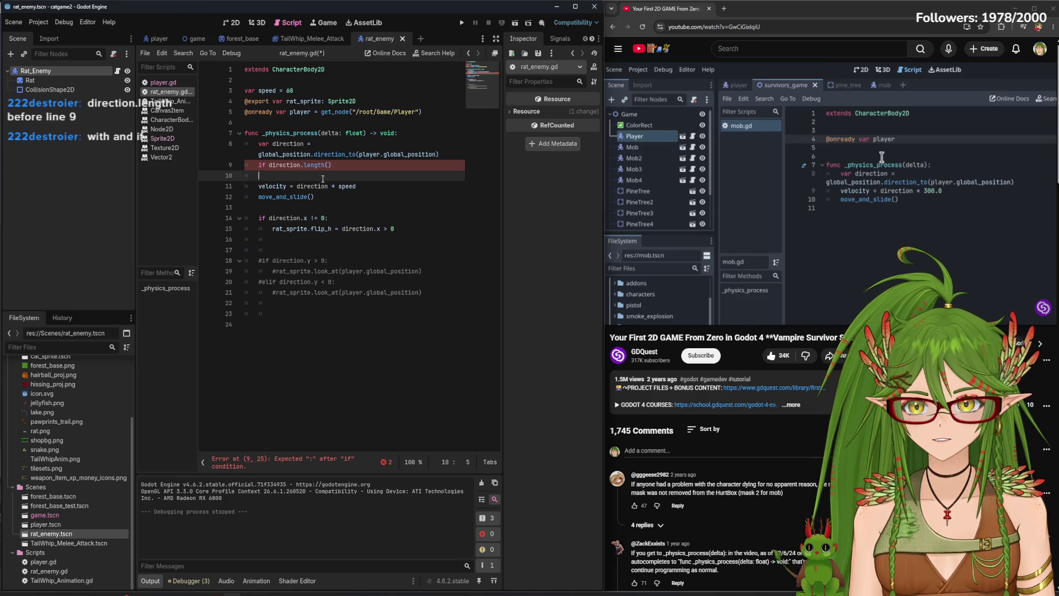
key(Tab)
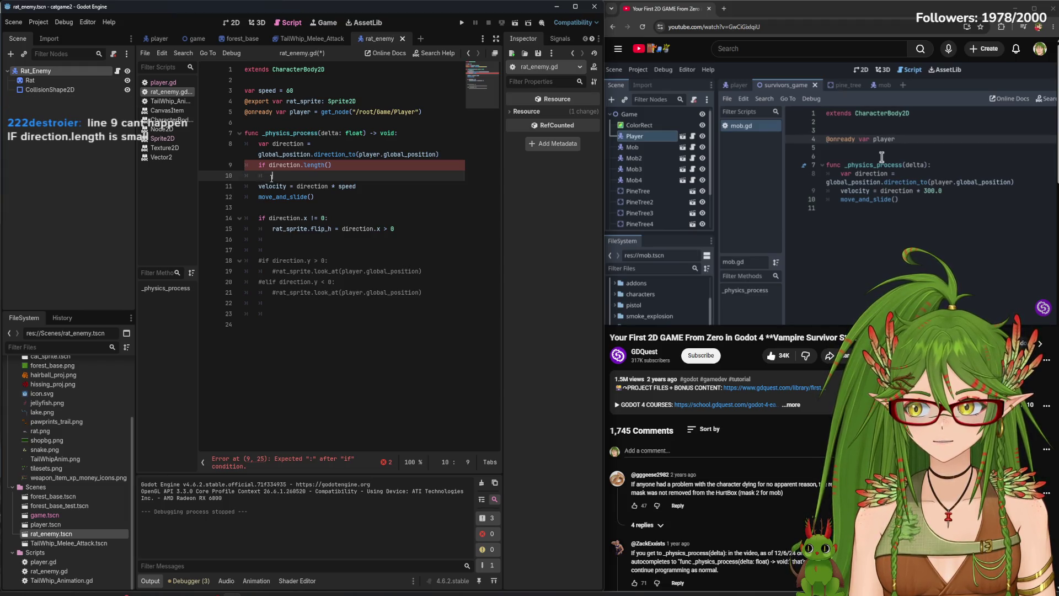
Indent velocity and move_and_slide under the if, remove the blank line, save, and run
click(258, 186)
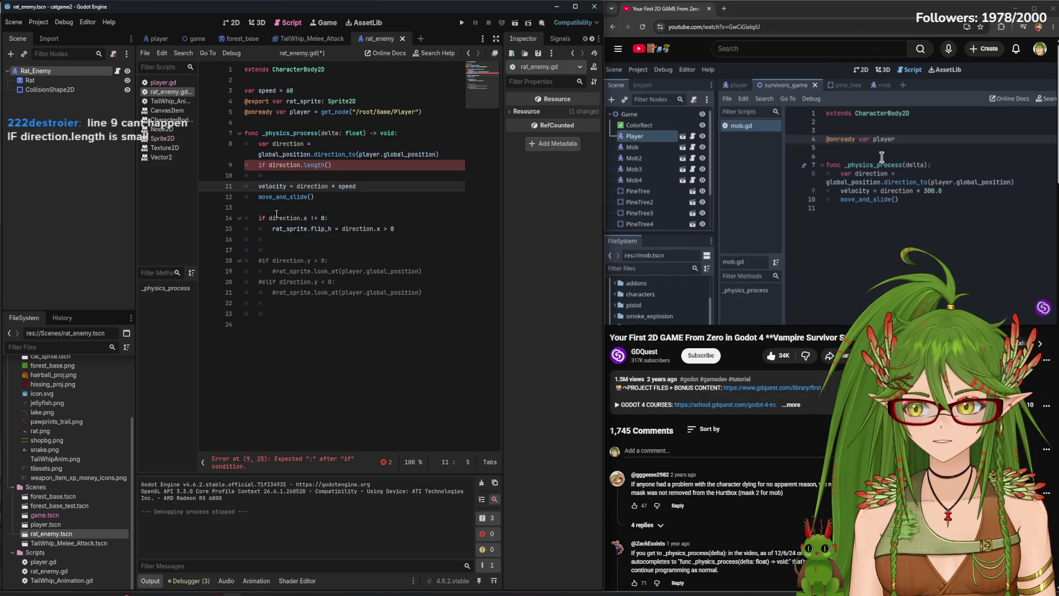
key(shift+Down)
key(Tab)
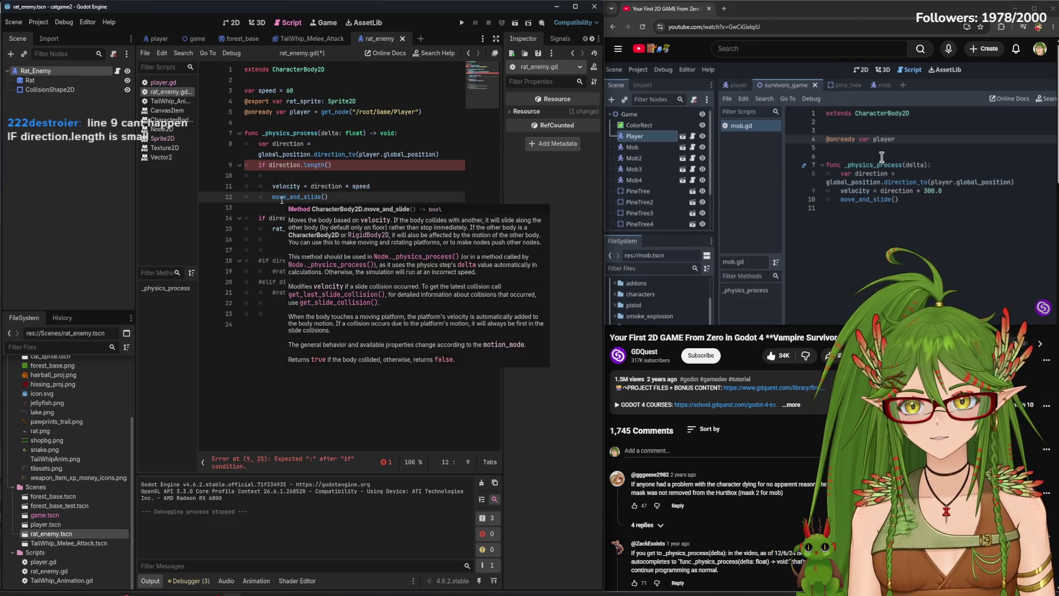
click(289, 171)
key(BackSpace)
key(BackSpace)
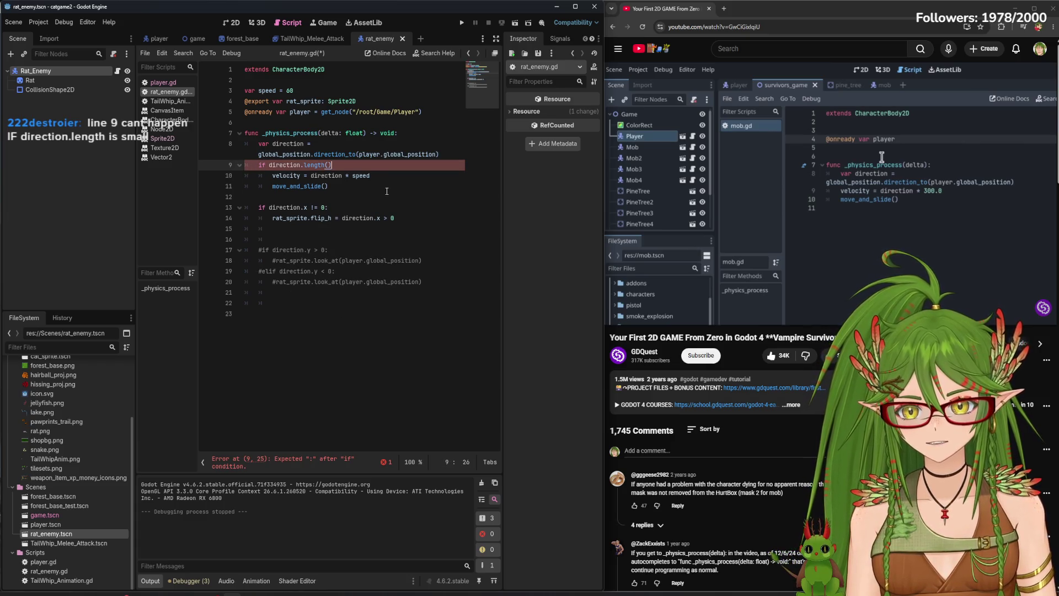
text(:)
key(ctrl+s)
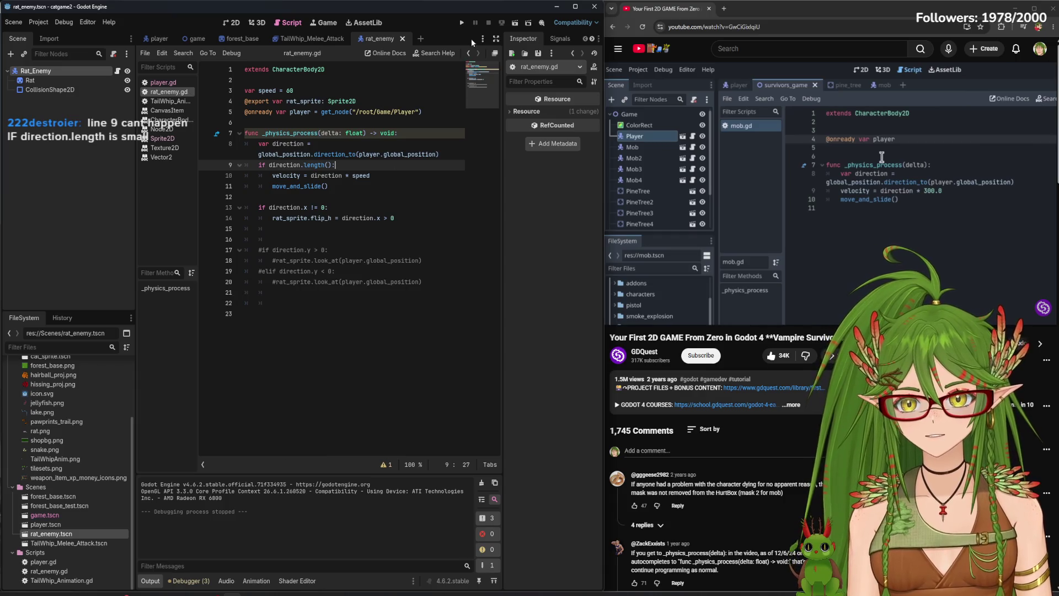
click(462, 23)
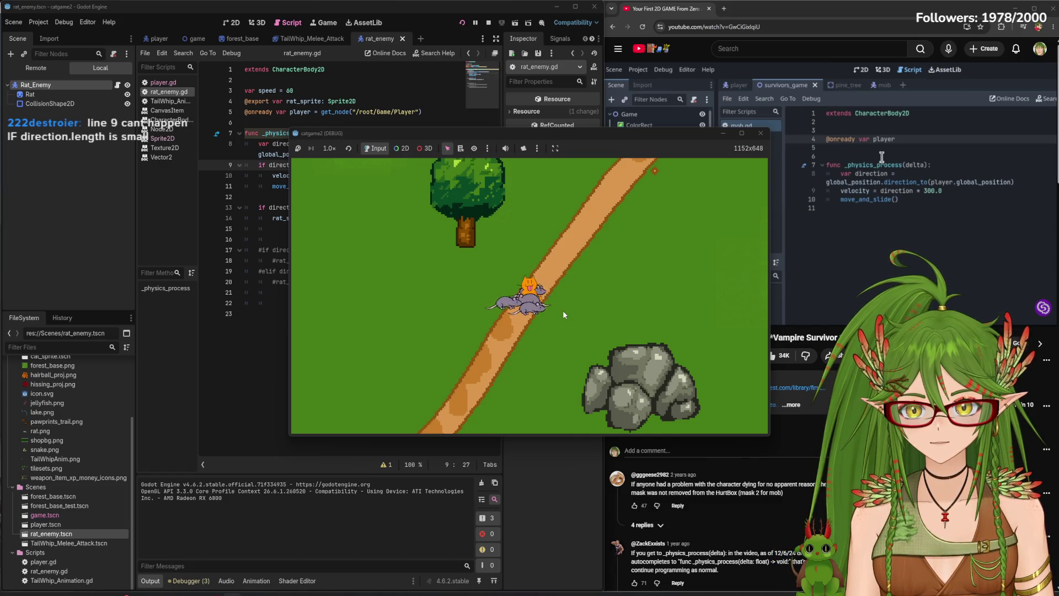
click(760, 133)
key(Left)
key(Left)
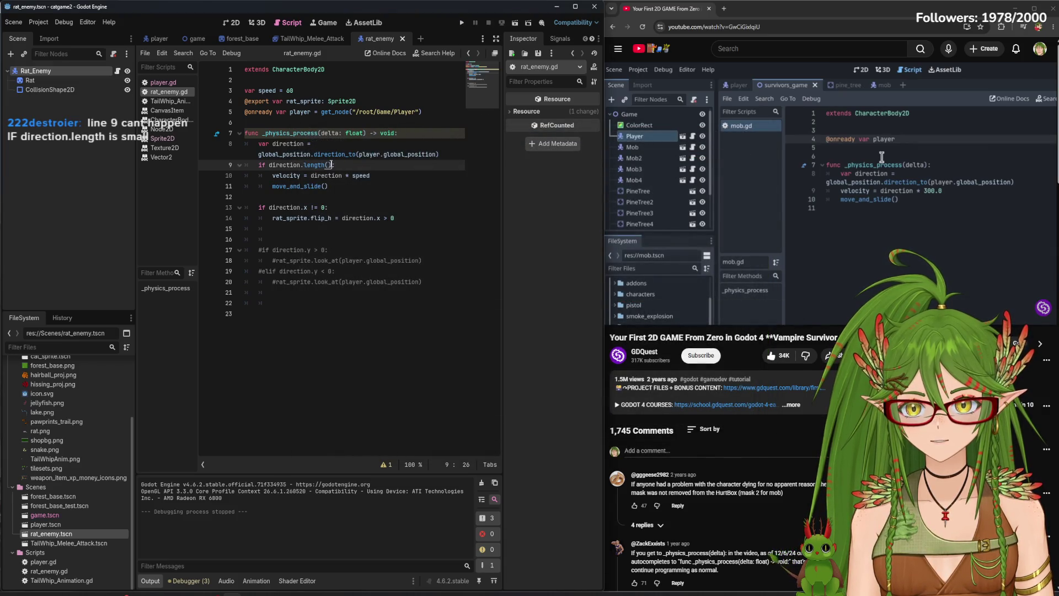
text(1)
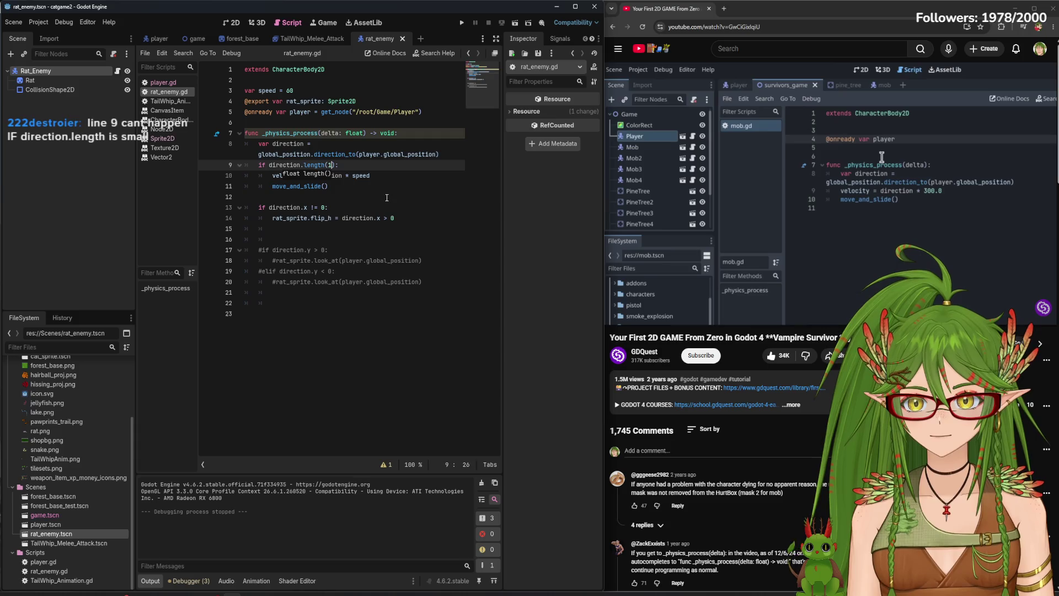
click(387, 197)
click(329, 165)
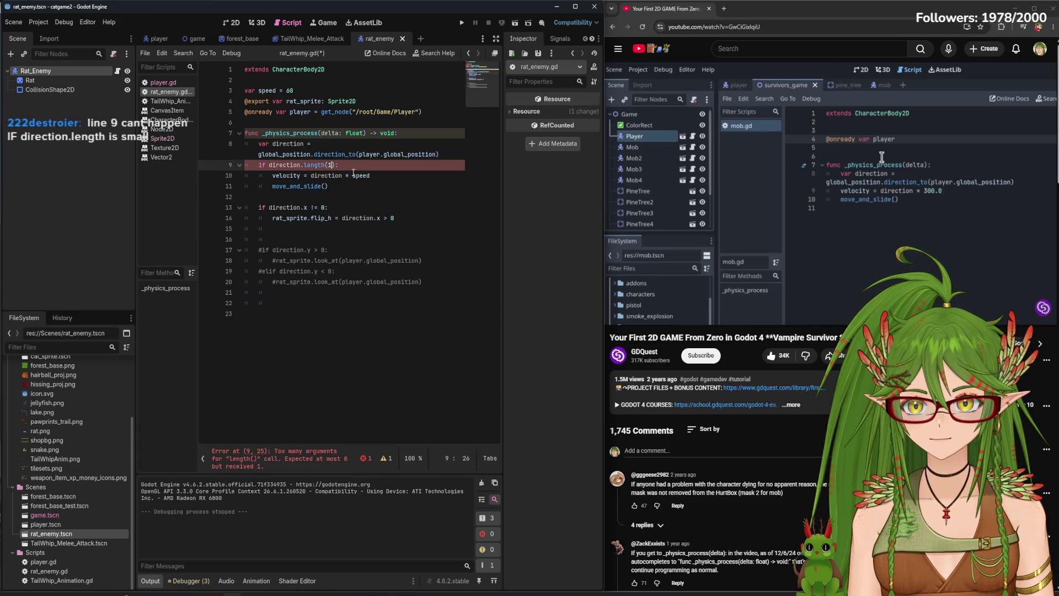
key(BackSpace)
Read Vector2's length and length_squared entries in the class reference, then return to rat_enemy.gd
ctrl+click(326, 165)
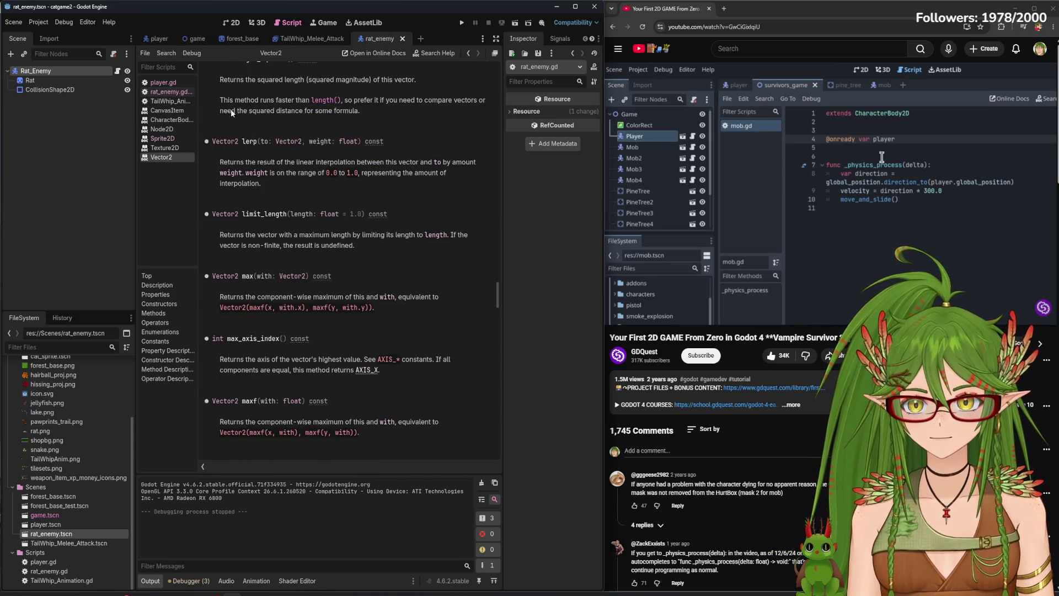
scroll(275, 157, up, 2)
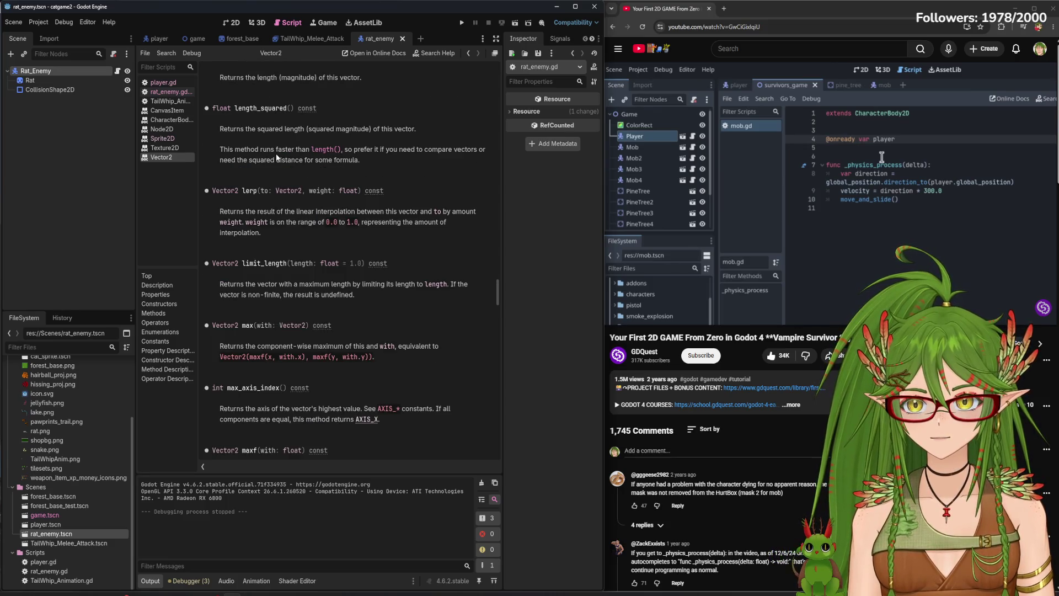
scroll(425, 283, down, 2)
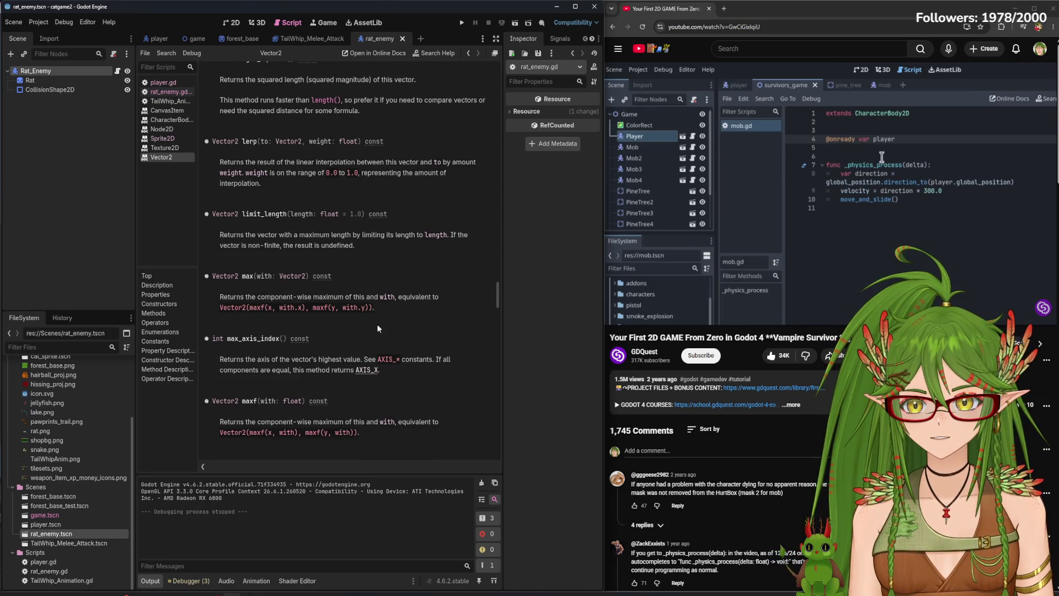
mouse_move(498, 299)
mouse_down()
mouse_move(493, 265)
mouse_move(493, 289)
mouse_up()
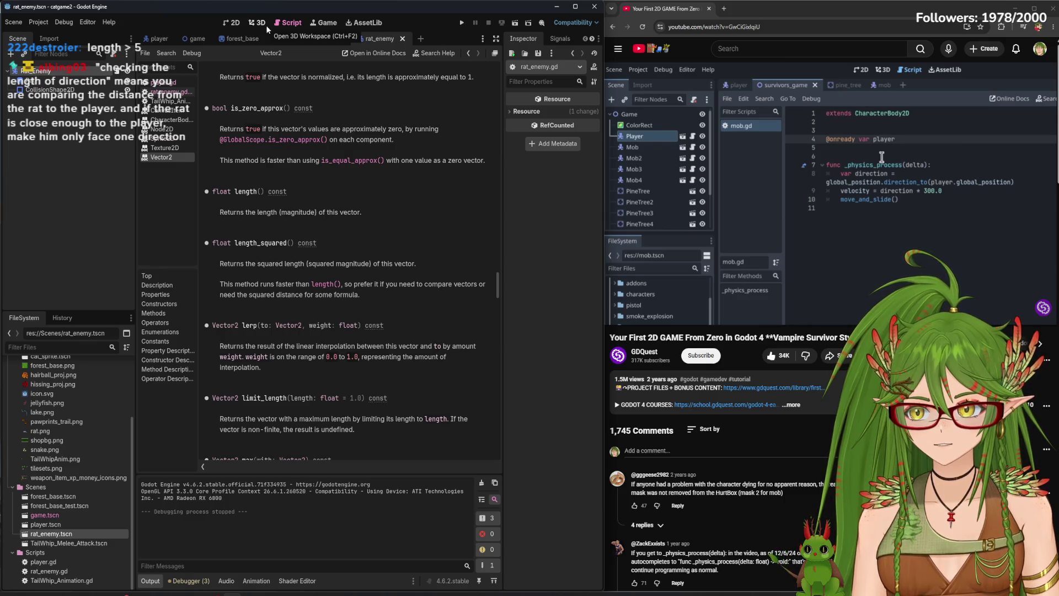
click(177, 92)
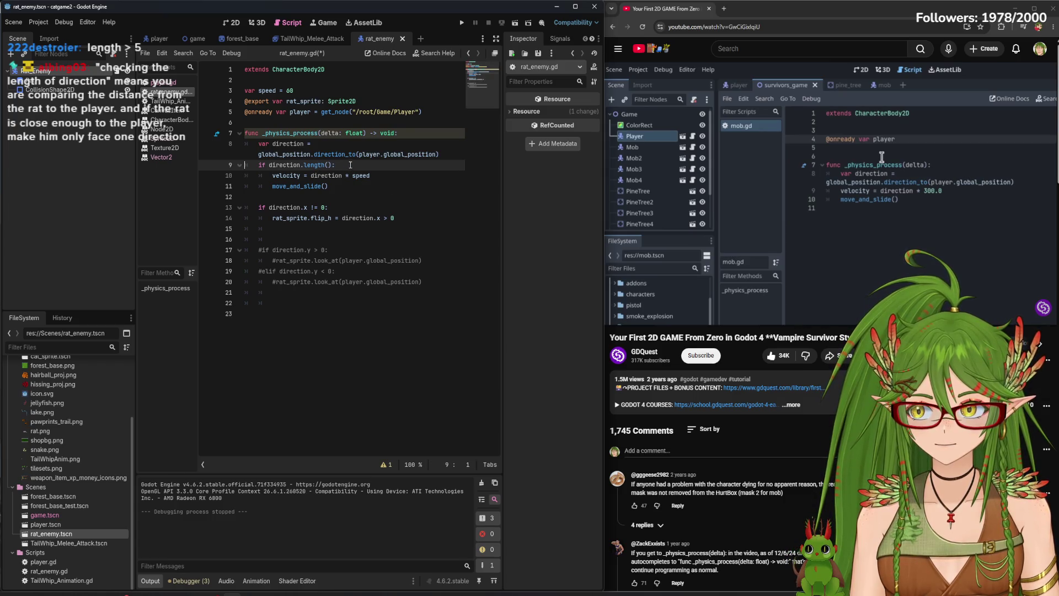
Change line 9 to 'if direction.length() > 1:', save rat_enemy.gd, and launch the game
click(351, 164)
key(BackSpace)
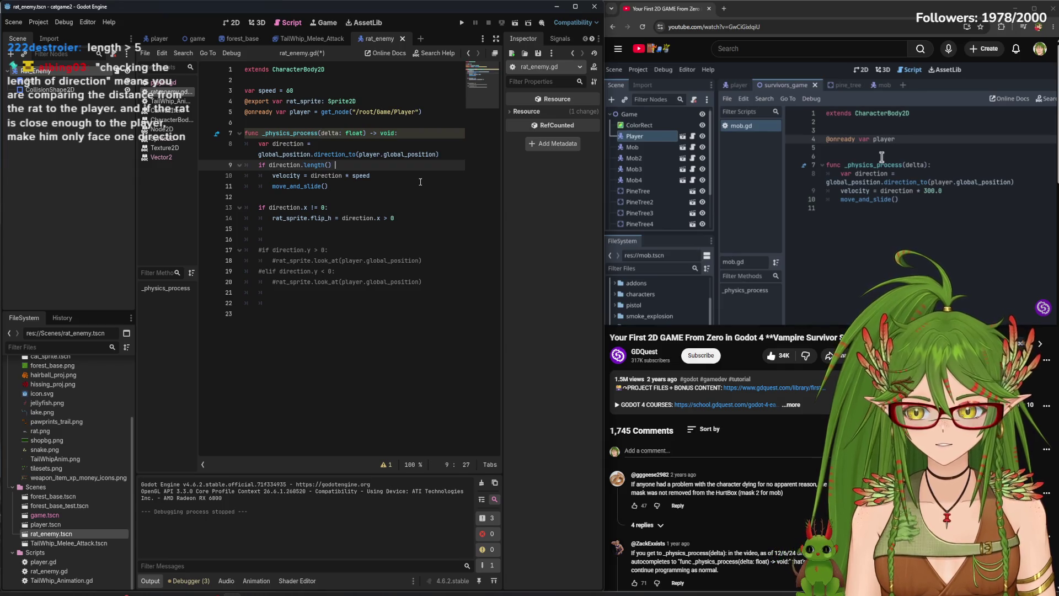
text(1:)
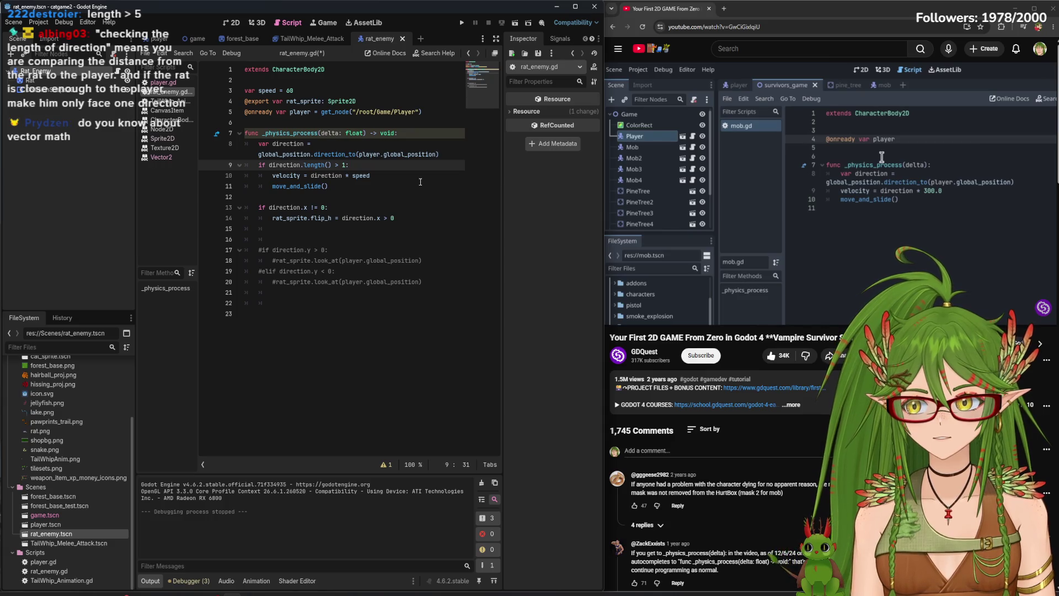
key(ctrl+s)
click(460, 22)
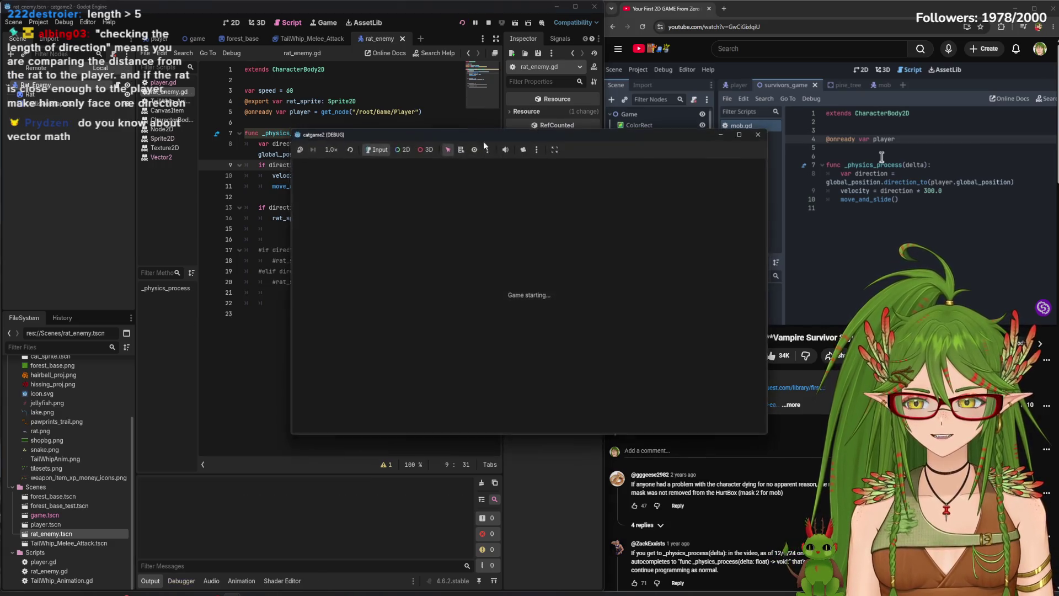
Walk the cat up and right to watch the rat chase, then stop the game
key(Up)
key(Right)
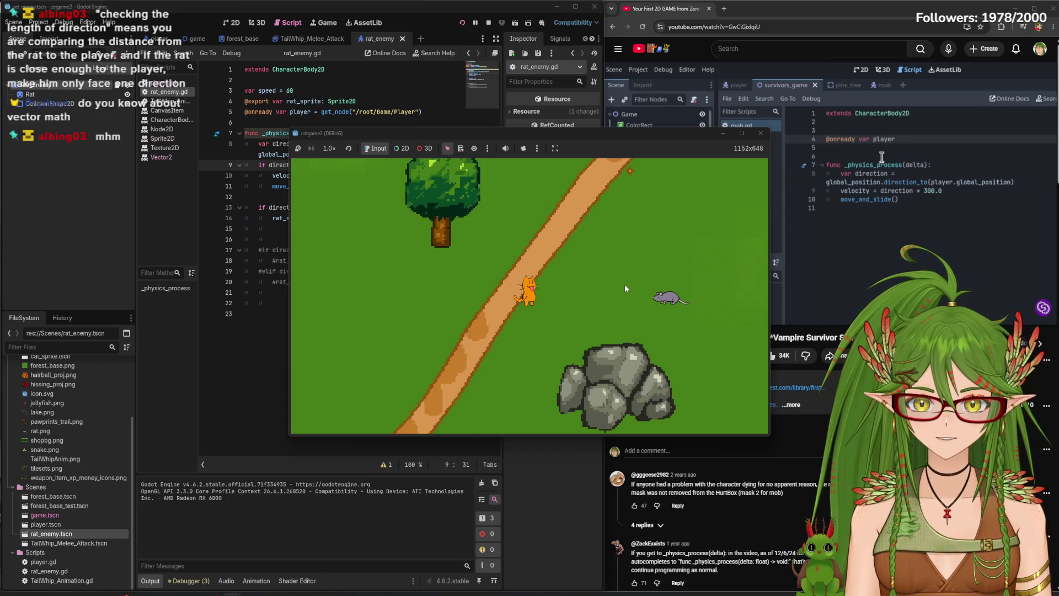
key(Right)
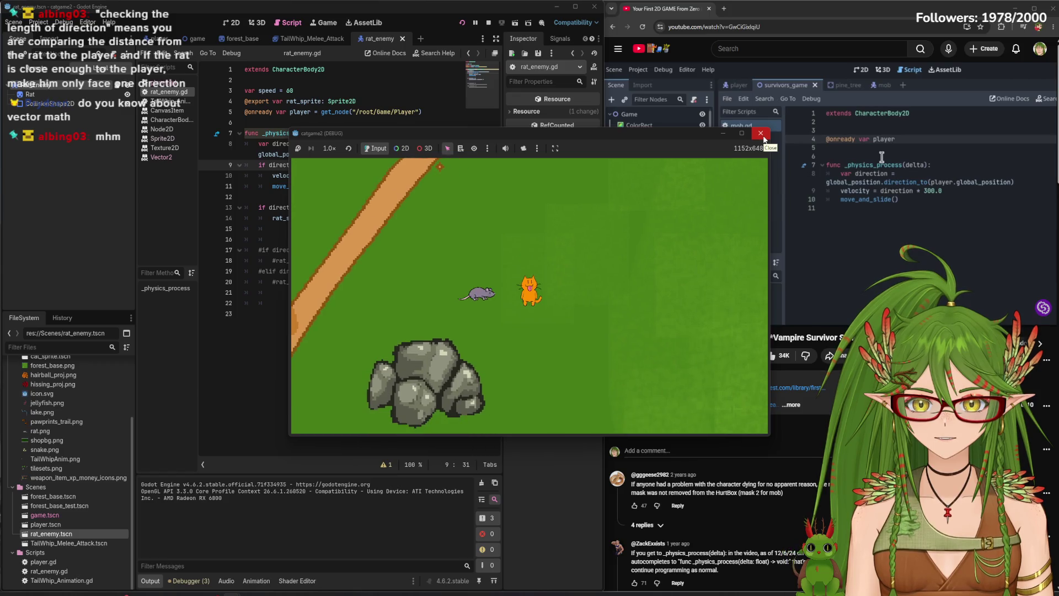
click(761, 133)
Change line 9's threshold to '> 5', test it in a game run, and stop
click(346, 164)
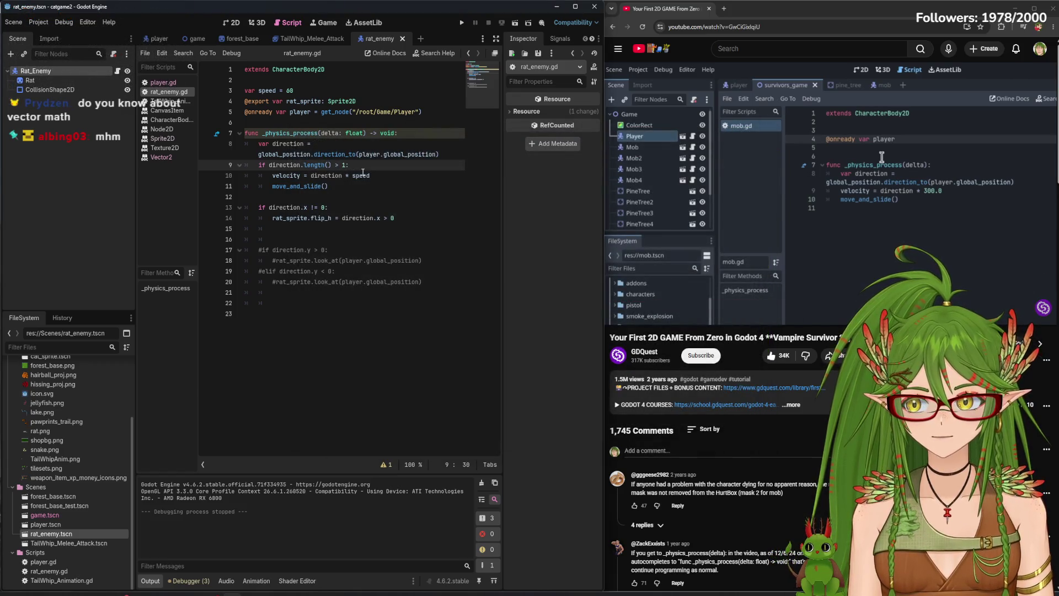
key(BackSpace)
text(5)
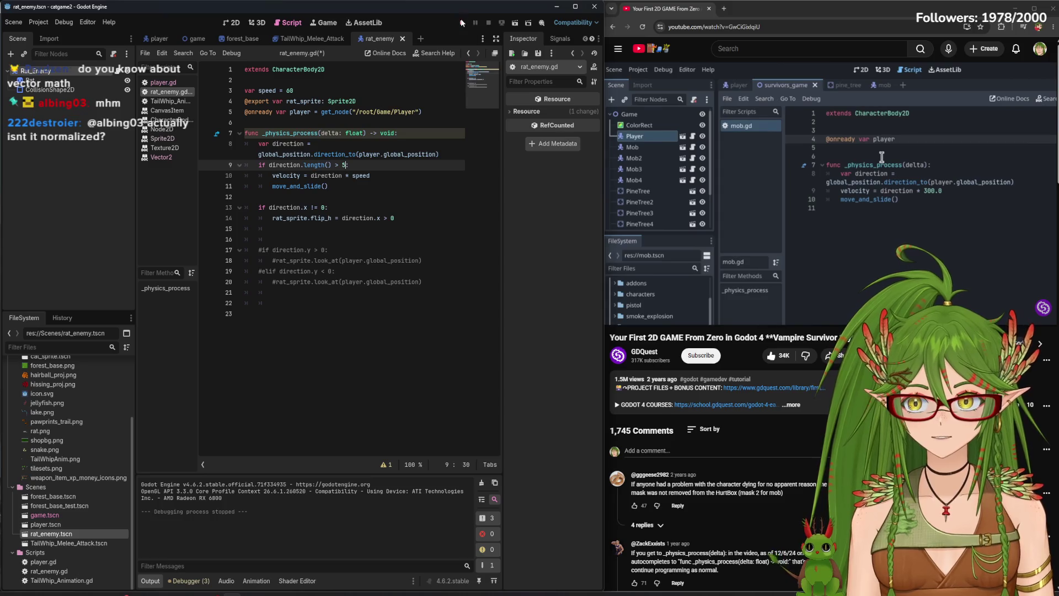
click(463, 23)
key(Right)
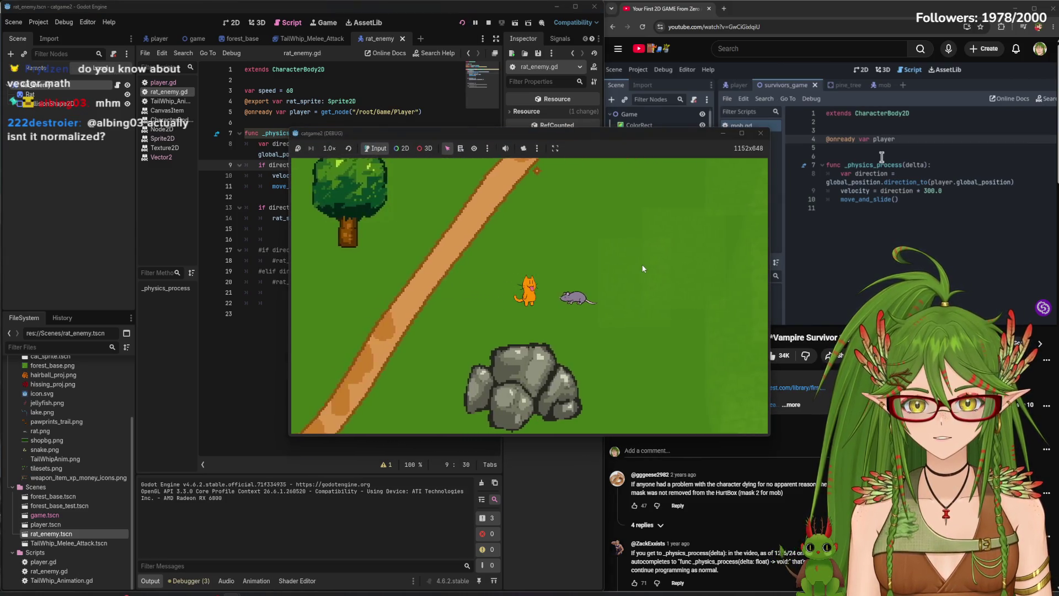
click(762, 133)
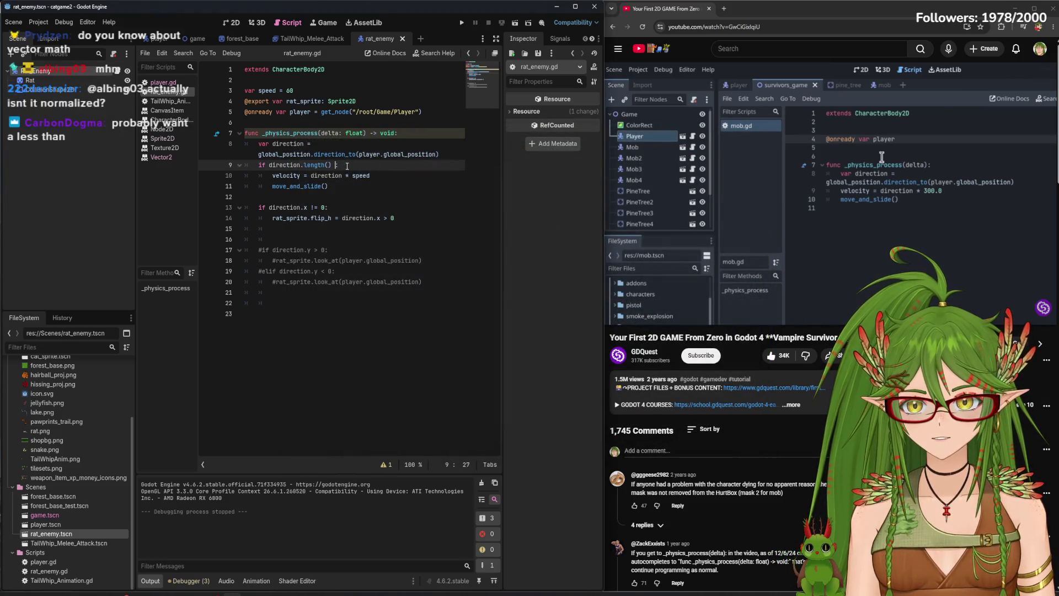
Change line 9's comparison to '< 1' and run the game again
key(BackSpace)
key(BackSpace)
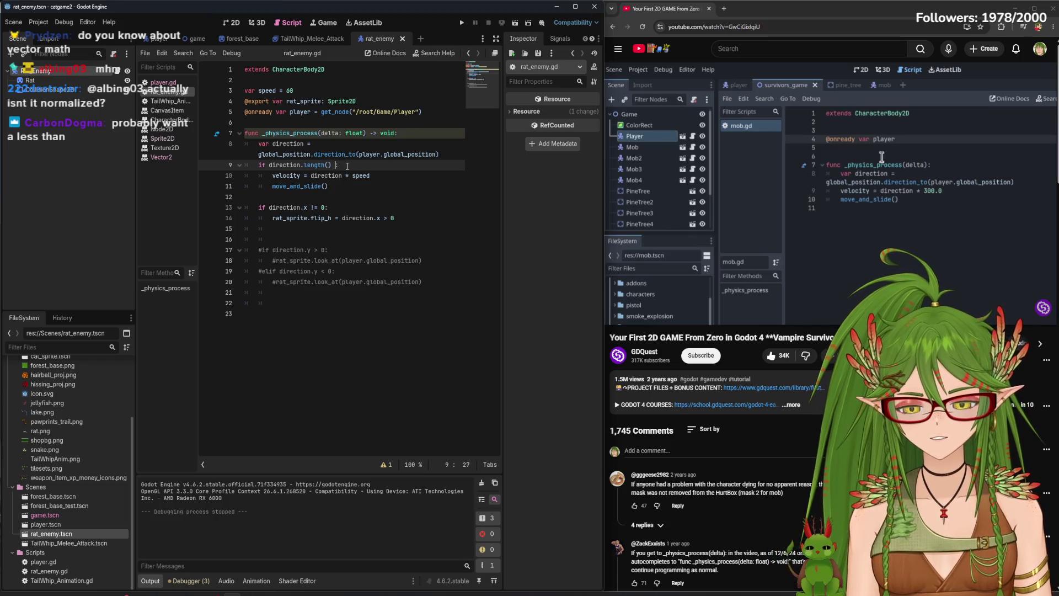
text(< 1)
click(464, 24)
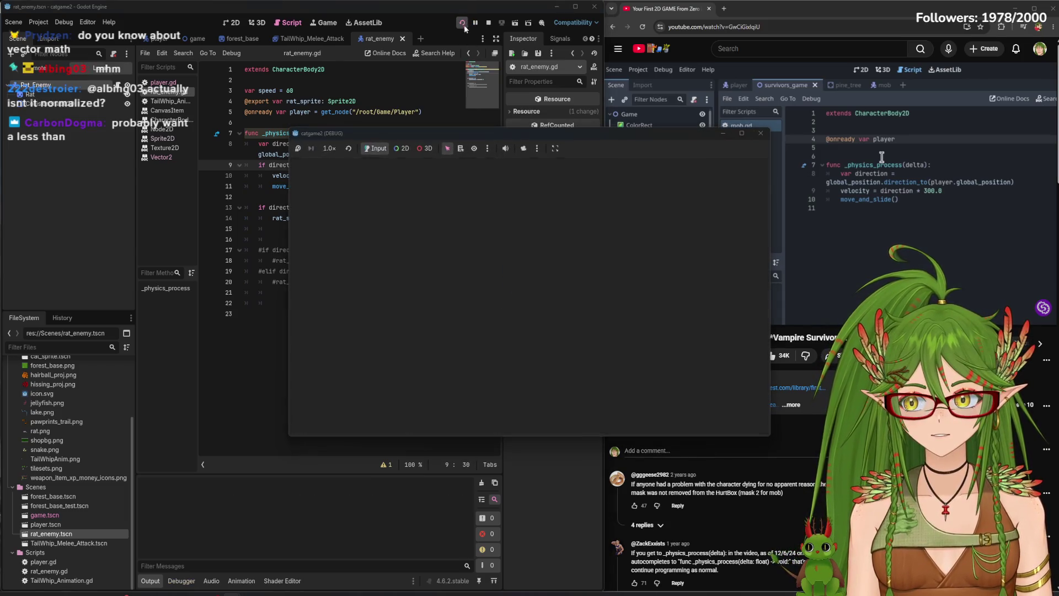
Steer the cat around among the chasing rats, then stop the game
key(Left)
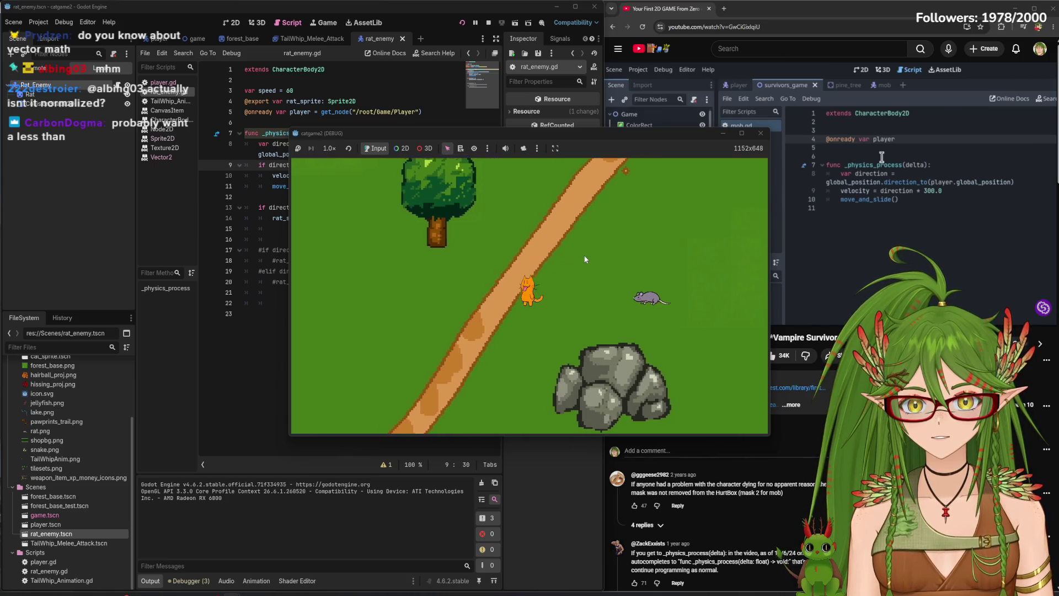
key(Right)
key(Right)
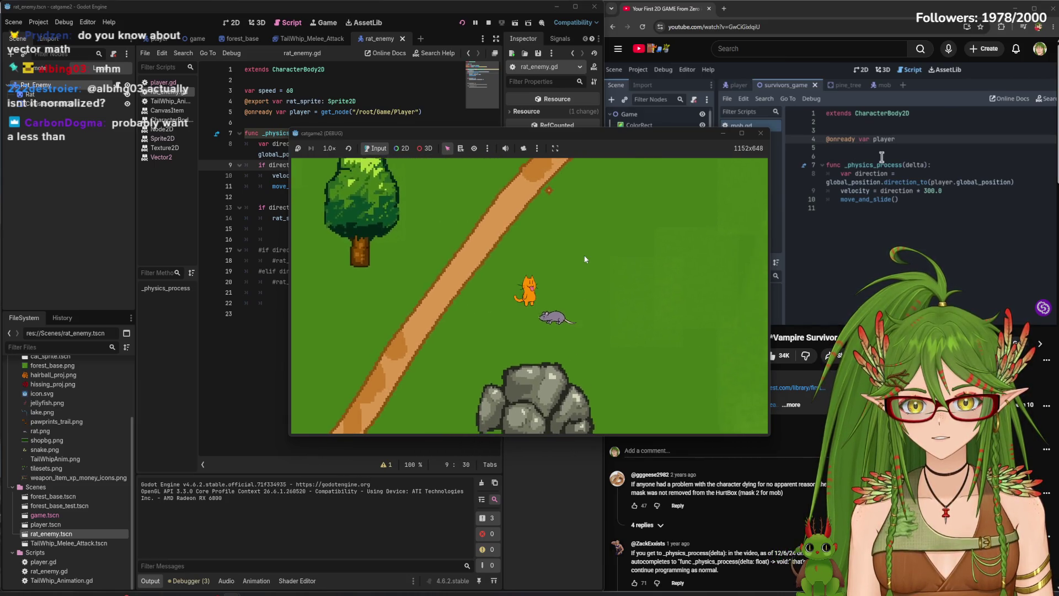
key(Up)
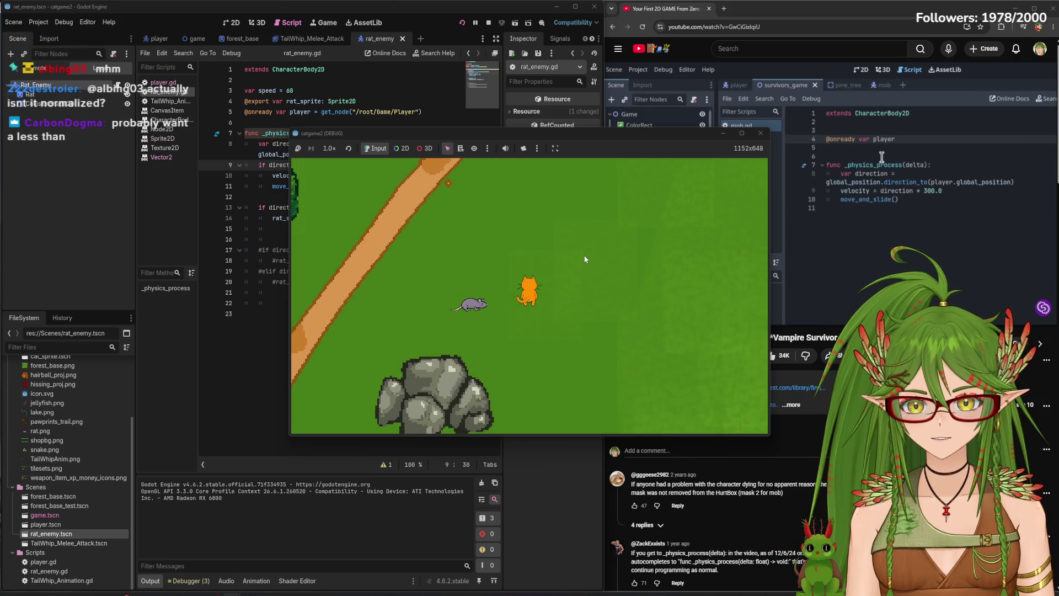
key(Left)
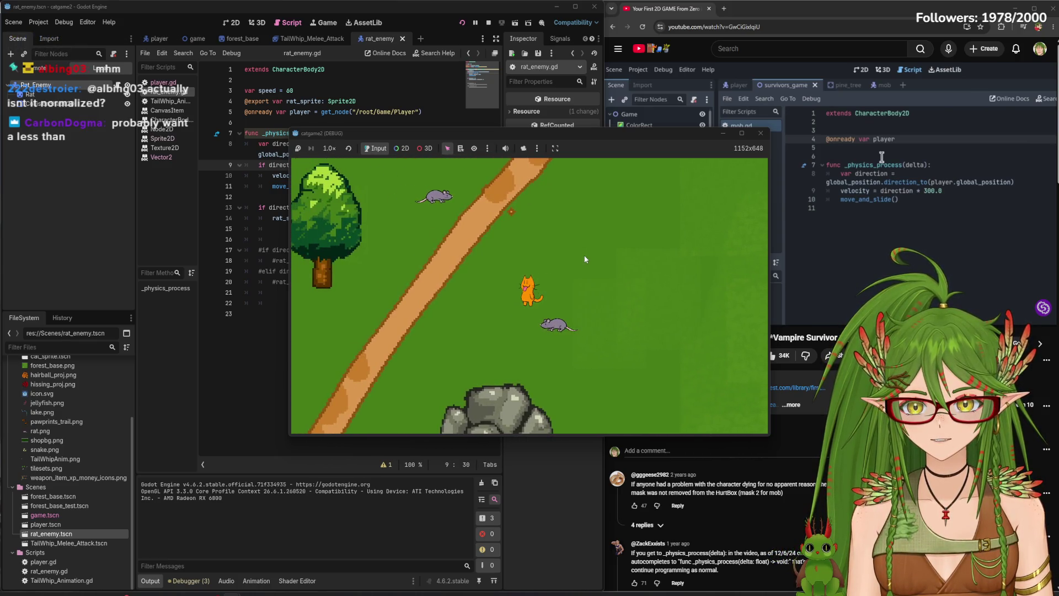
key(Right)
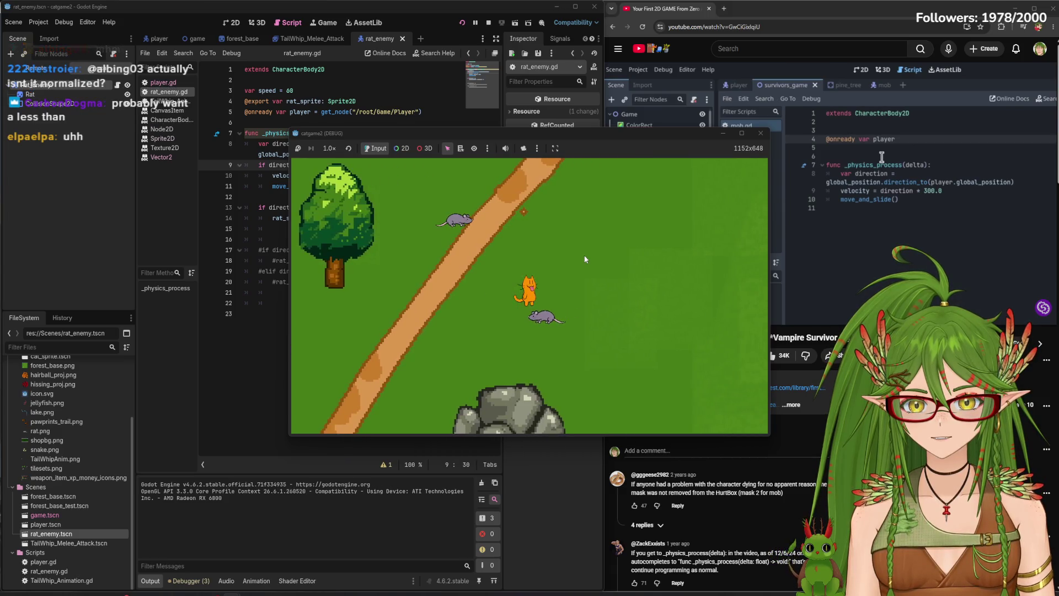
key(Up)
key(Down)
key(Right)
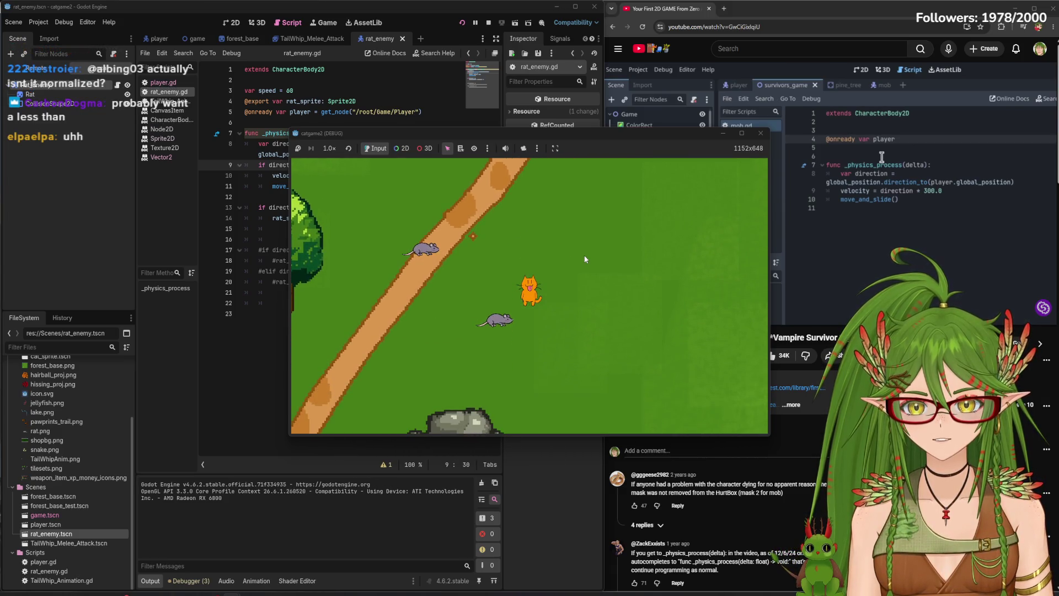
key(Left)
key(Up)
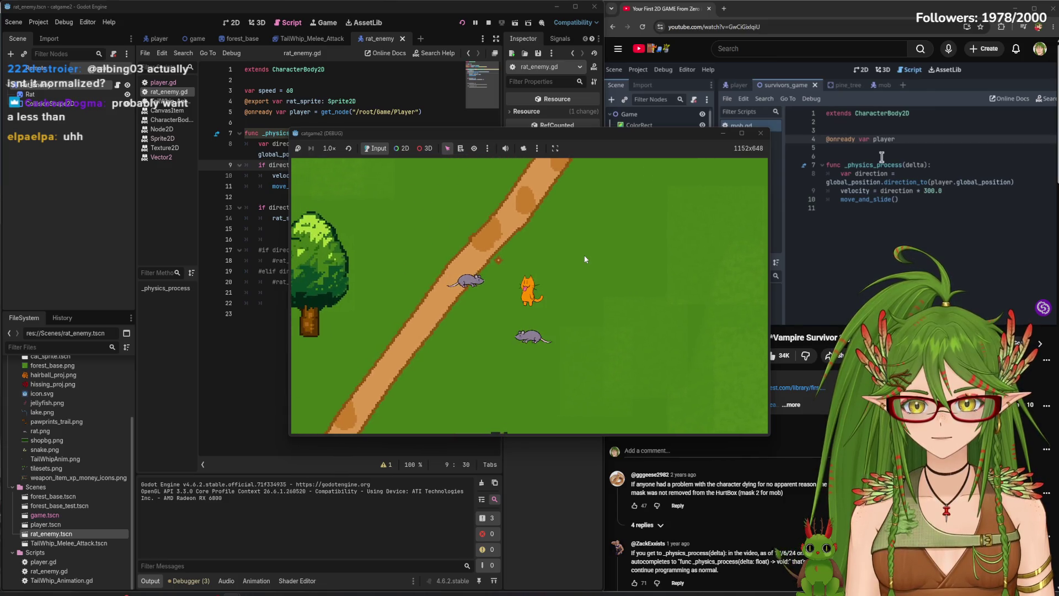
key(Down)
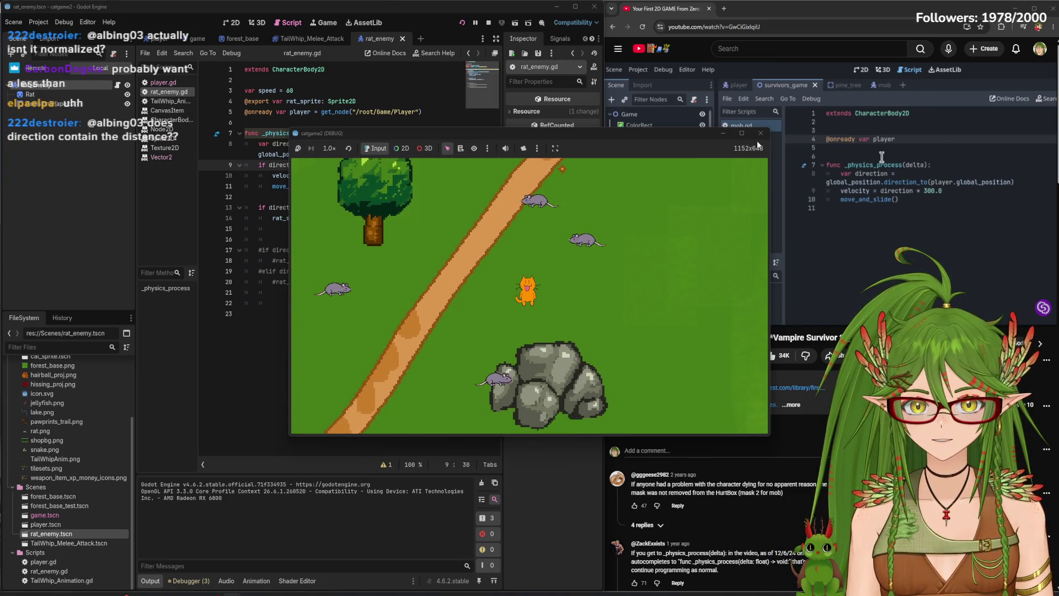
click(760, 133)
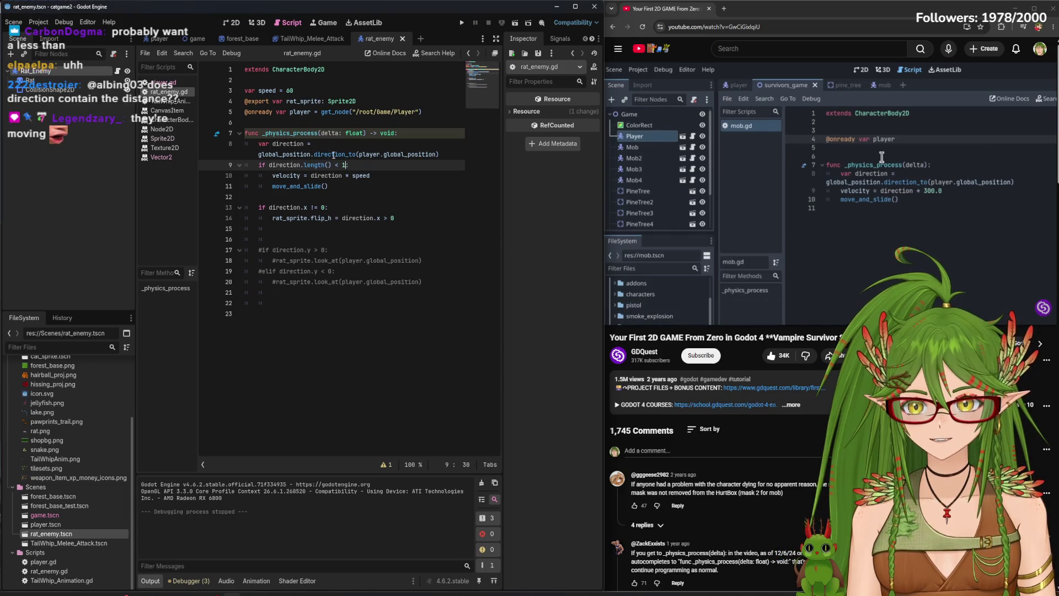
End line 9 with a single colon so it reads 'if direction.length() < 1:'
mouse_move(358, 170)
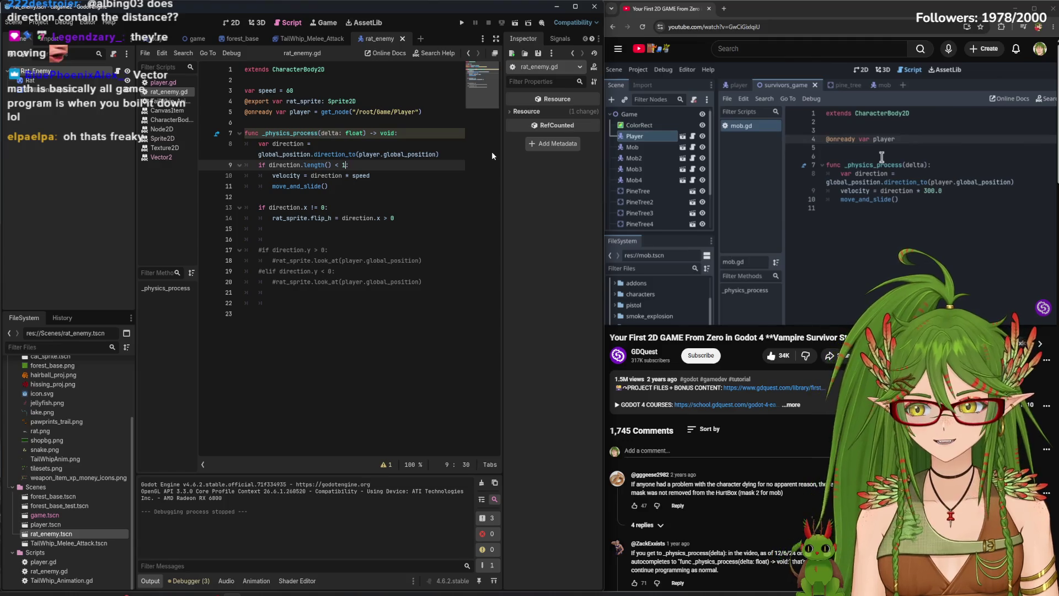
text(:)
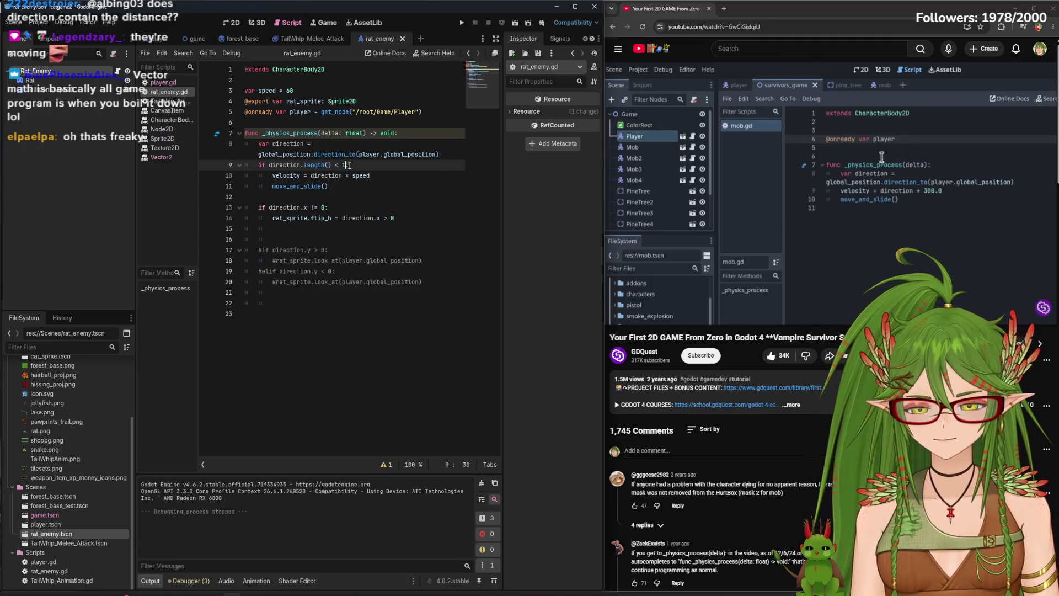
text(:)
key(BackSpace)
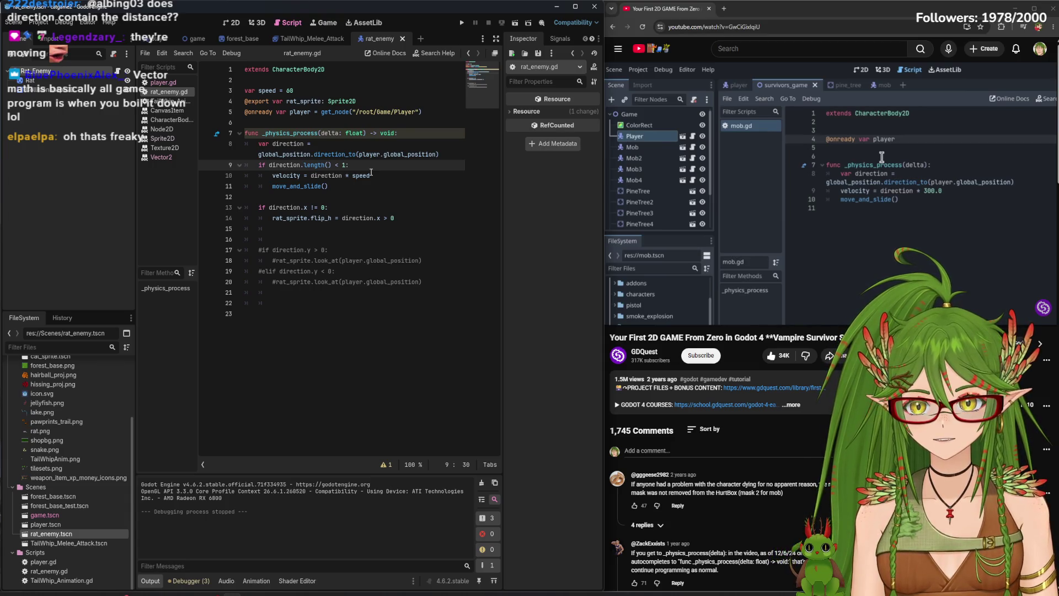
text(:)
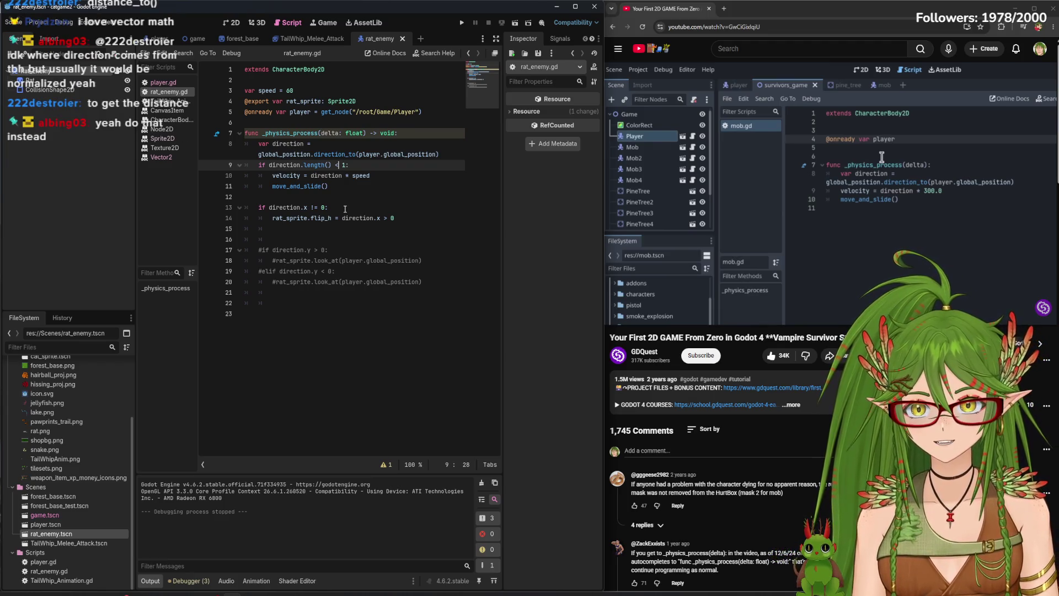
key(Left)
key(Left)
key(BackSpace)
key(BackSpace)
key(BackSpace)
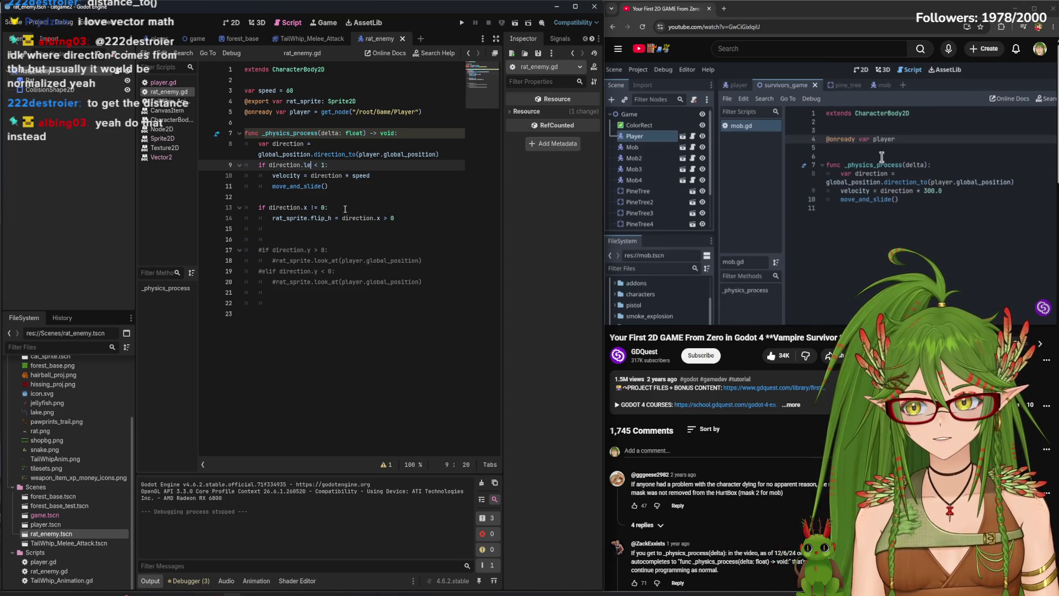
key(BackSpace)
key(BackSpace)
key(BackSpace)
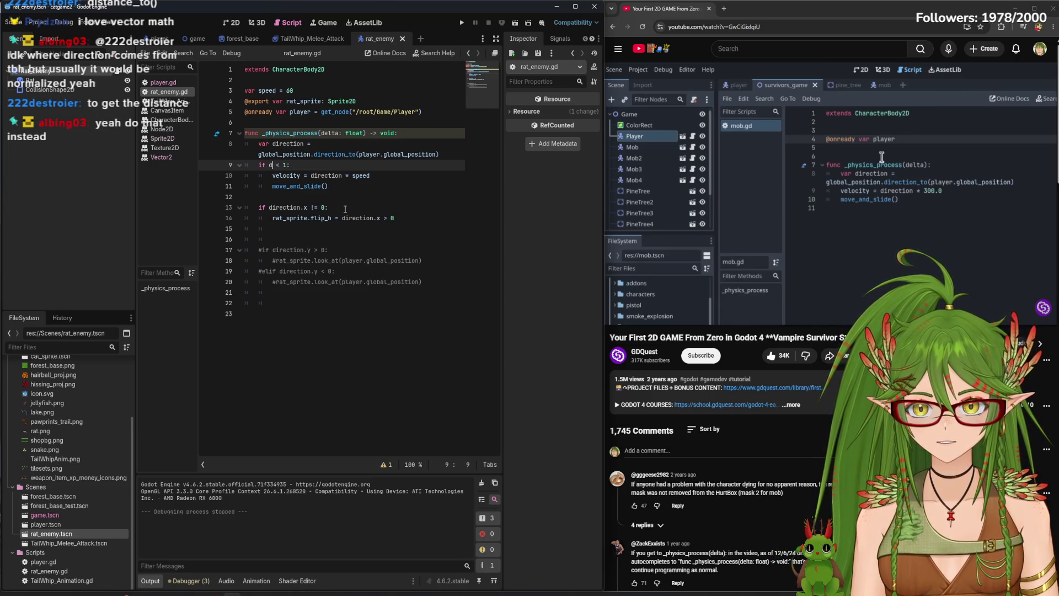
text(istance_to)
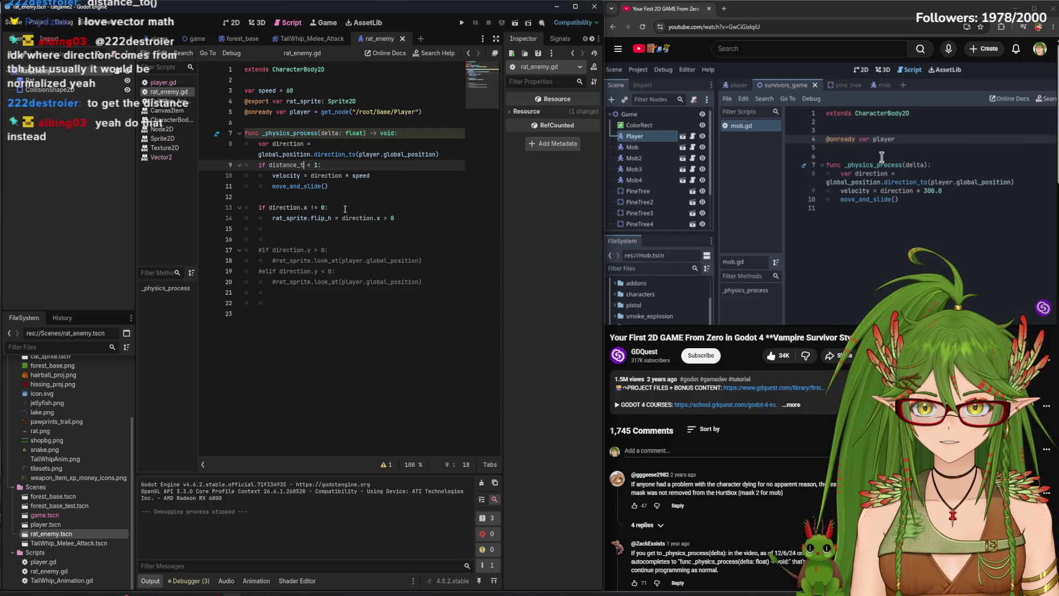
text(())
click(348, 192)
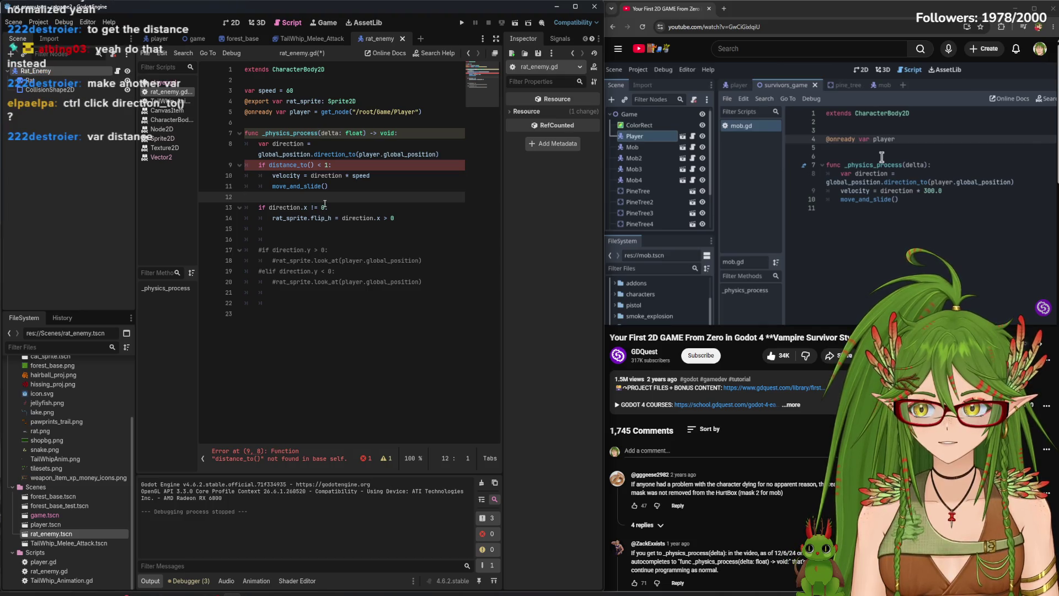
click(315, 165)
key(BackSpace)
key(BackSpace)
key(BackSpace)
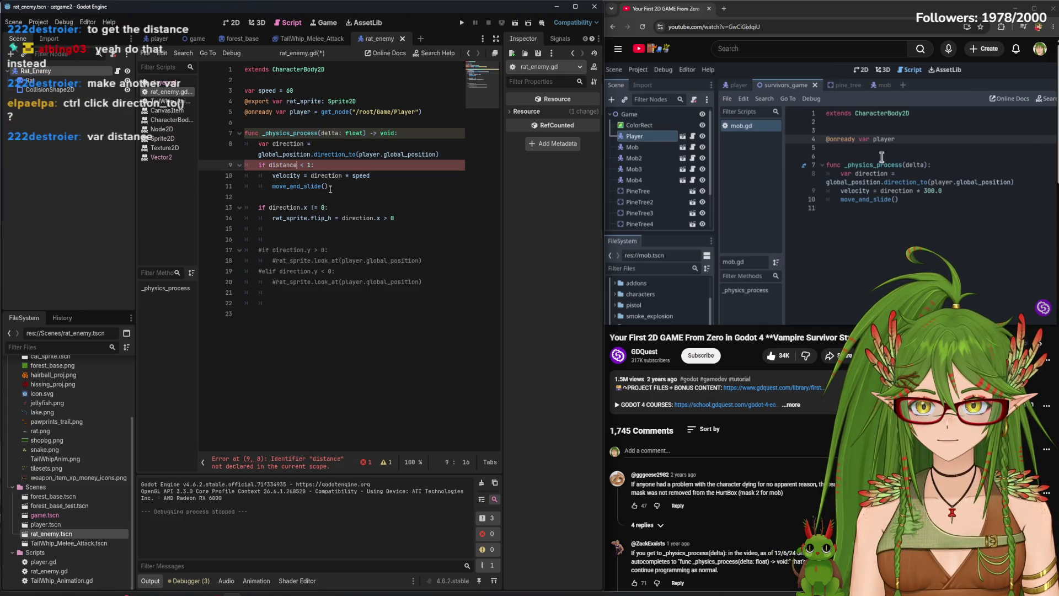
text(_to)
key(ctrl+BackSpace)
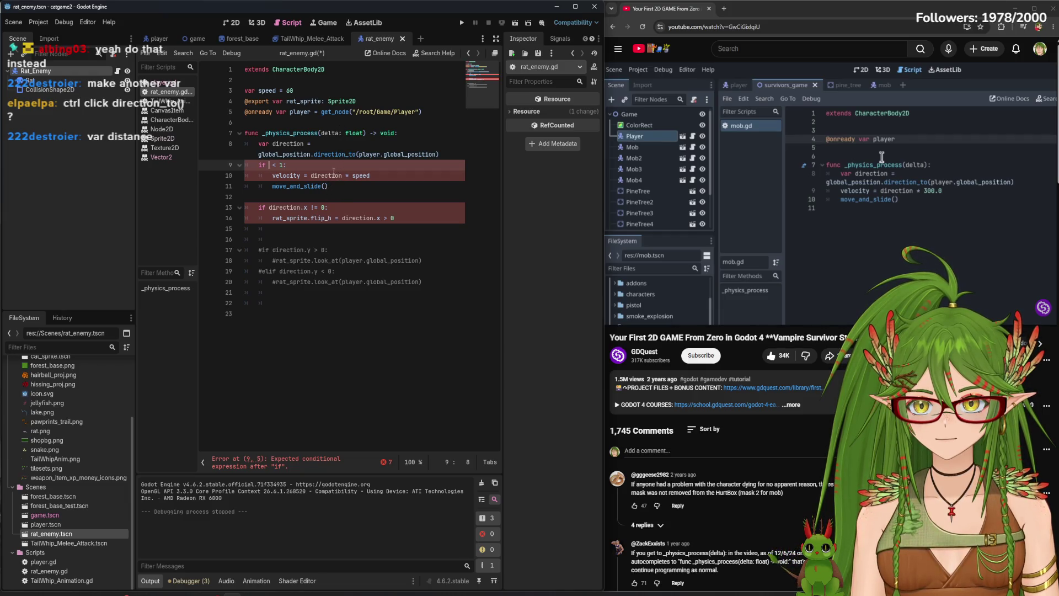
text(direction.length())
key(Down)
key(ctrl+s)
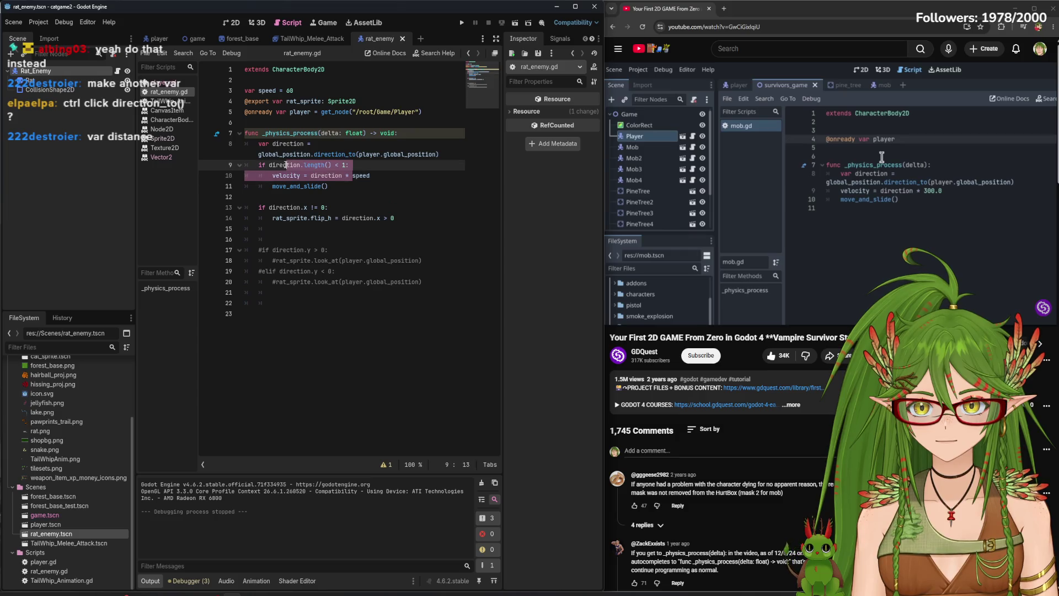
ctrl+click(283, 166)
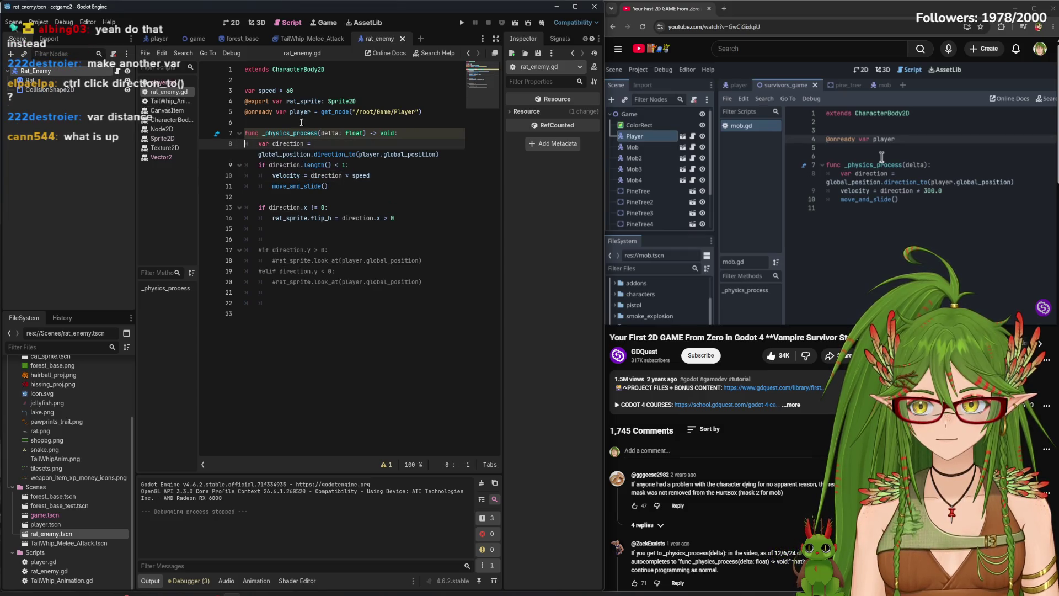
click(310, 82)
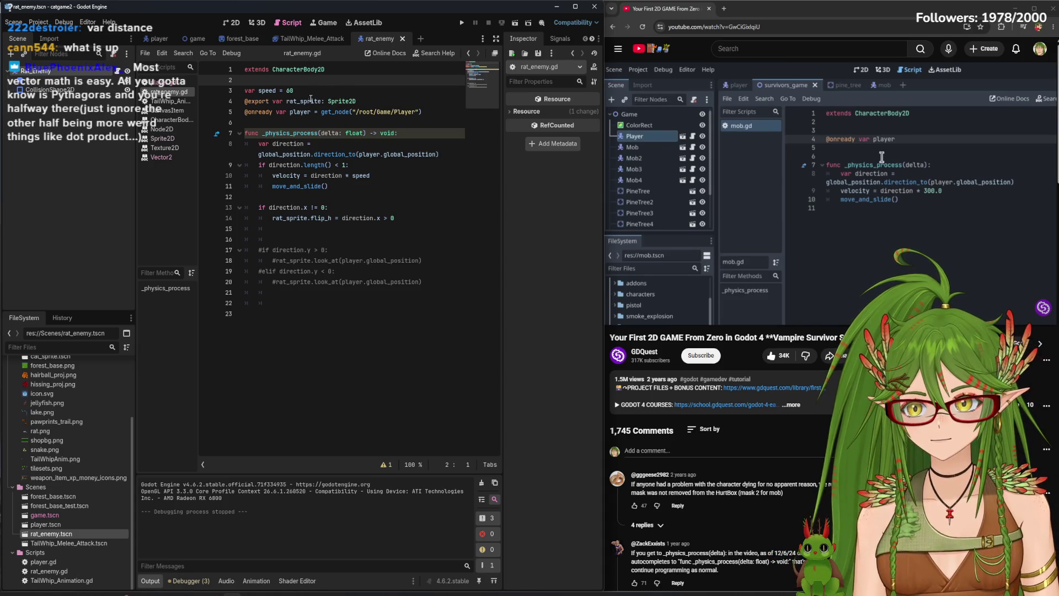
Fix the closing parenthesis at the end of the player reference line
click(436, 109)
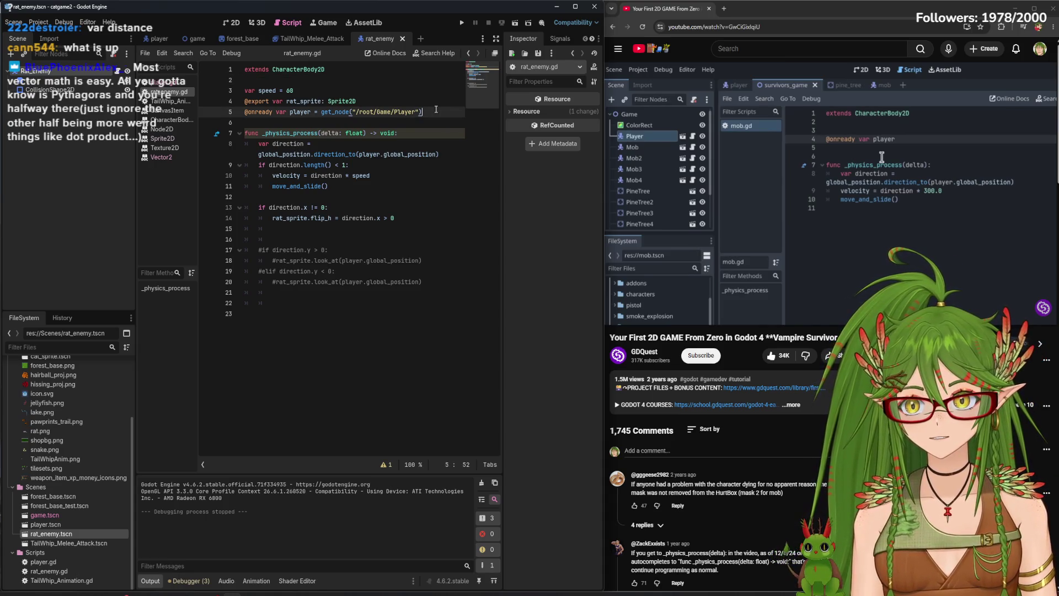
key(Return)
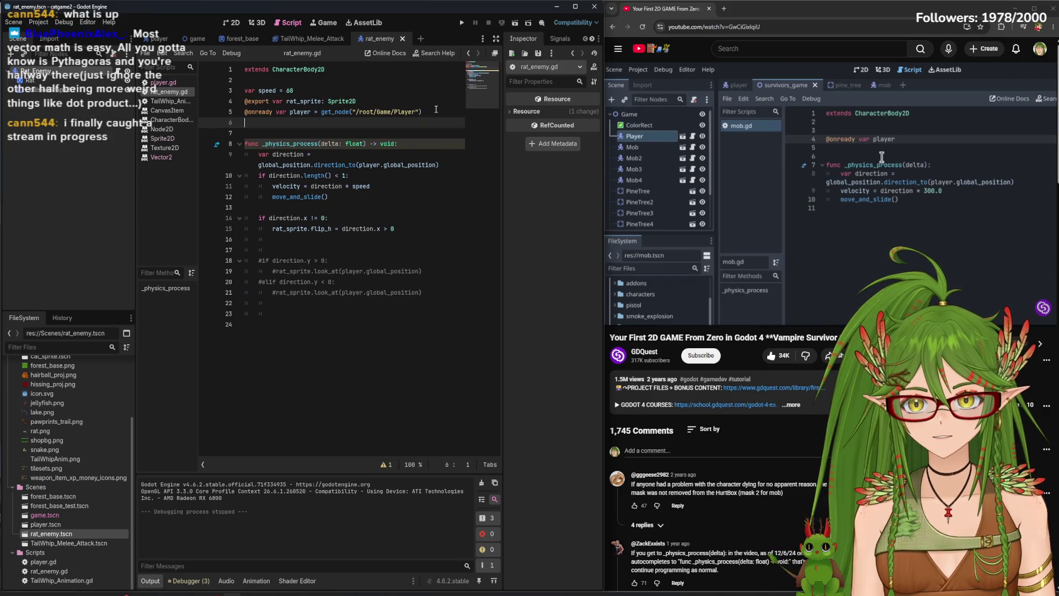
key(BackSpace)
key(BackSpace)
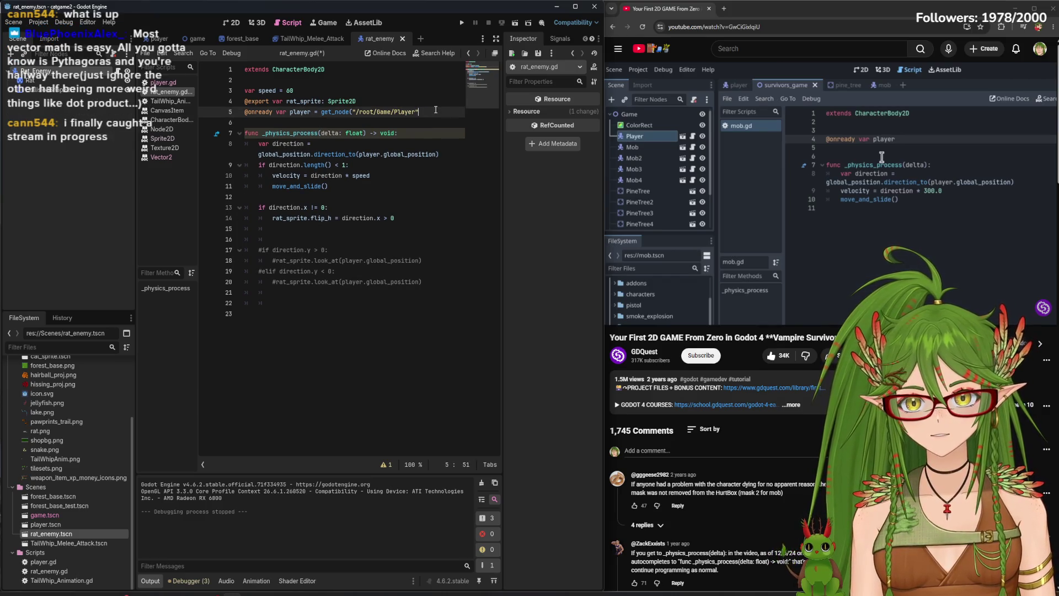
text())
click(331, 144)
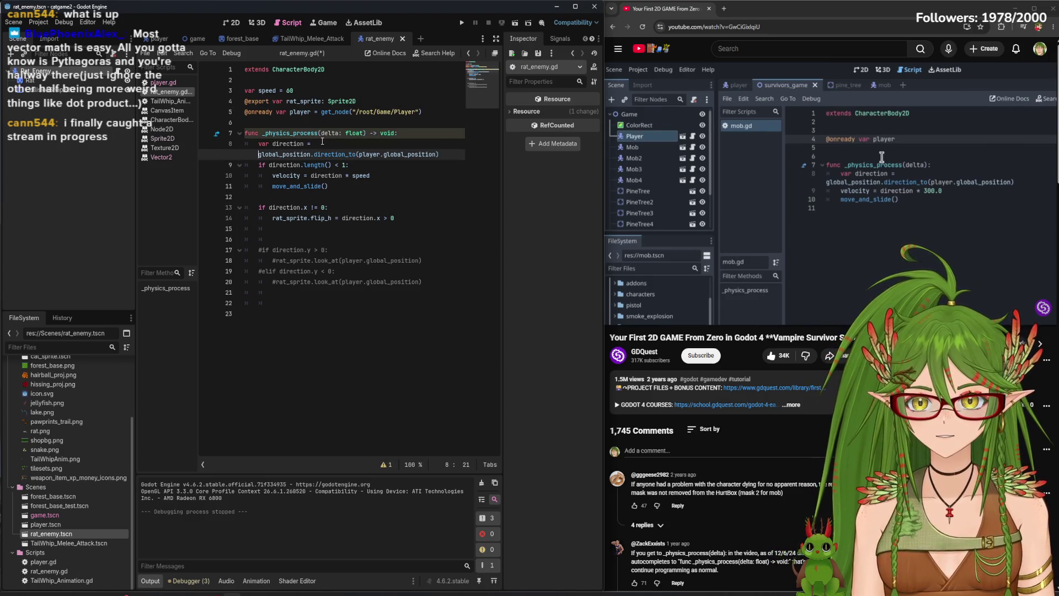
click(337, 154)
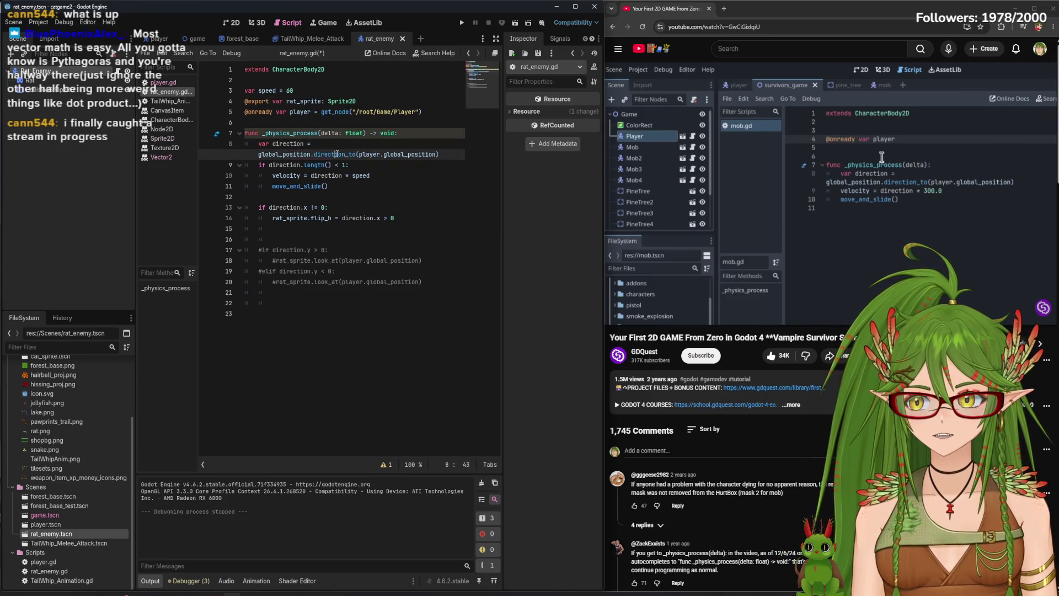
Start a 'var distance' declaration on a new line below the player reference
click(431, 110)
key(Return)
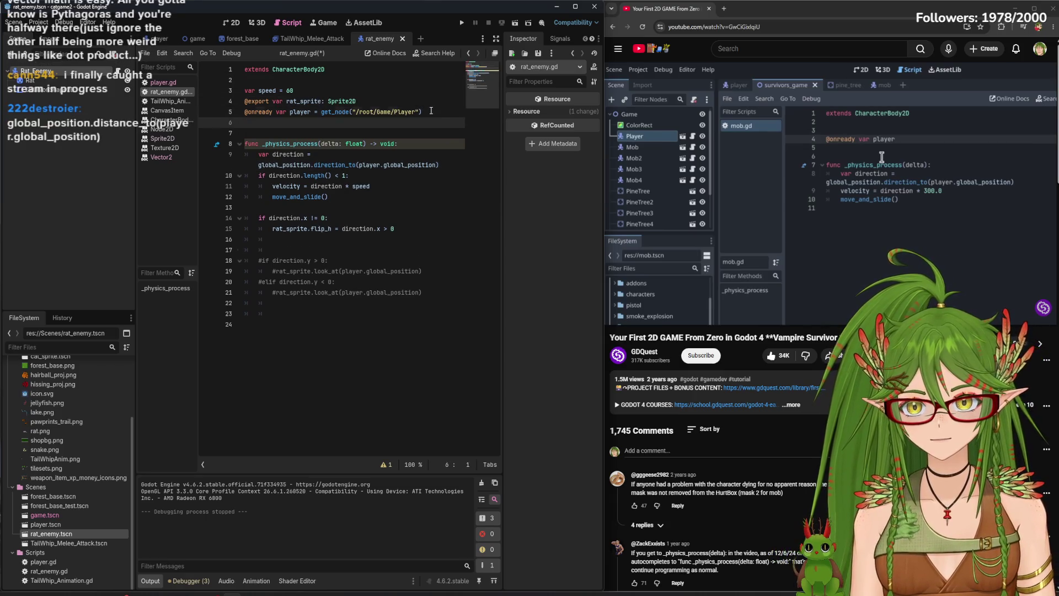
text(var distance =)
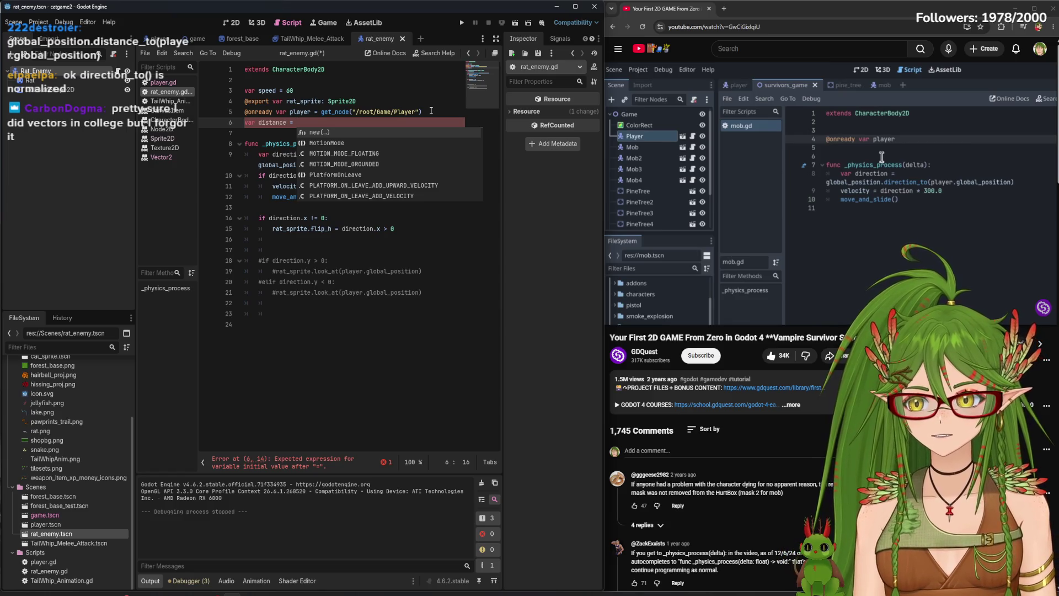
key(BackSpace)
key(BackSpace)
key(BackSpace)
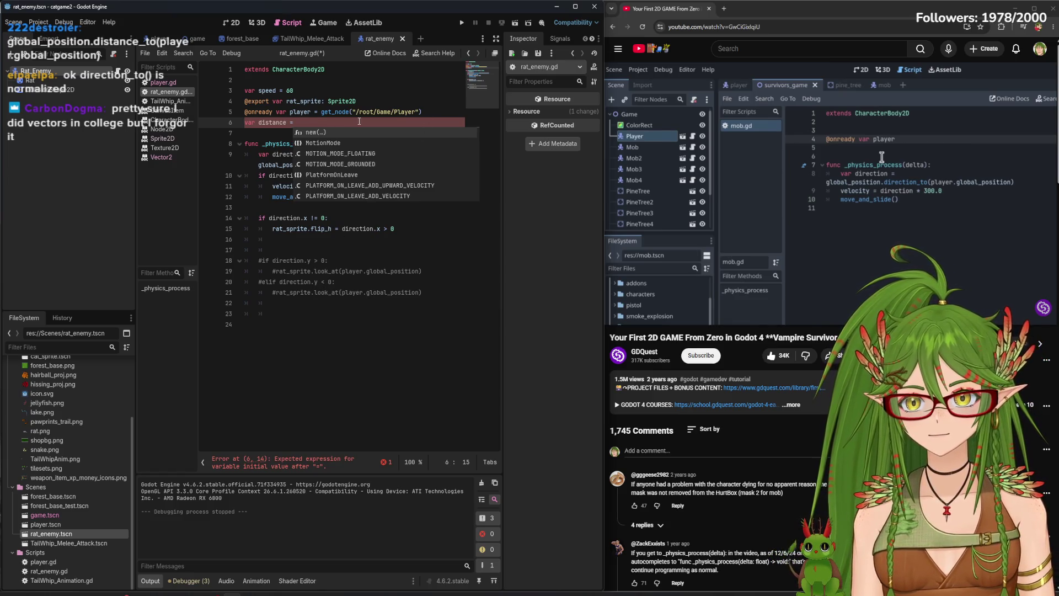
click(466, 272)
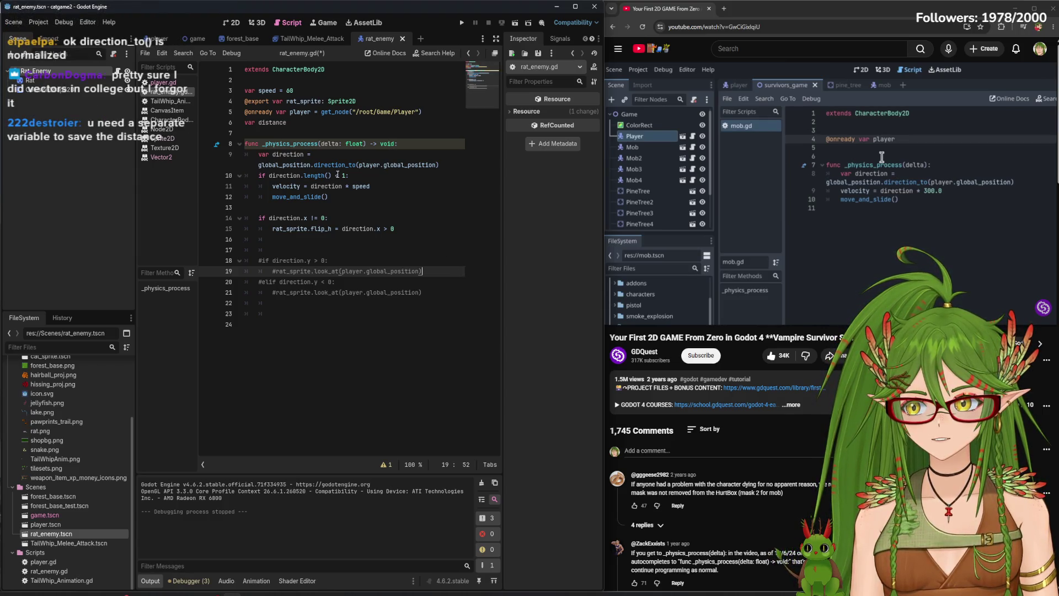
Trim the if condition's length call, then undo to restore it
click(322, 164)
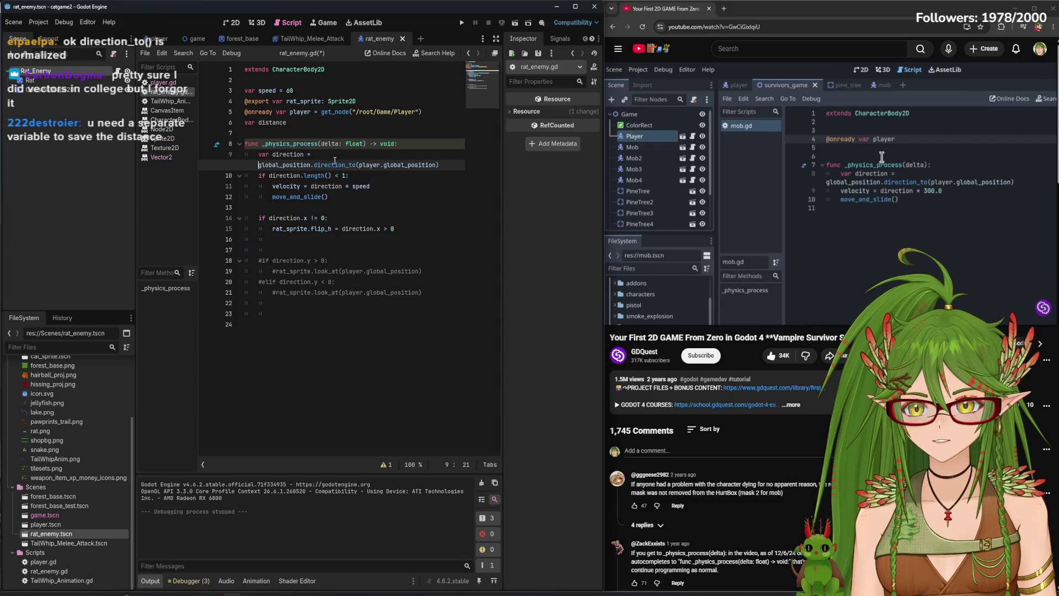
click(399, 173)
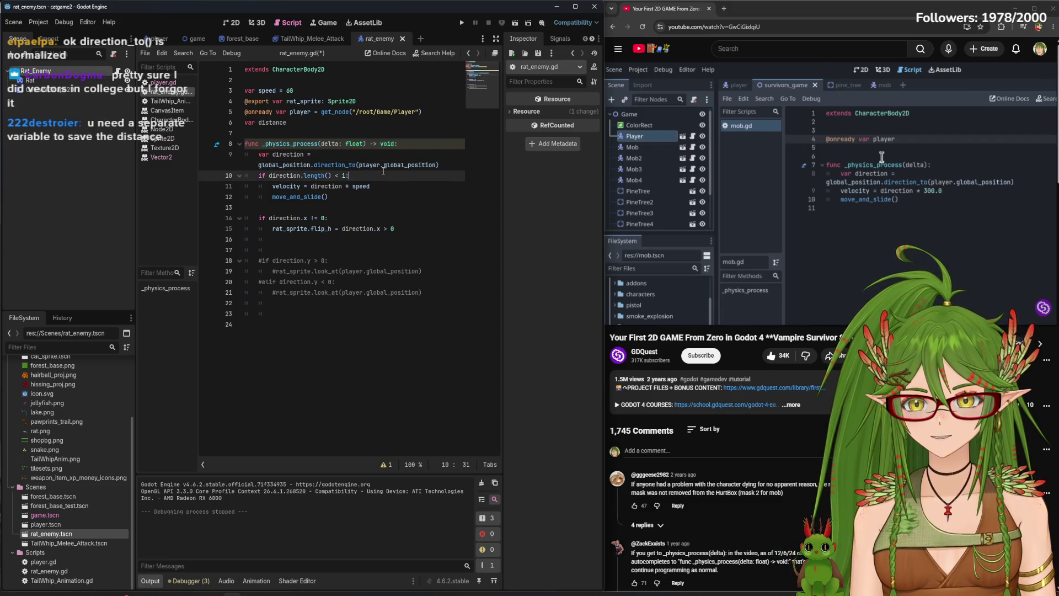
click(325, 175)
key(BackSpace)
key(BackSpace)
key(BackSpace)
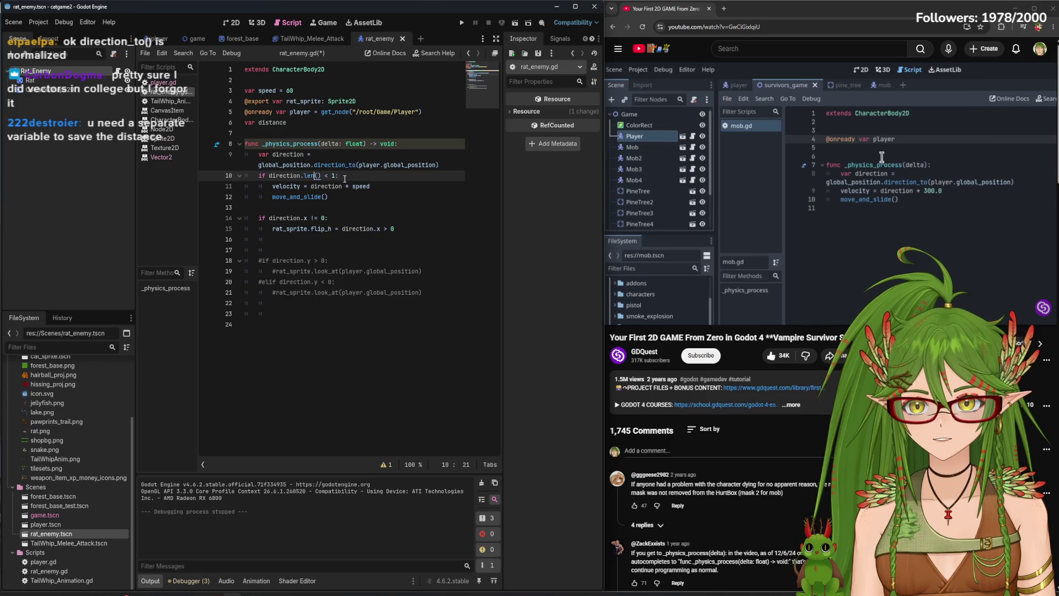
key(BackSpace)
key(BackSpace)
key(BackSpace)
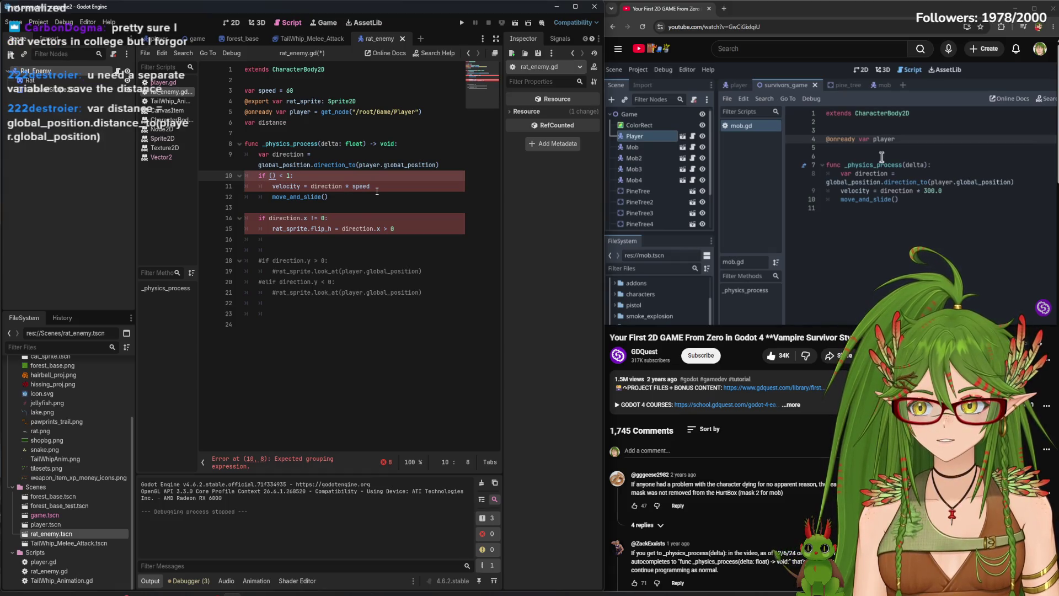
key(ctrl+z)
Extend line 6 with '= global_position.distance_' and select the whole line
click(310, 125)
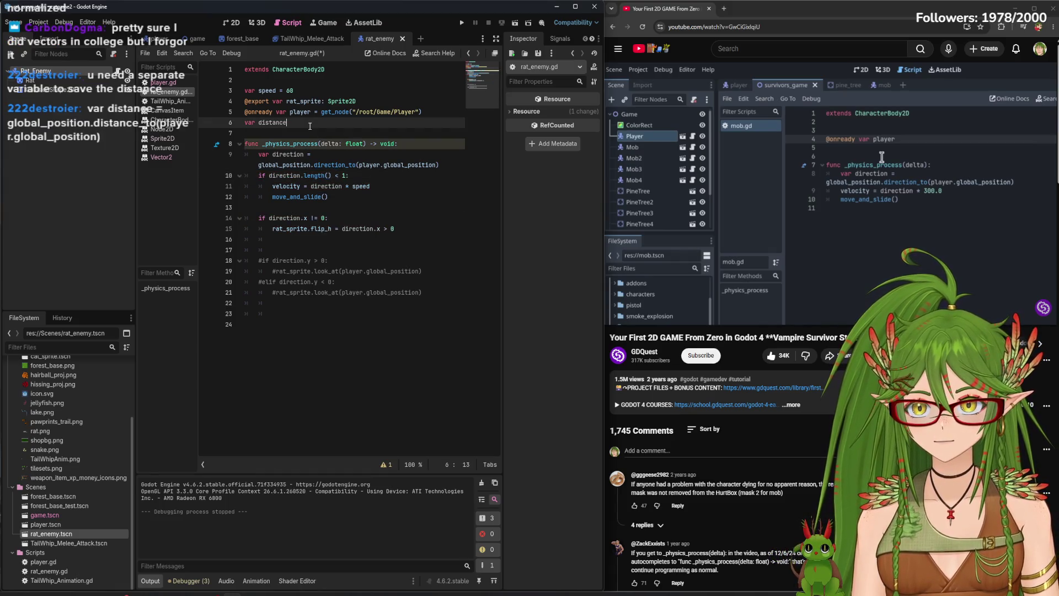
text( = glob)
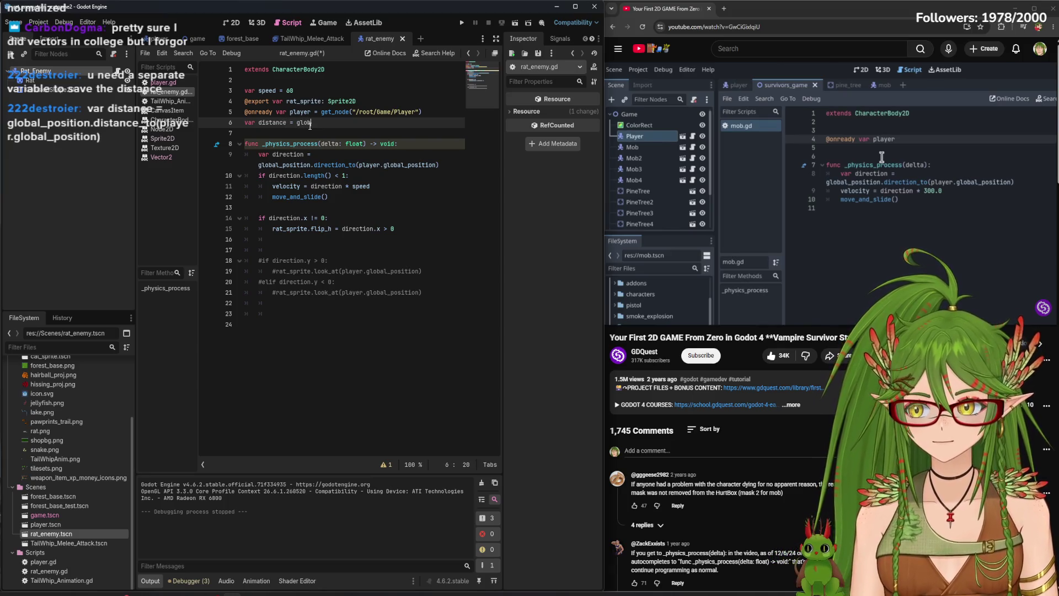
text(al_position)
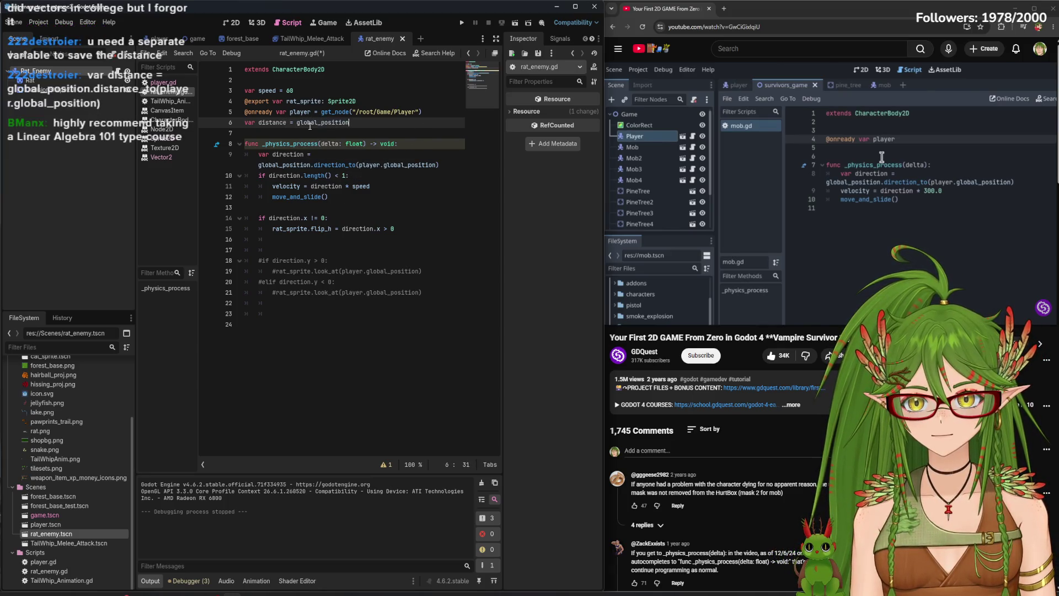
text(.distance_)
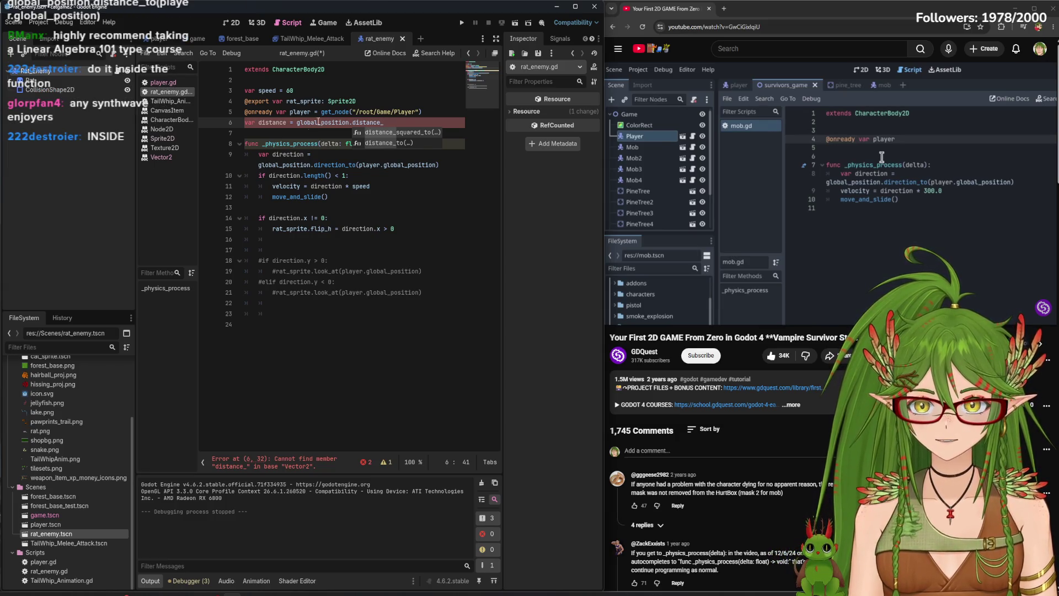
triple_click(318, 122)
Paste the distance line inside the if block as distance_to(player.global_position)
key(BackSpace)
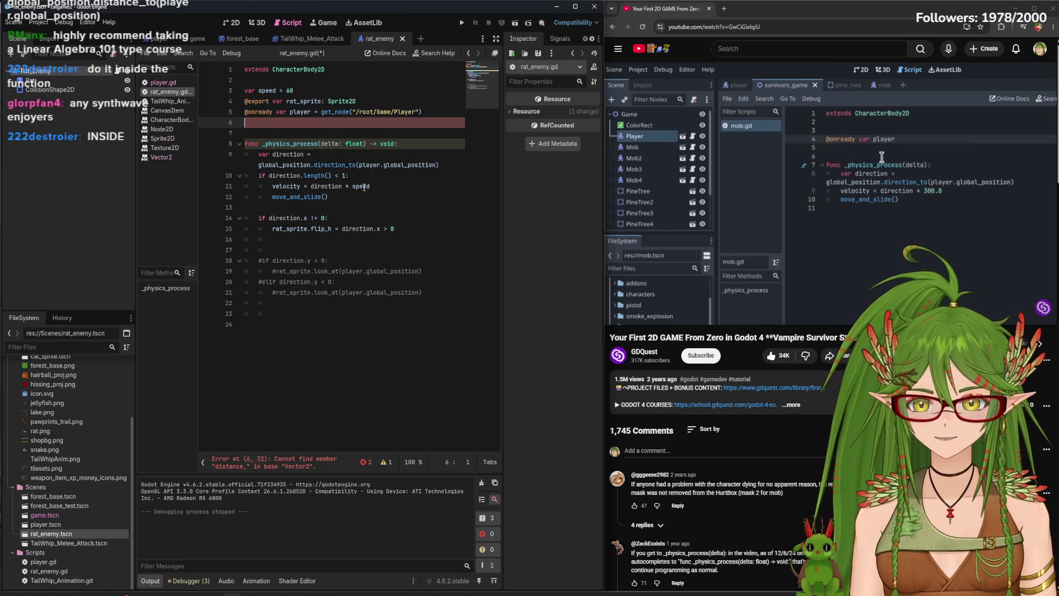
click(387, 178)
key(Return)
key(ctrl+v)
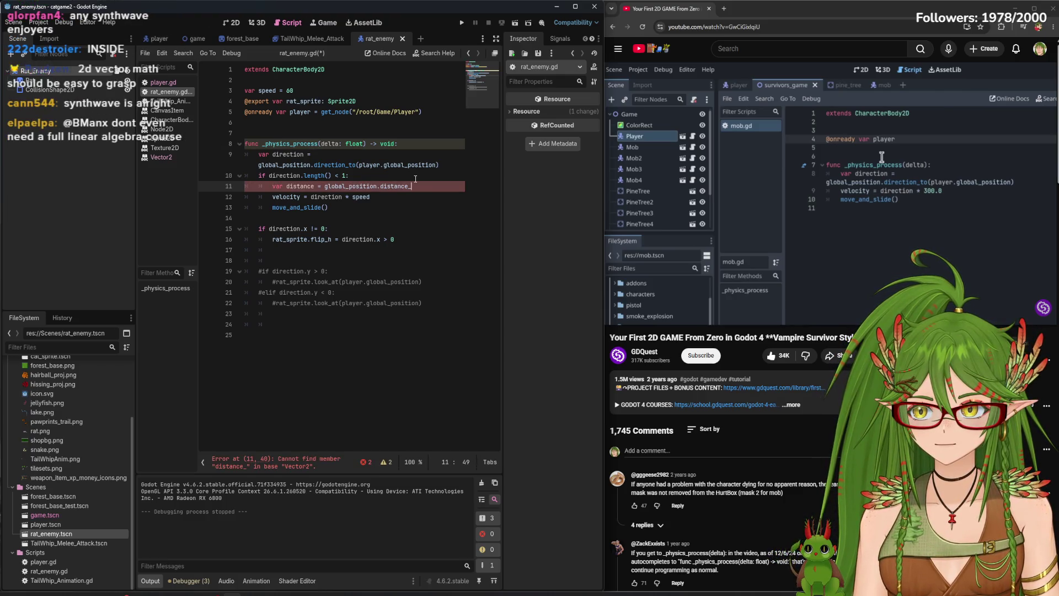
text(to(player.global_)
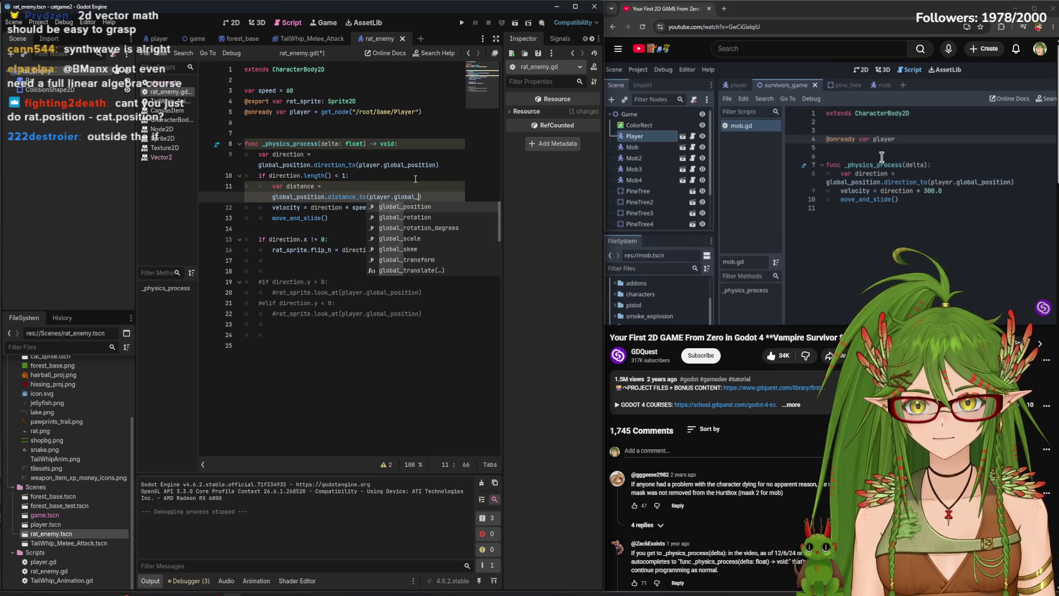
key(Return)
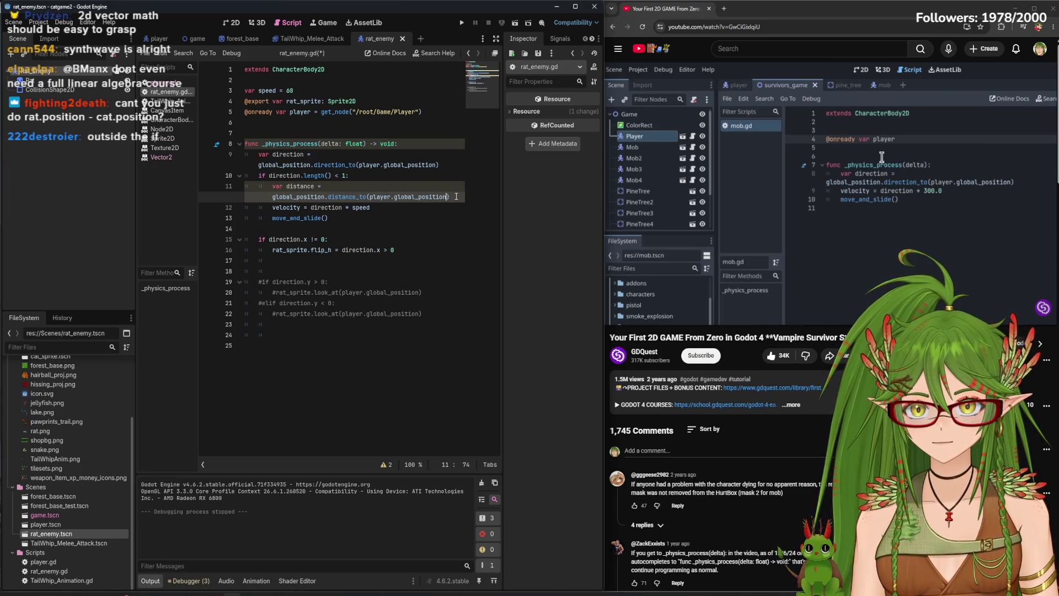
Move the distance declaration onto its own line directly above the if statement
mouse_move(450, 197)
mouse_down()
mouse_move(272, 197)
mouse_move(351, 187)
mouse_up()
key(BackSpace)
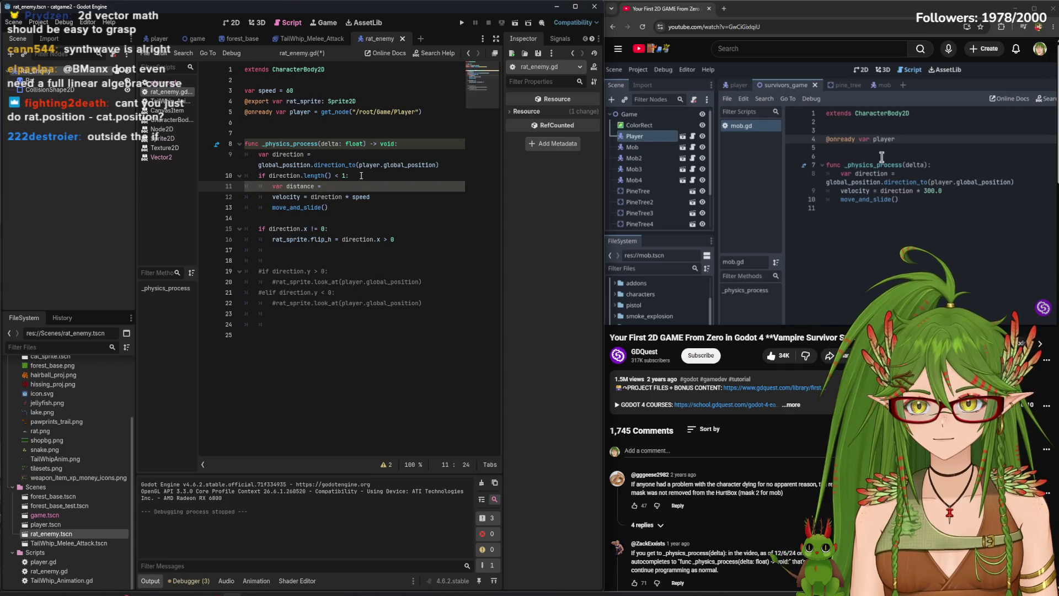
key(ctrl+z)
drag(450, 197, 272, 185)
key(BackSpace)
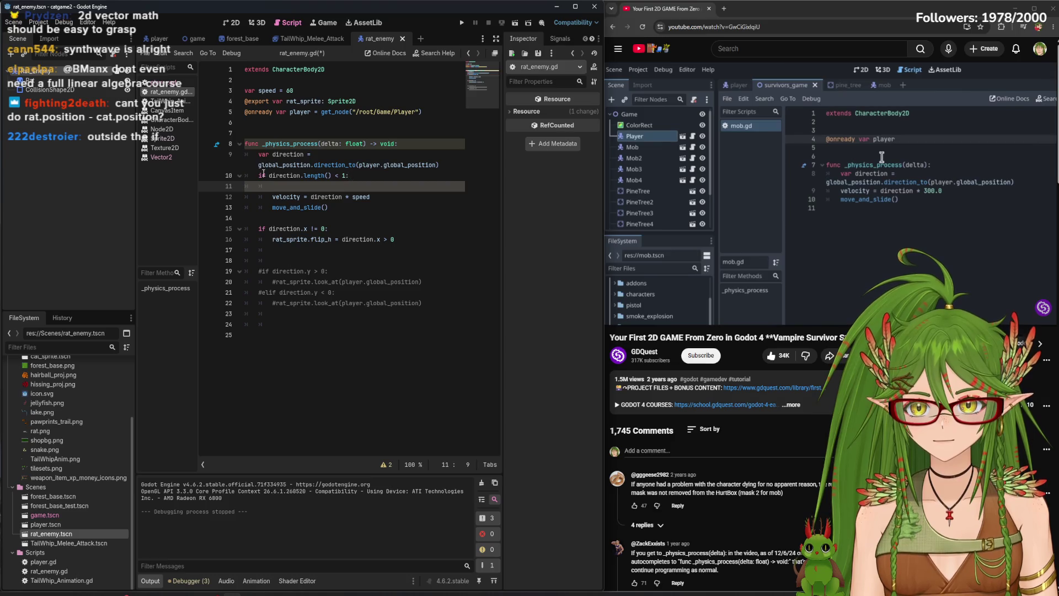
click(258, 175)
key(Return)
key(Up)
text(var distance = global_position.distance_to(player.global_position))
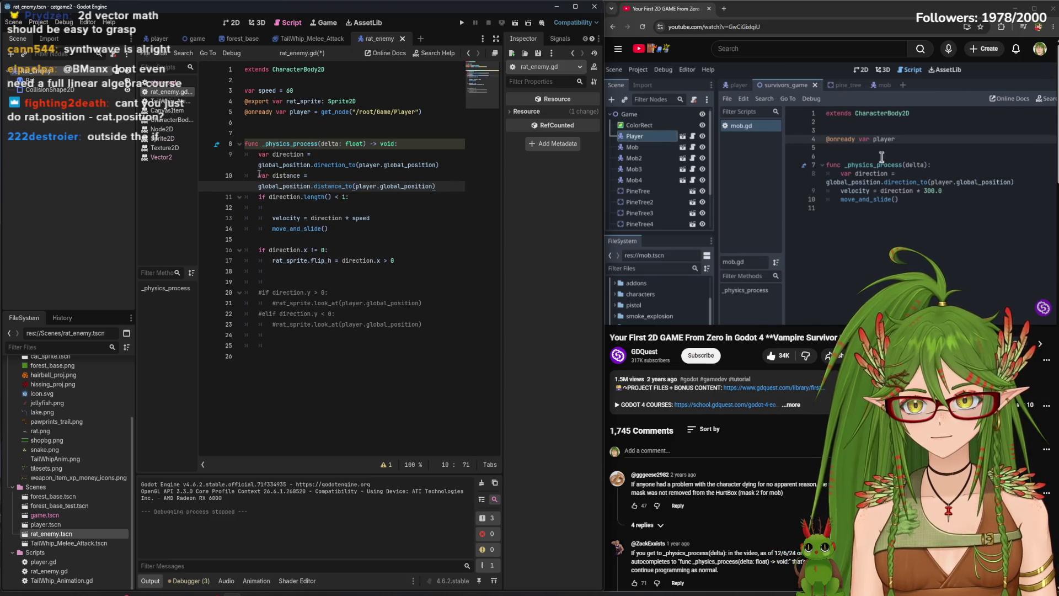
click(316, 207)
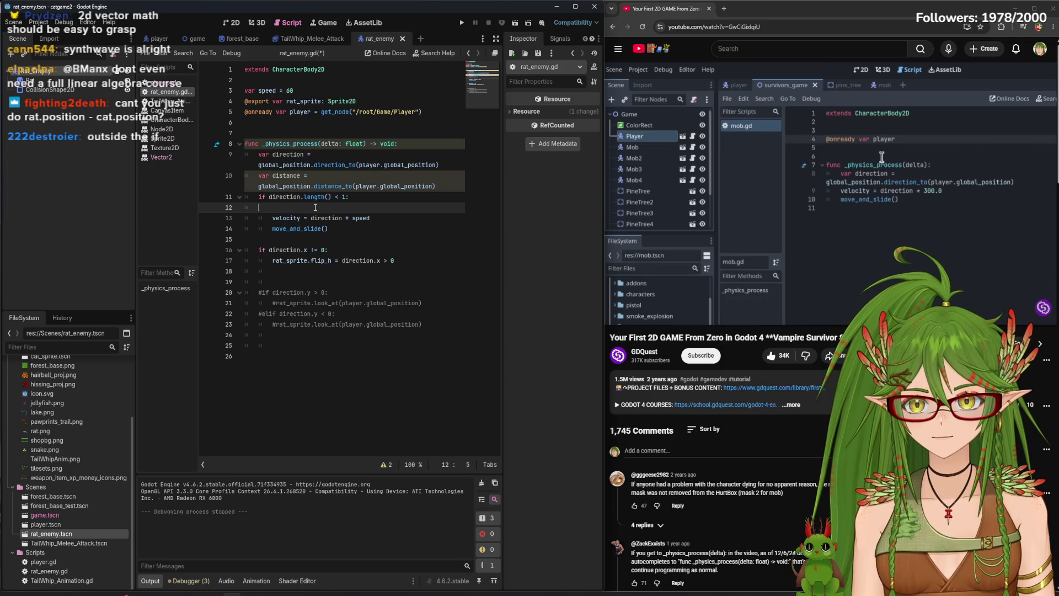
Delete the empty line 12, save rat_enemy.gd, and add a line under 'if direction.length() < 1:'
key(BackSpace)
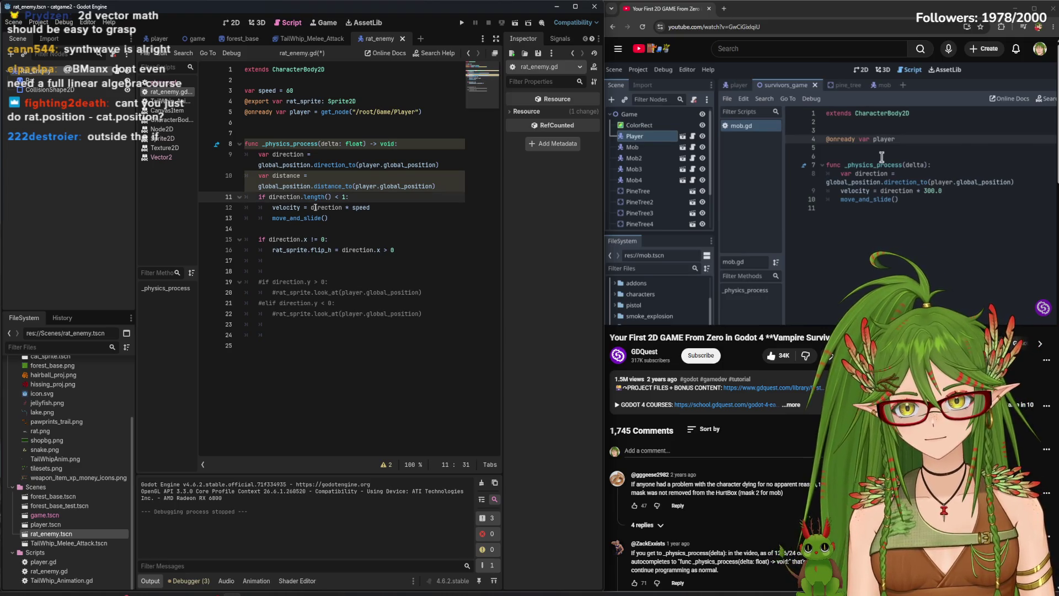
click(379, 235)
key(ctrl+s)
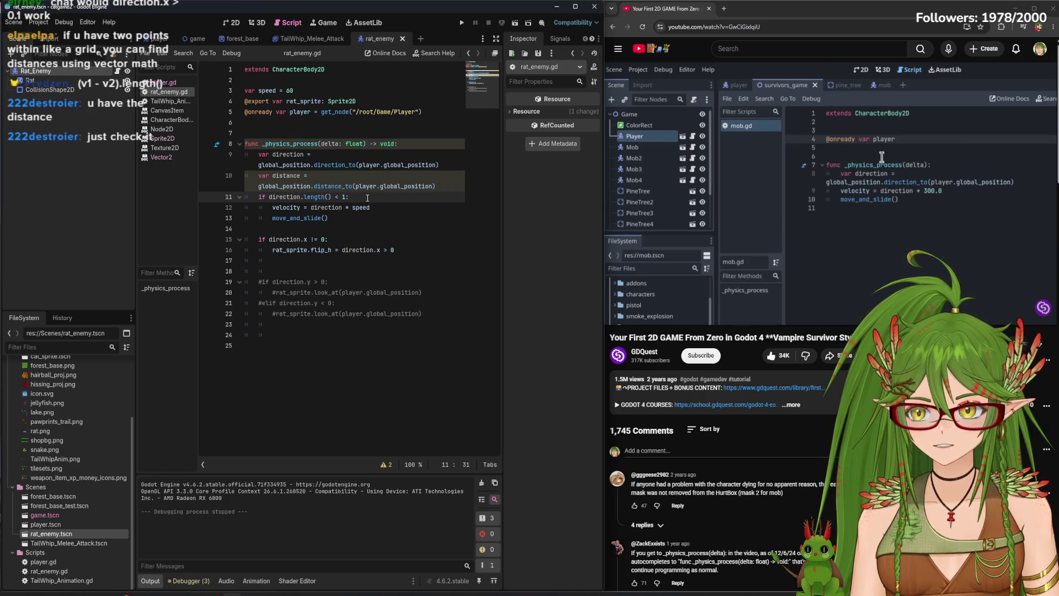
key(Return)
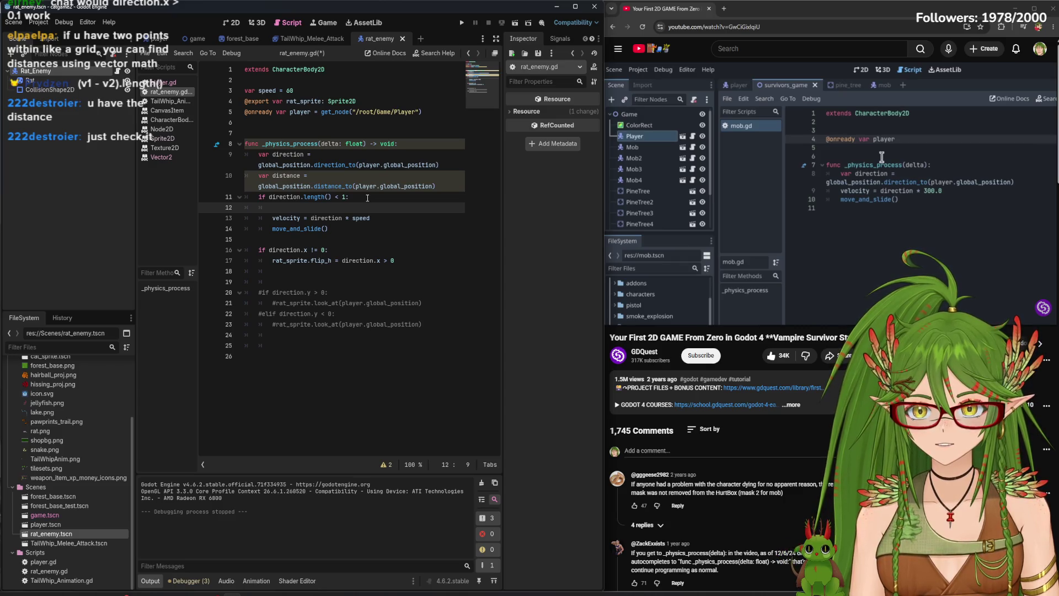
Append text to the if condition and delete the stray 'distance' word and empty line 12
text(distance)
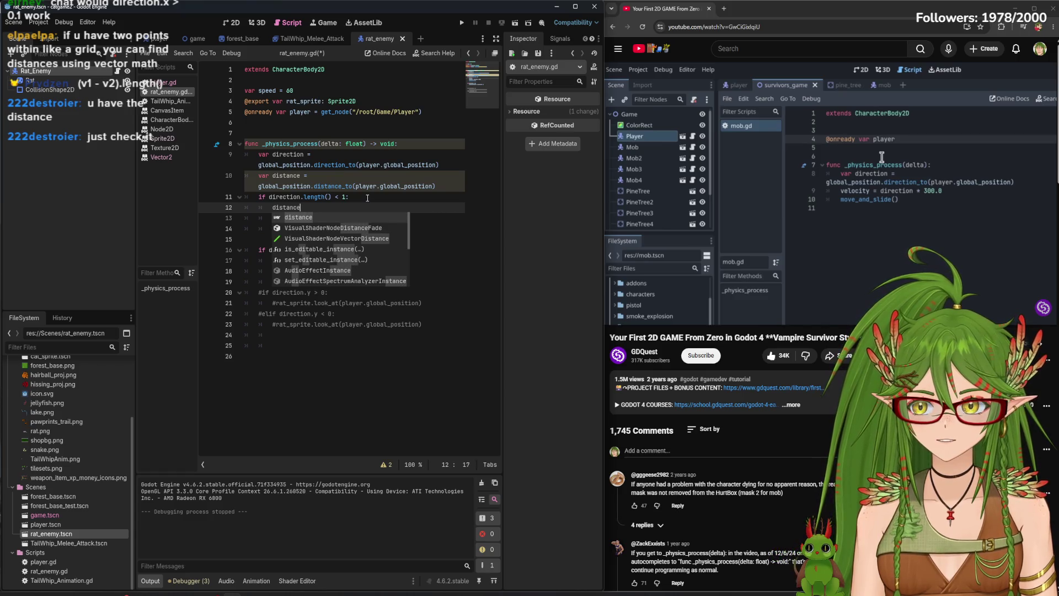
click(367, 198)
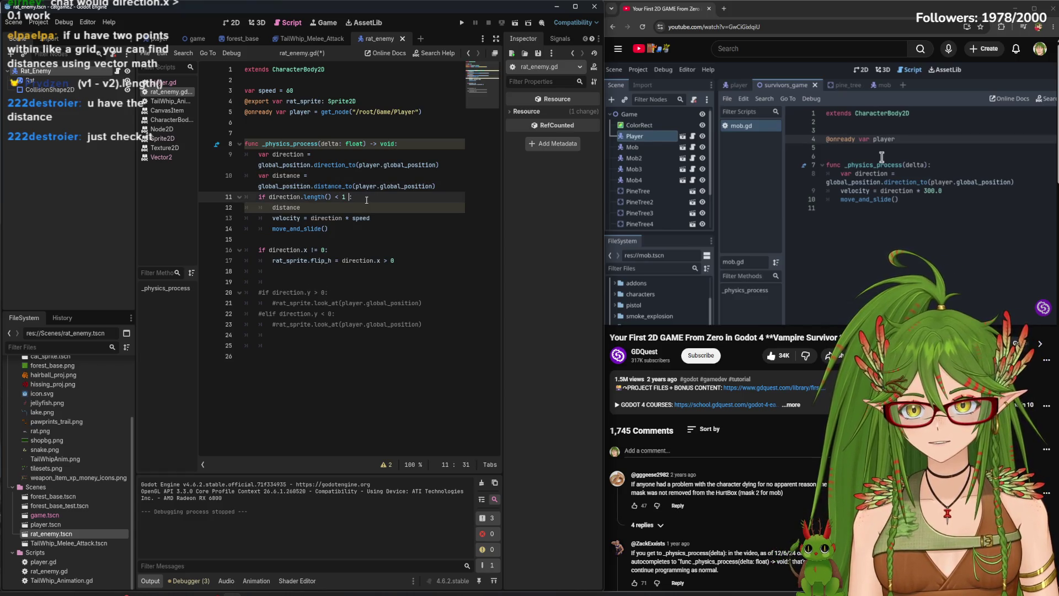
drag(316, 209, 270, 211)
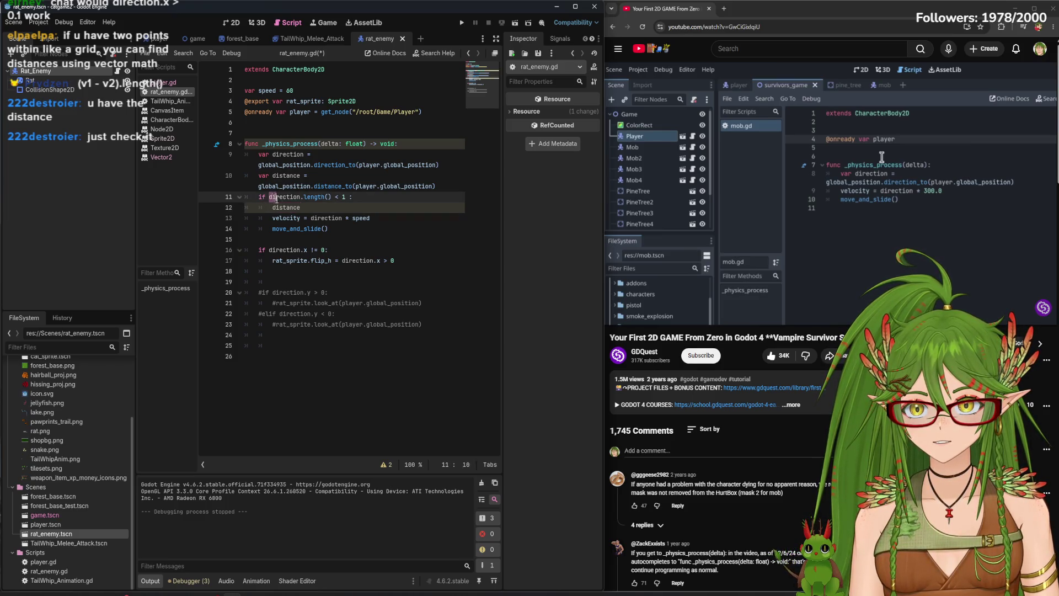
click(309, 208)
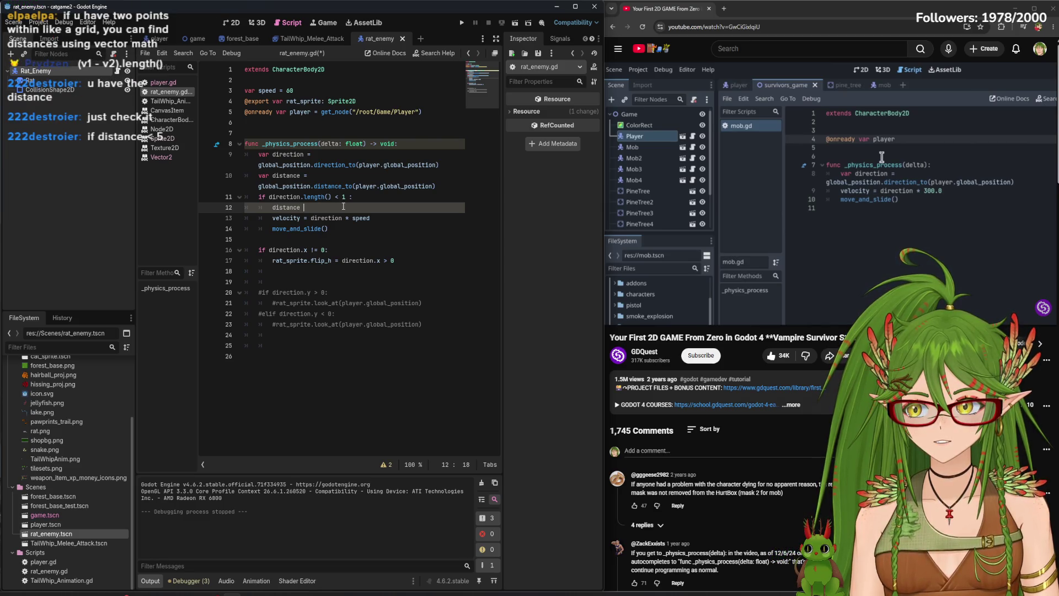
click(347, 197)
text(1 )
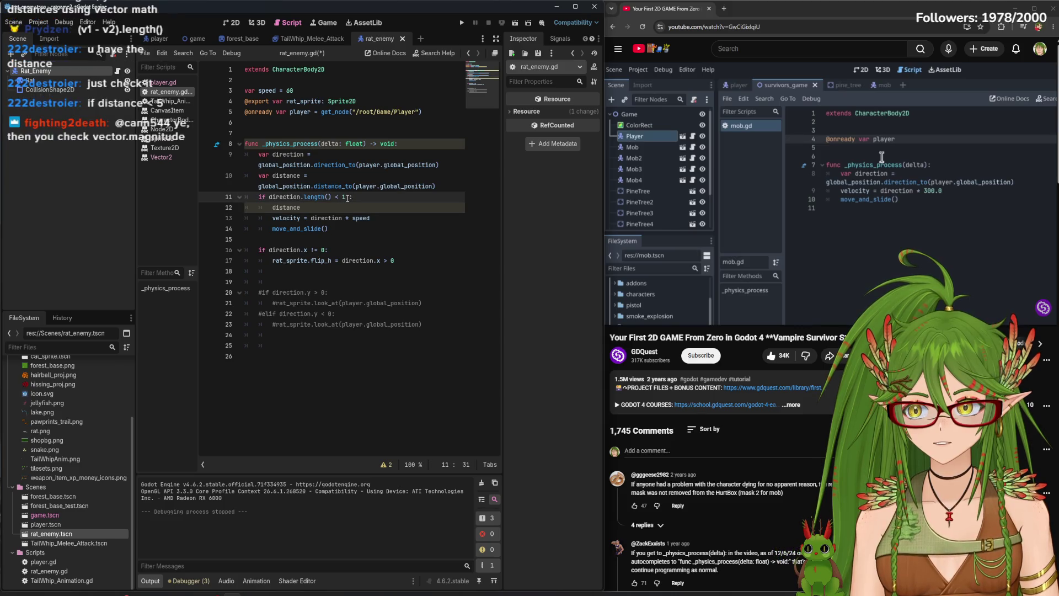
text(and)
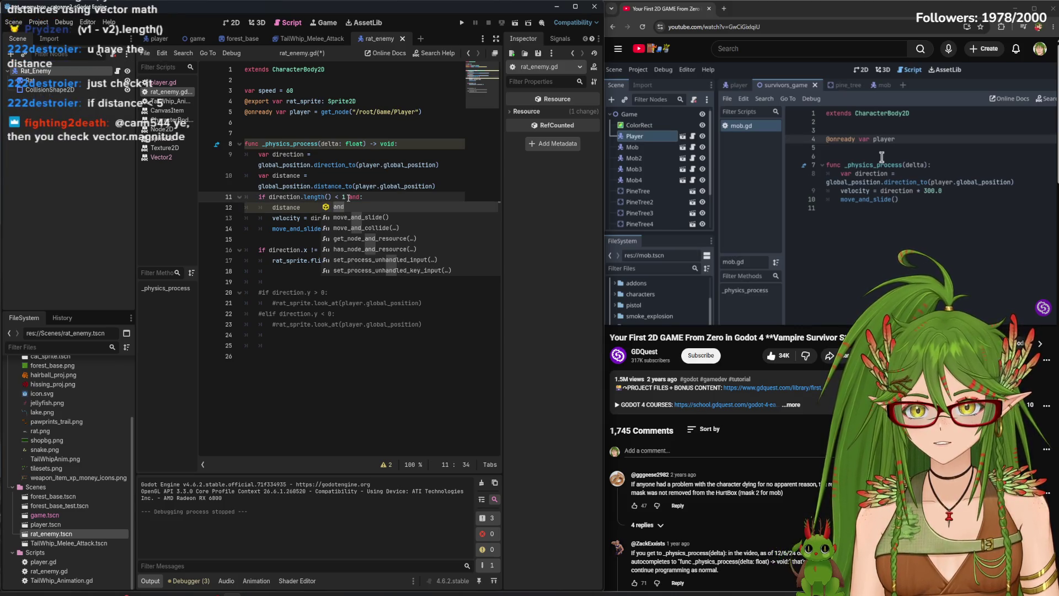
key(BackSpace)
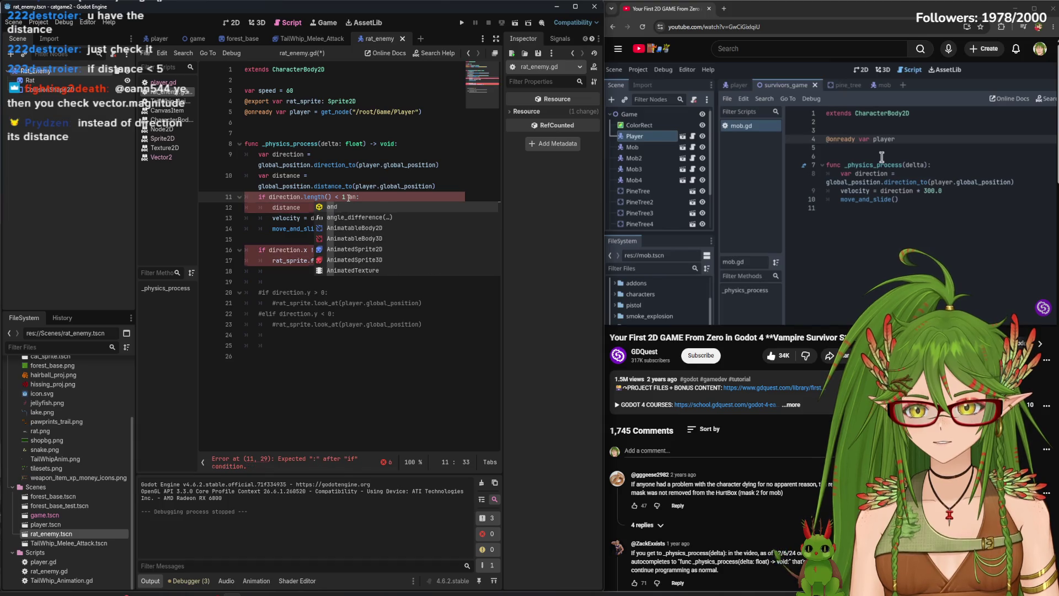
double_click(296, 206)
key(BackSpace)
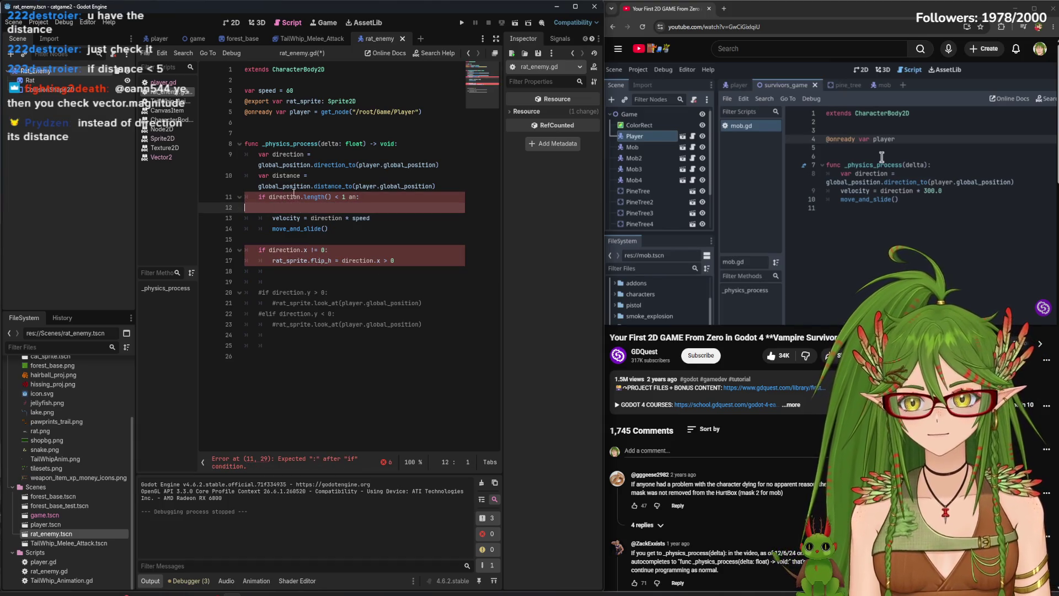
key(BackSpace)
key(BackSpace)
key(BackSpace)
Replace direction with distance in line 11's condition, restore the colon, and save
click(288, 195)
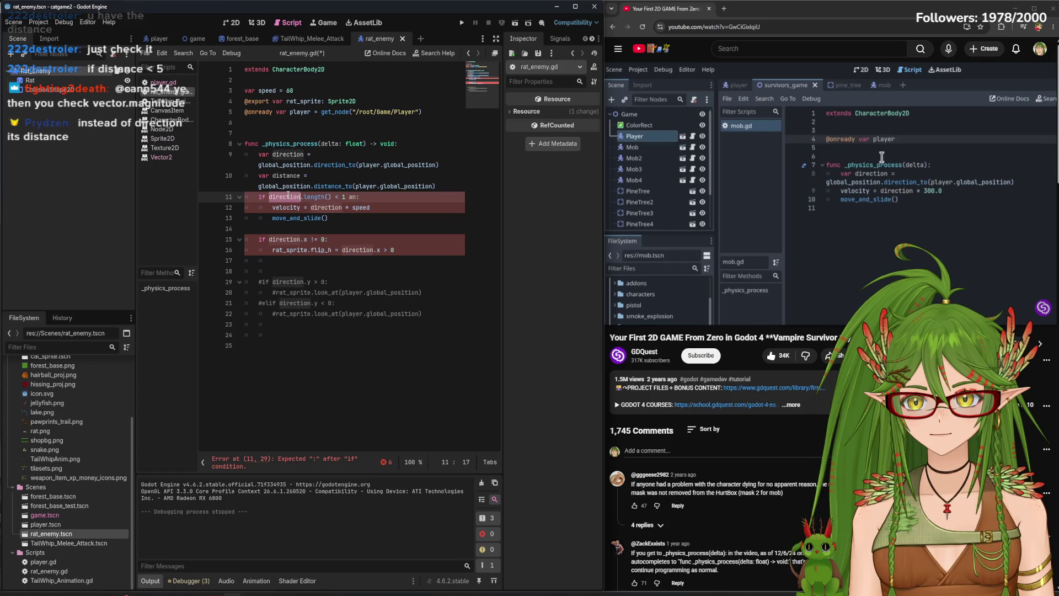
double_click(288, 195)
text(distance)
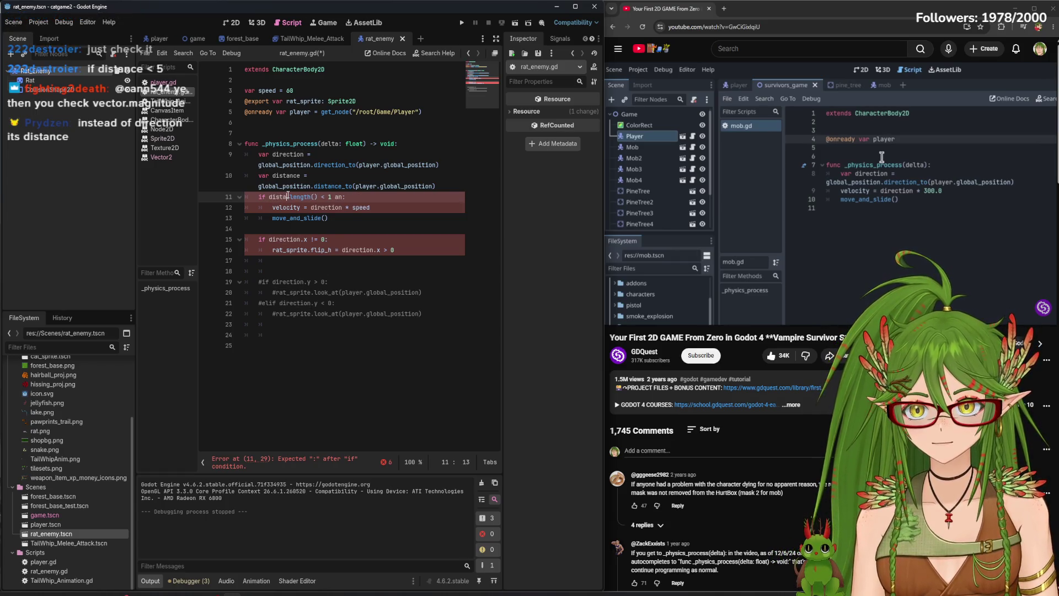
click(361, 196)
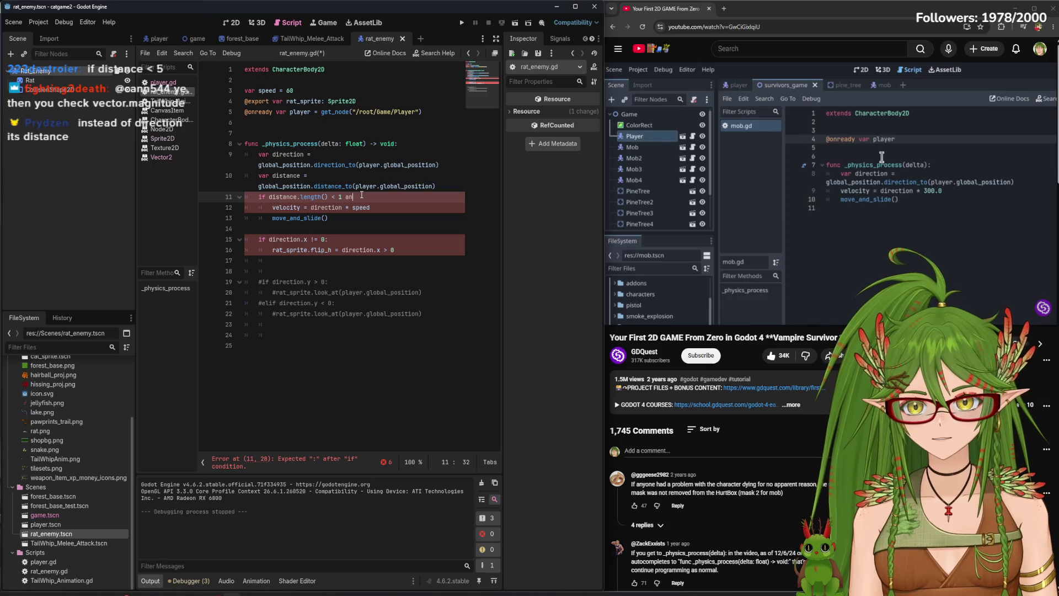
key(BackSpace)
key(BackSpace)
key(BackSpace)
text(:)
click(348, 222)
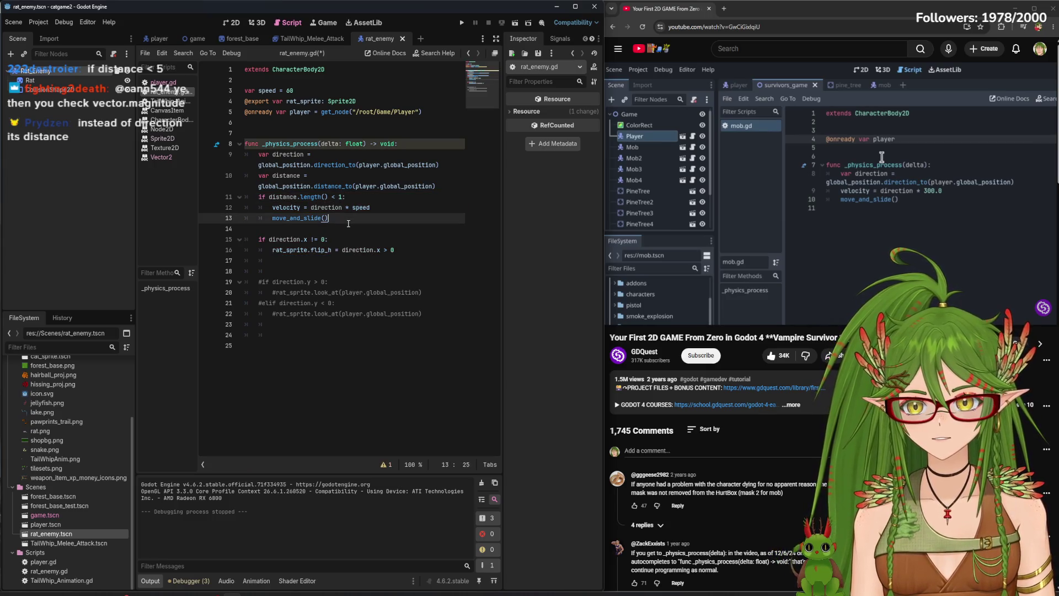
key(ctrl+s)
Delete '.length()' so line 11 reads 'if distance < 1:', then save again
click(345, 199)
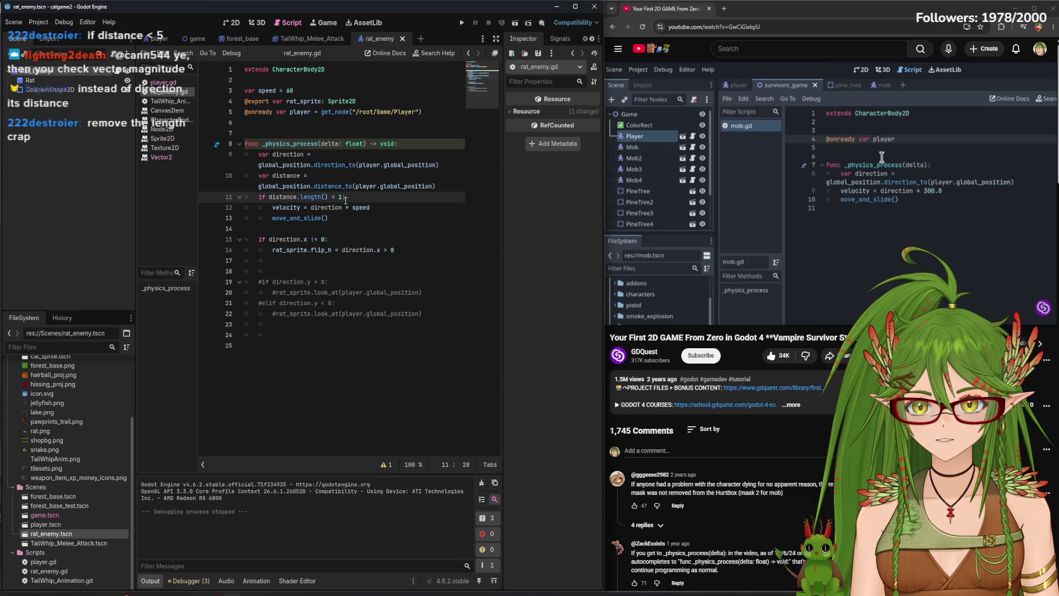
key(End)
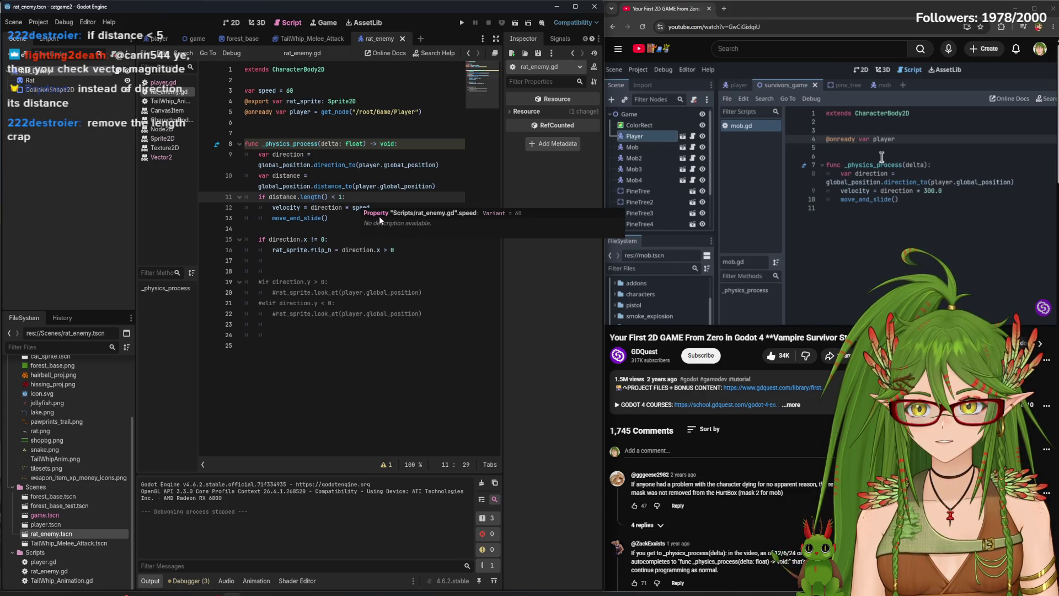
key(Delete)
key(Delete)
key(BackSpace)
key(BackSpace)
key(BackSpace)
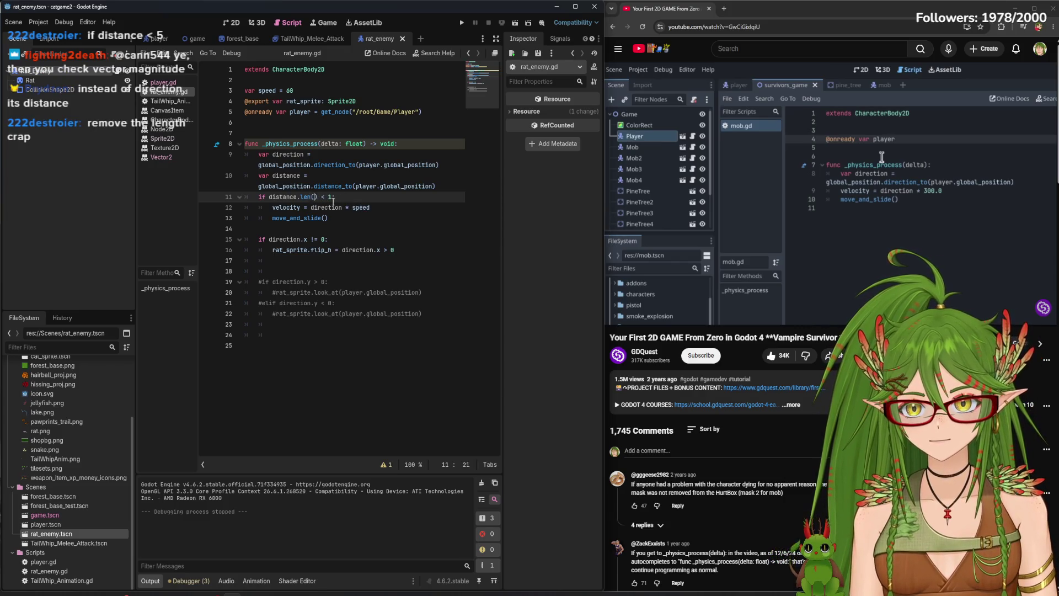
key(BackSpace)
key(BackSpace)
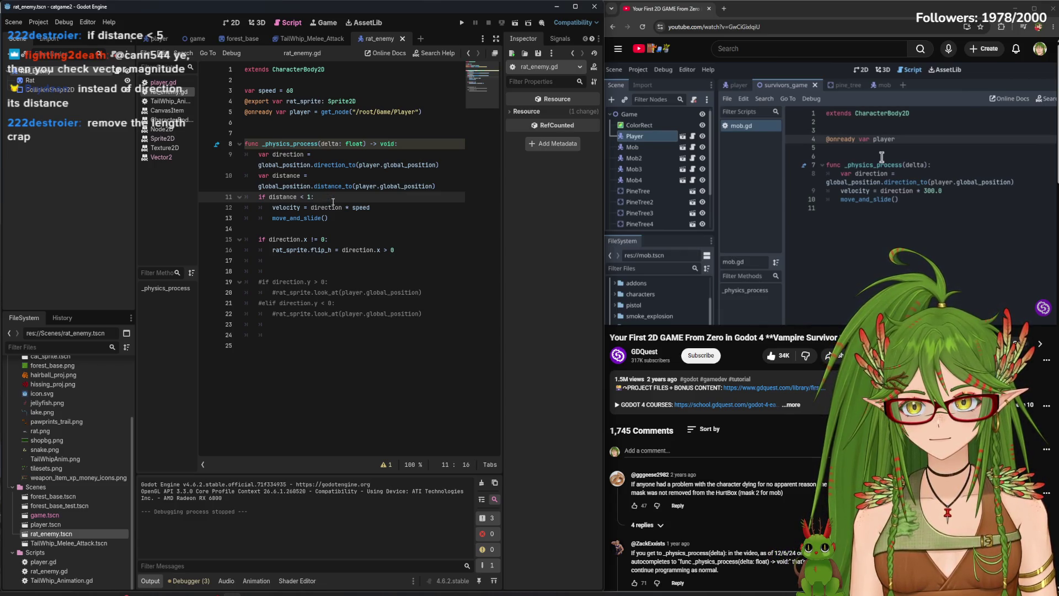
click(407, 233)
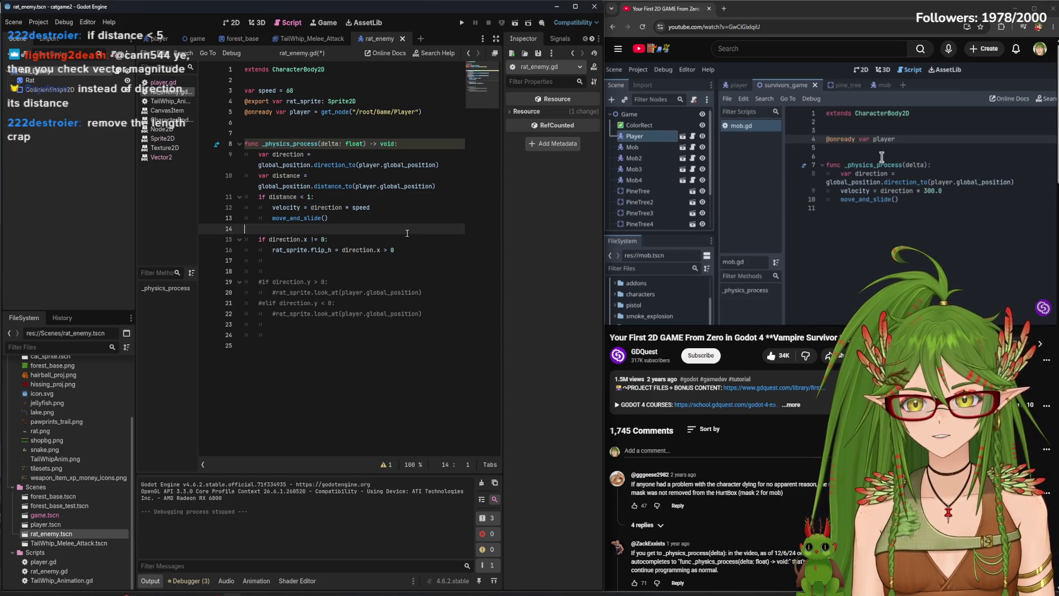
key(ctrl+s)
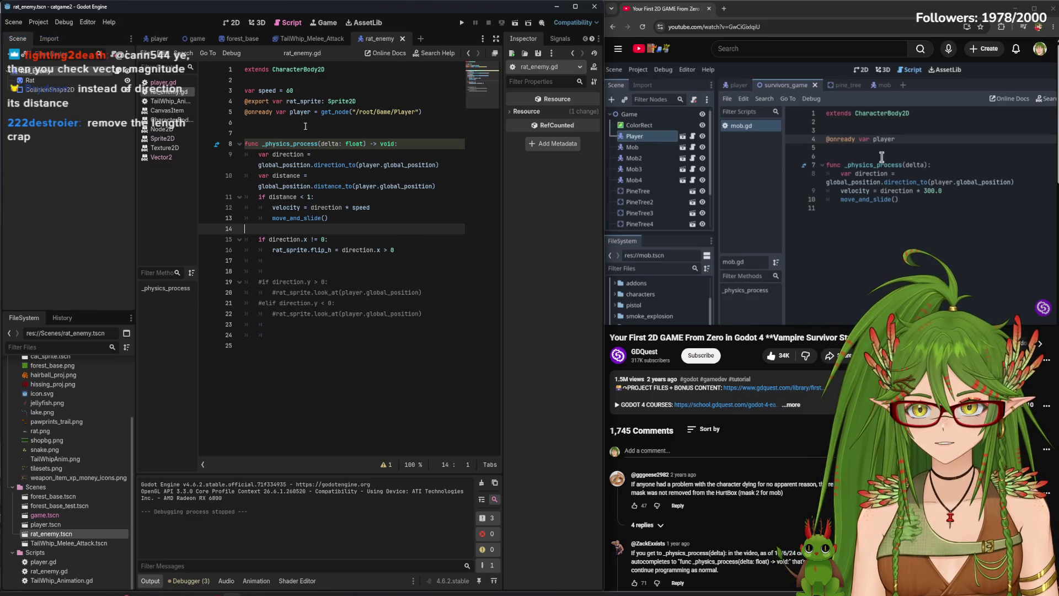
Test-run the game walking the cat, stop it, and type '.len()' after distance on line 11
click(462, 23)
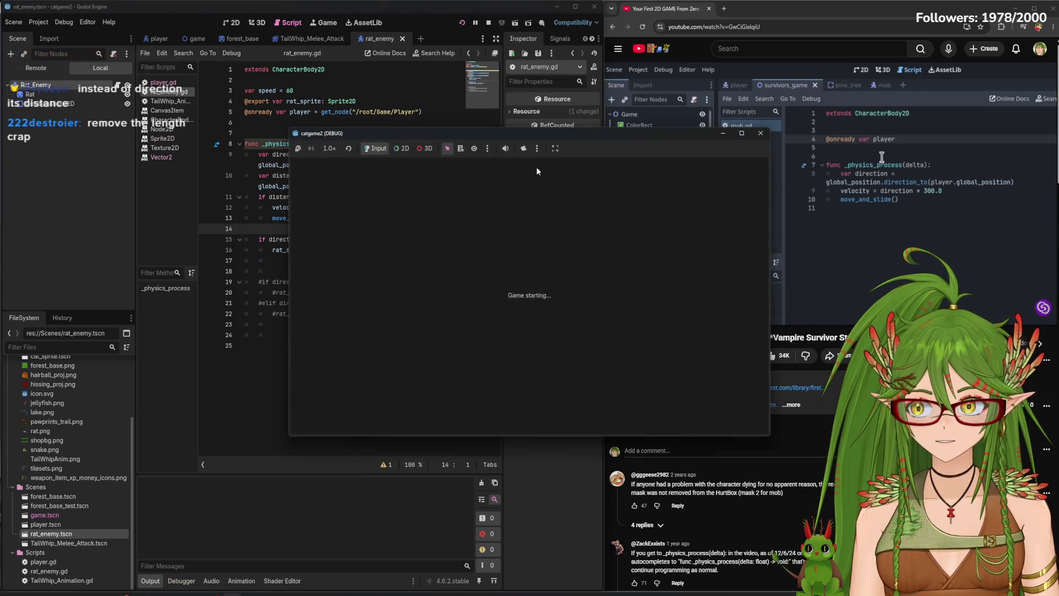
key(Right)
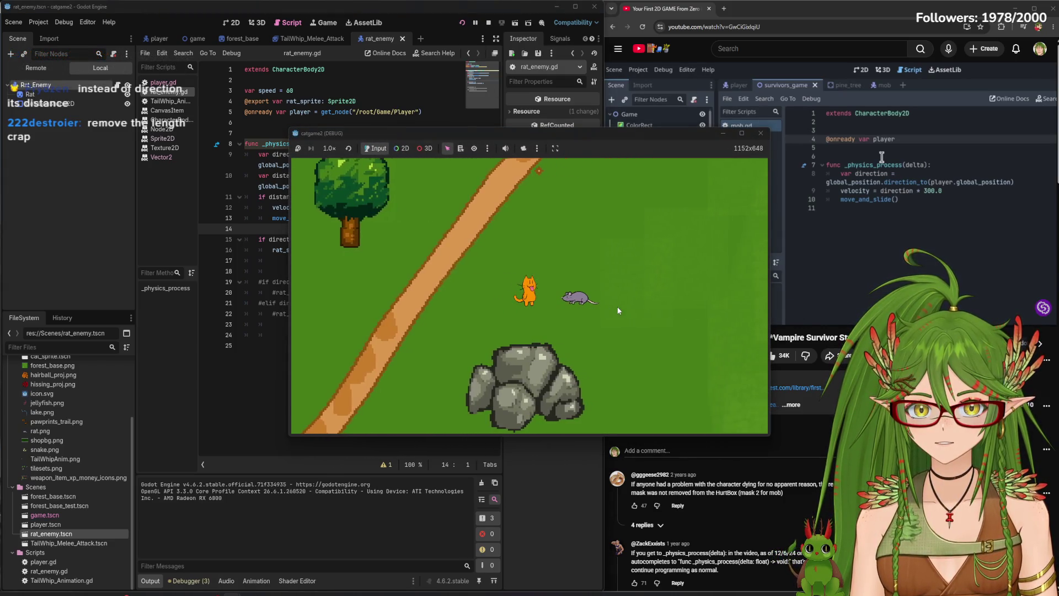
click(760, 133)
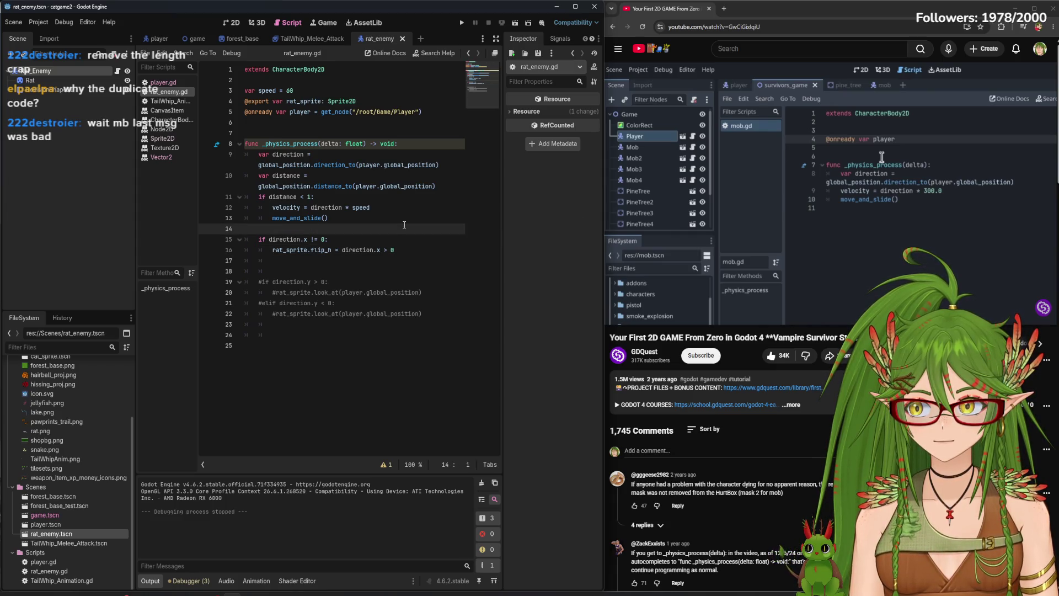
text(.len())
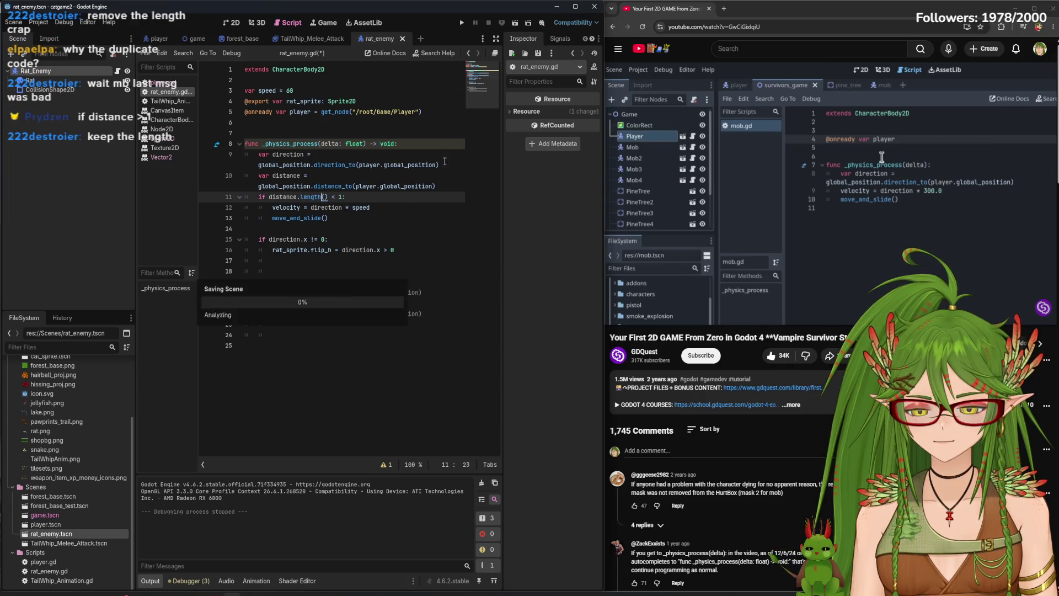
Run the game and open the Debugger Errors list to locate the length error on line 11
click(461, 23)
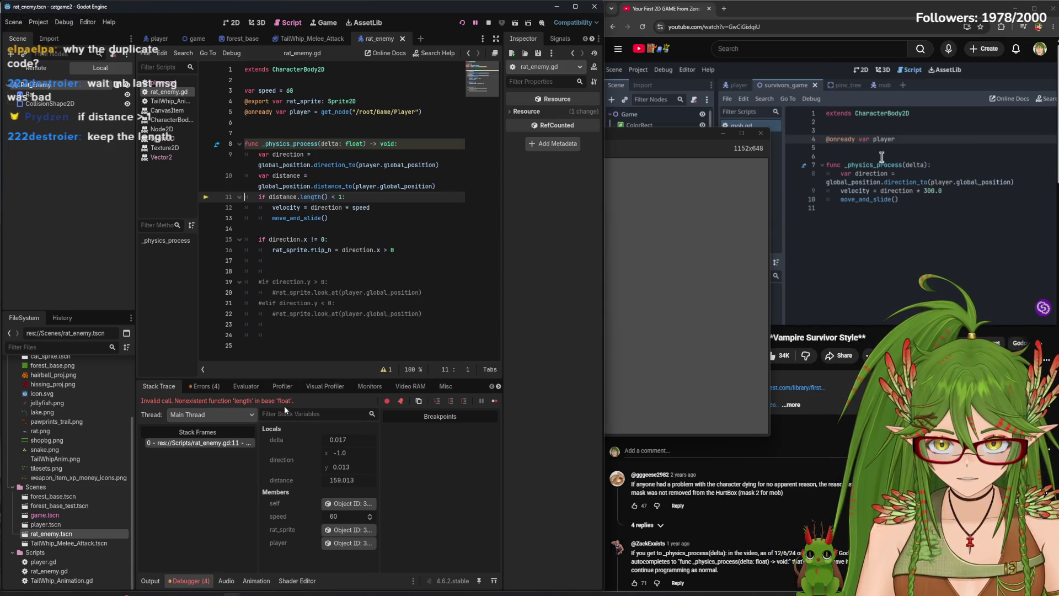
click(213, 388)
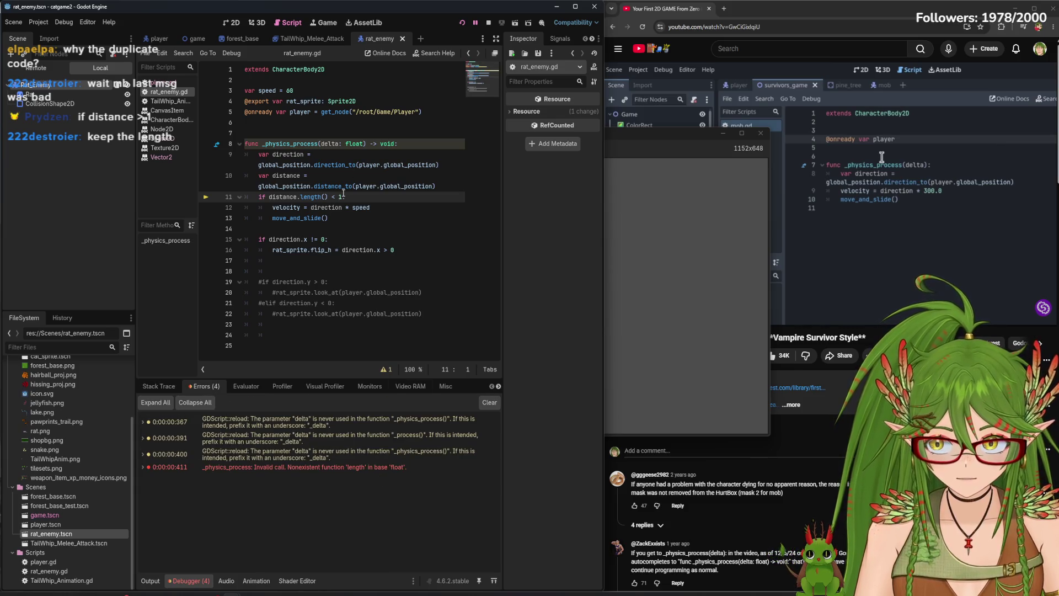
click(324, 196)
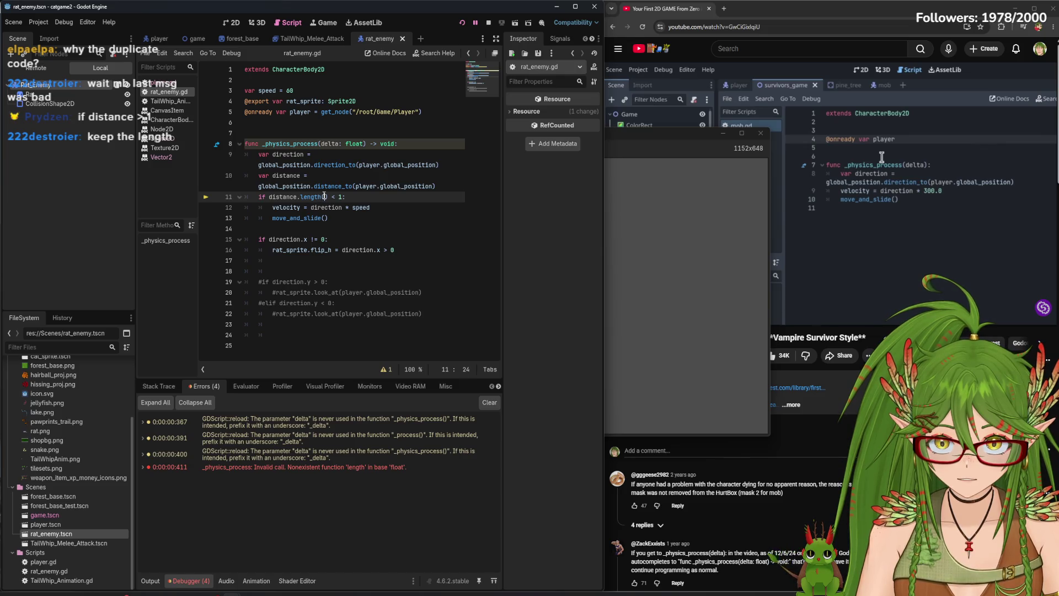
click(349, 467)
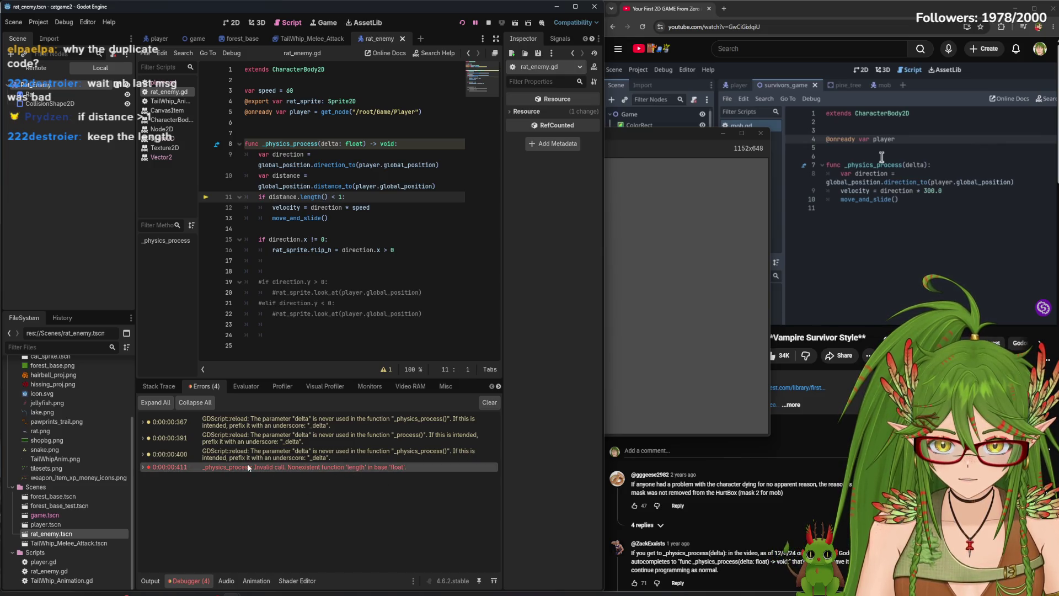
Change line 11 to 'if distance.length() > 1:', then save, rerun and recheck the errors
click(336, 197)
key(BackSpace)
text(>)
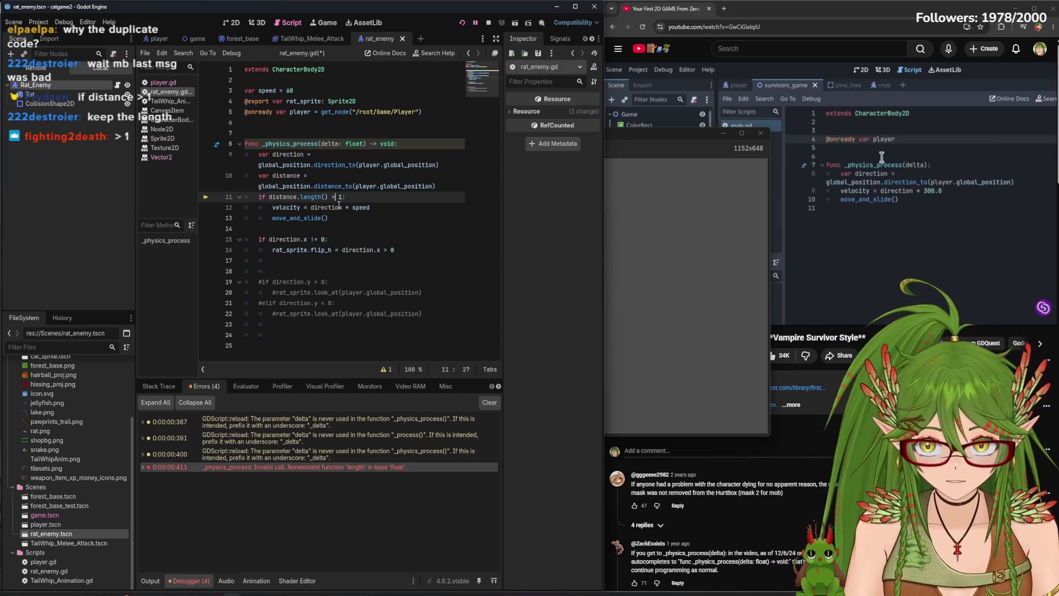
click(463, 23)
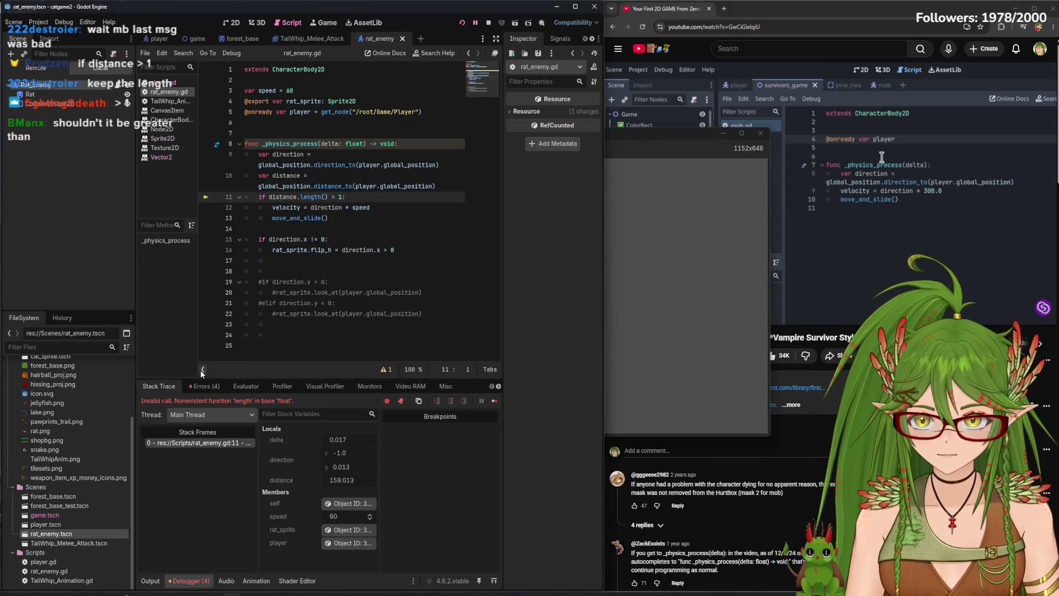
click(207, 387)
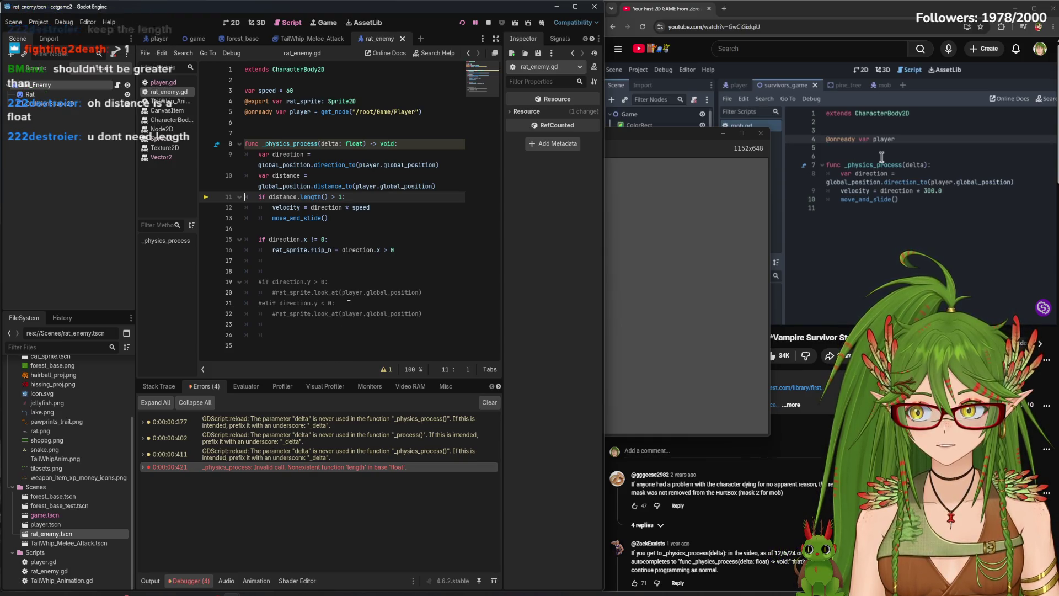
Drop length() so line 11 reads 'if distance > 5:', and stop the crashed game run
click(331, 197)
key(BackSpace)
key(BackSpace)
key(BackSpace)
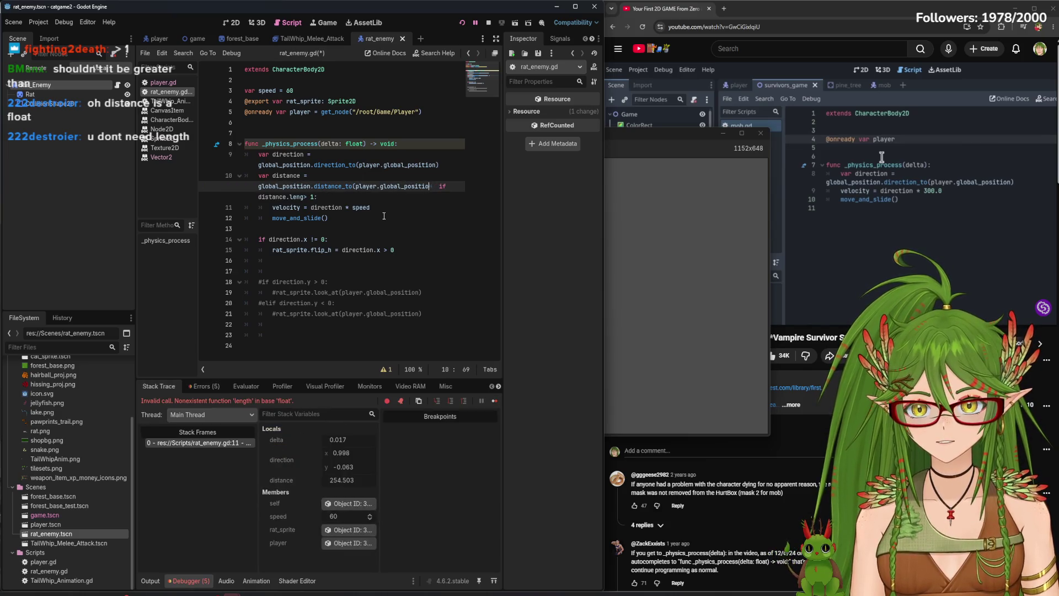
key(ctrl+z)
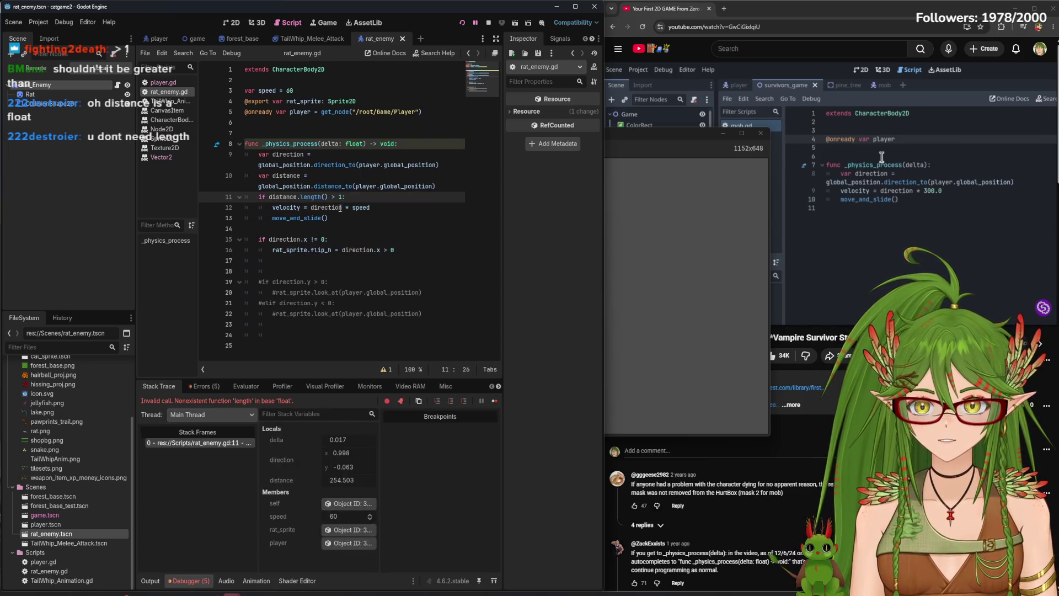
click(331, 197)
key(BackSpace)
key(BackSpace)
key(BackSpace)
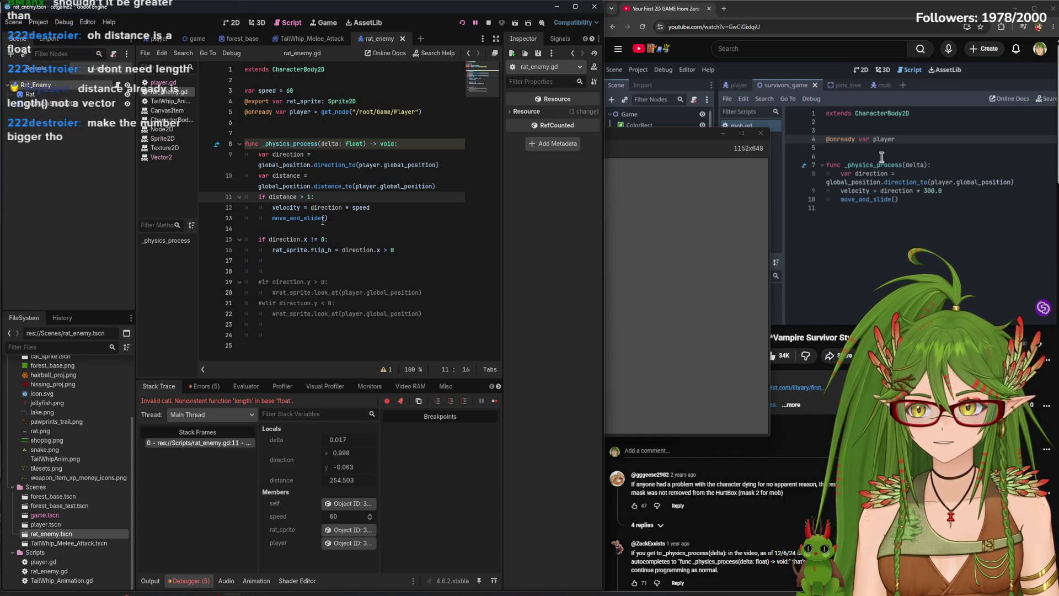
mouse_move(318, 218)
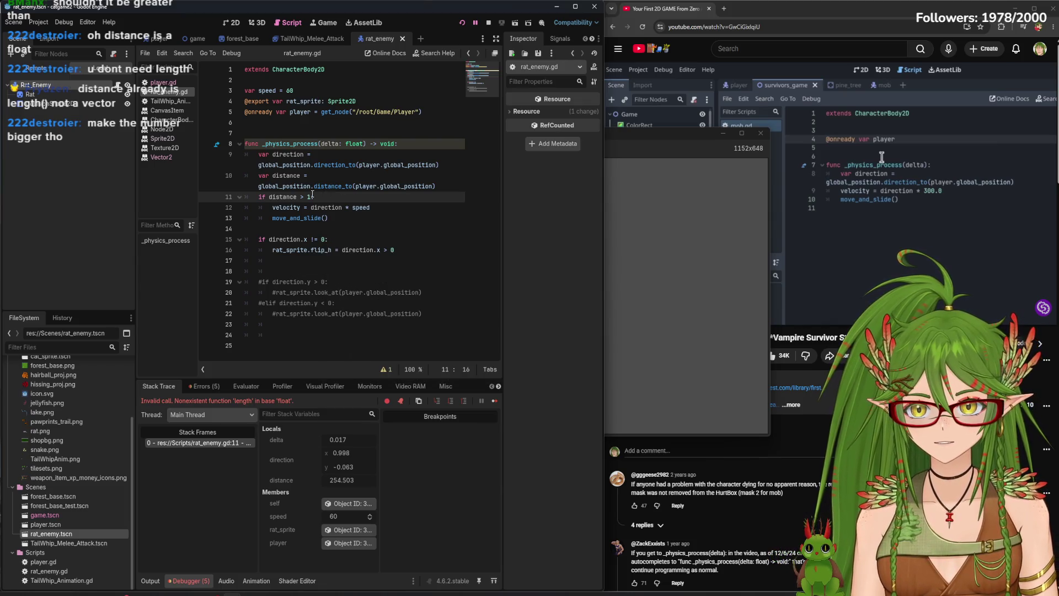
click(463, 21)
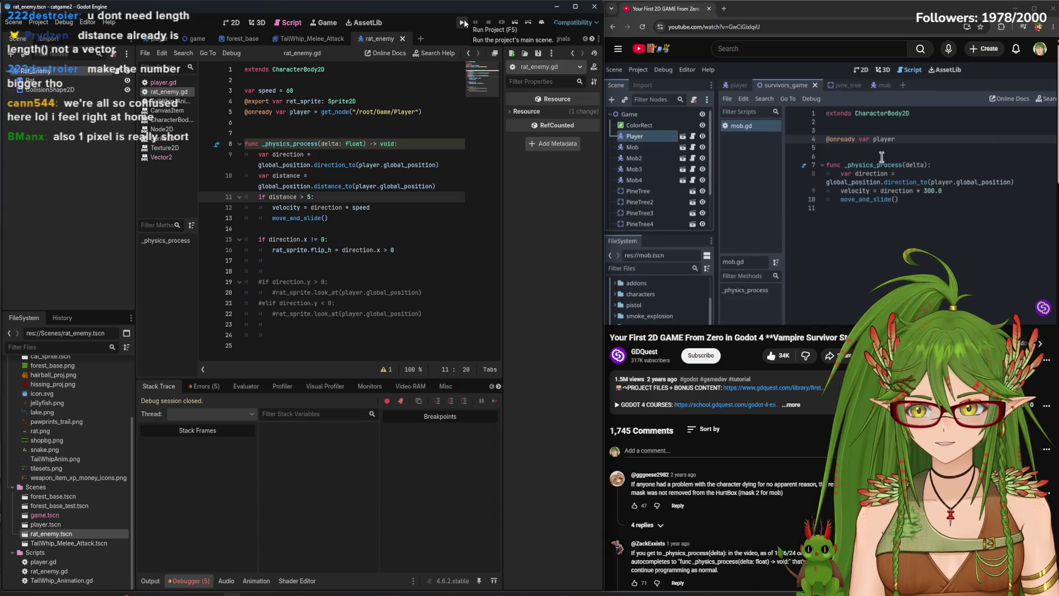
Launch the game and walk the cat right past the river, then left to the map edge
click(463, 21)
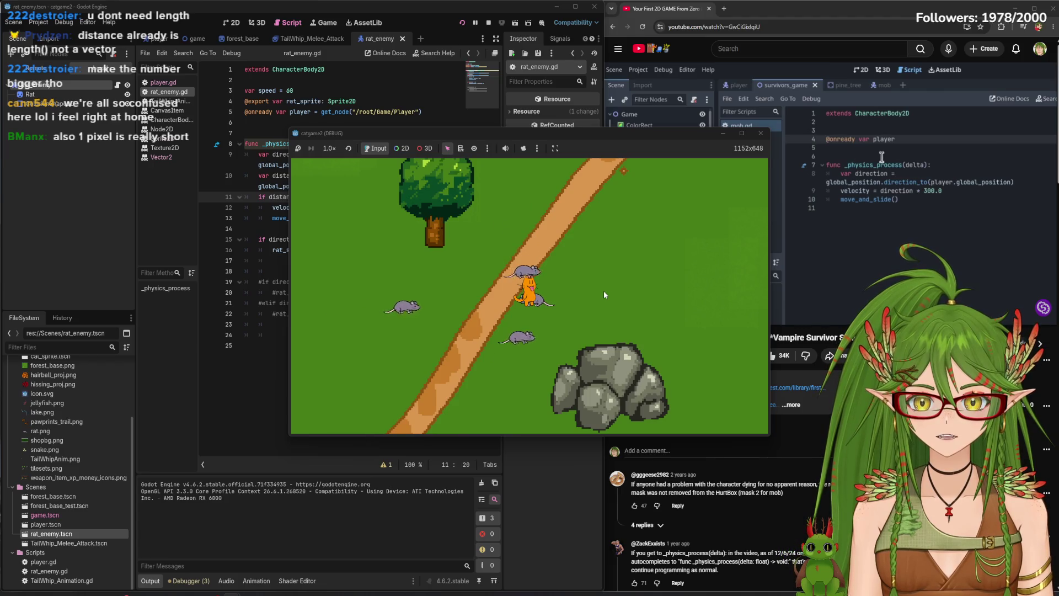
key(s)
key(d)
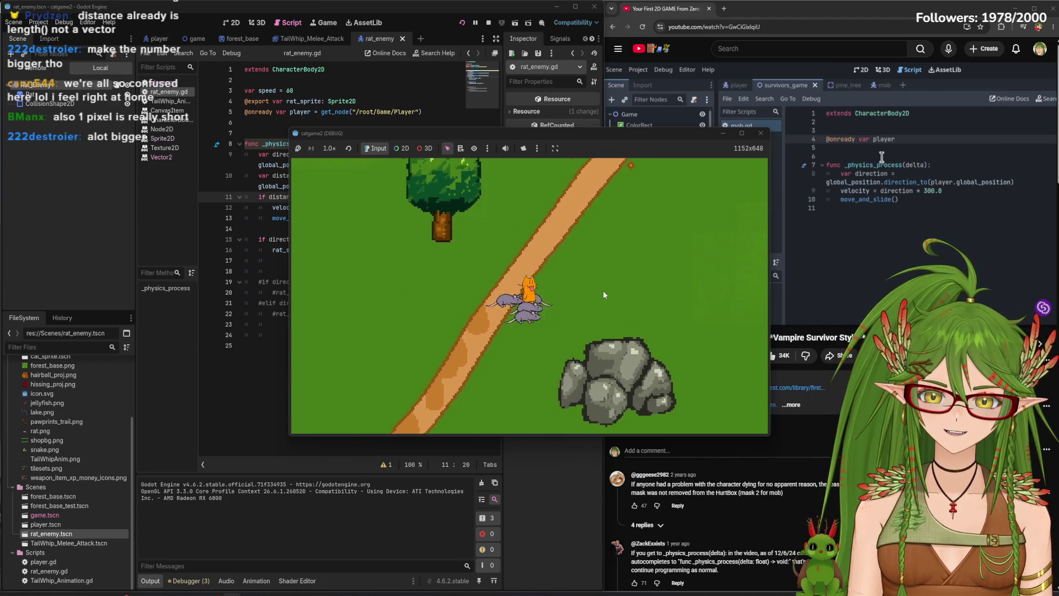
key(d)
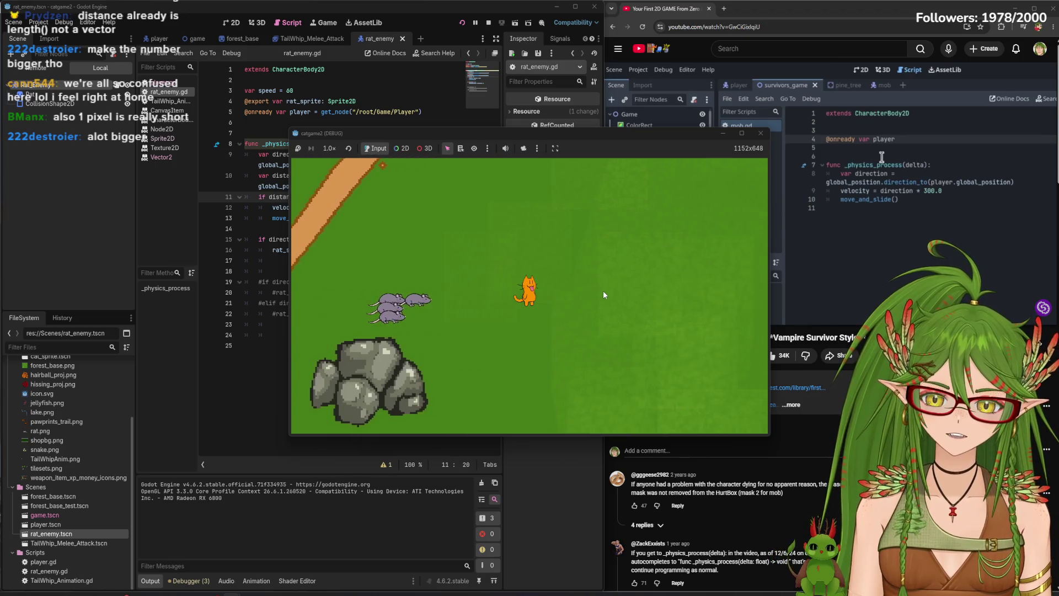
key(d)
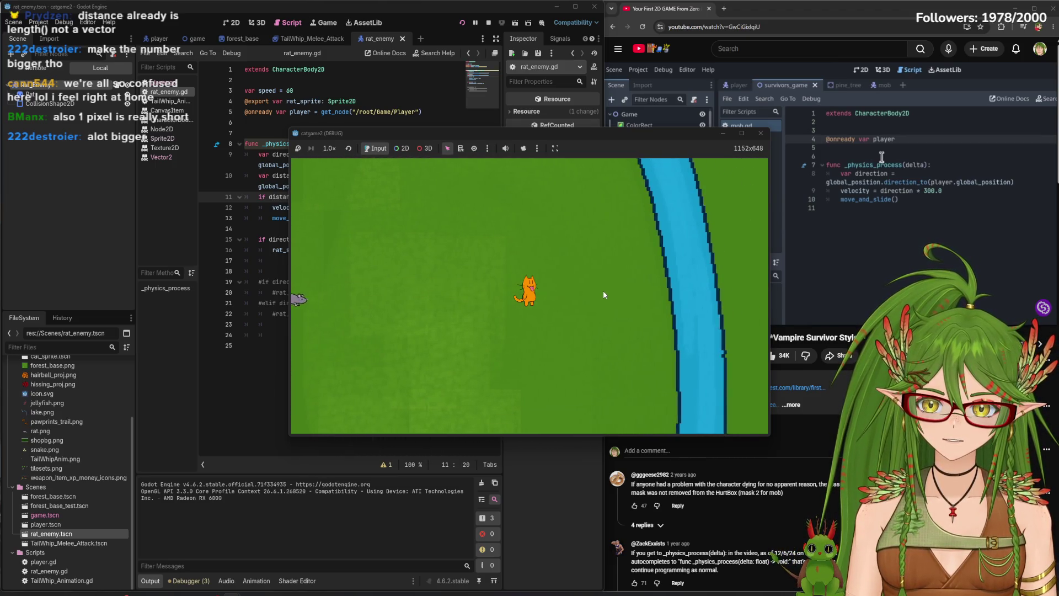
key(d)
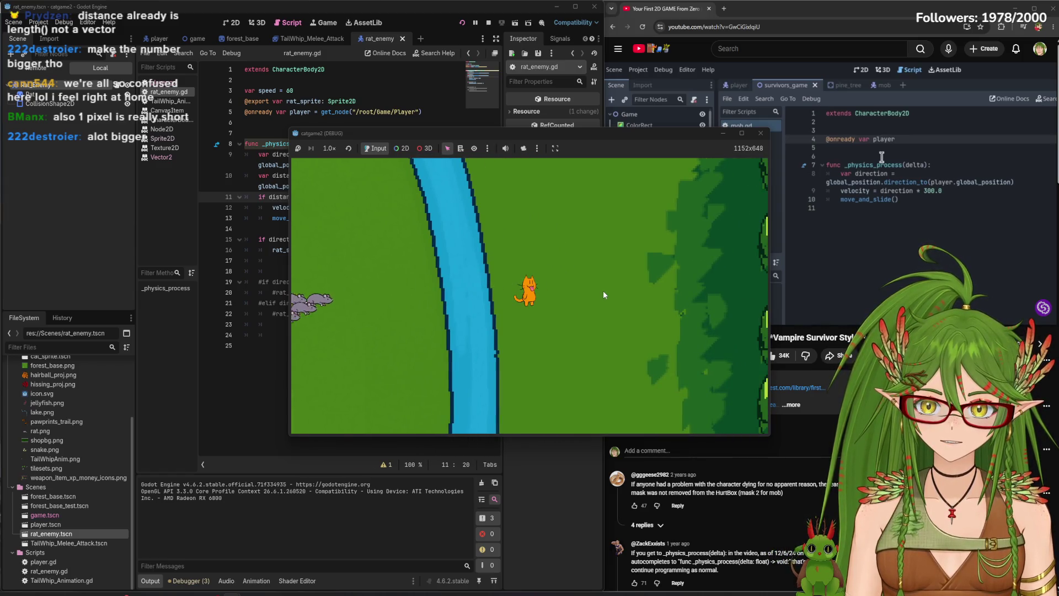
key(a)
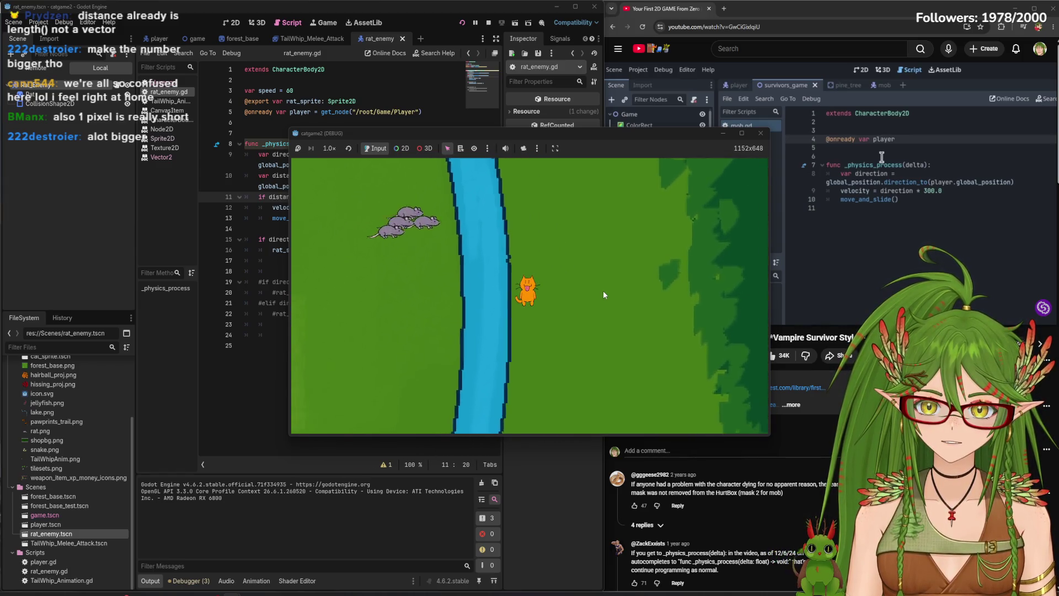
key(a)
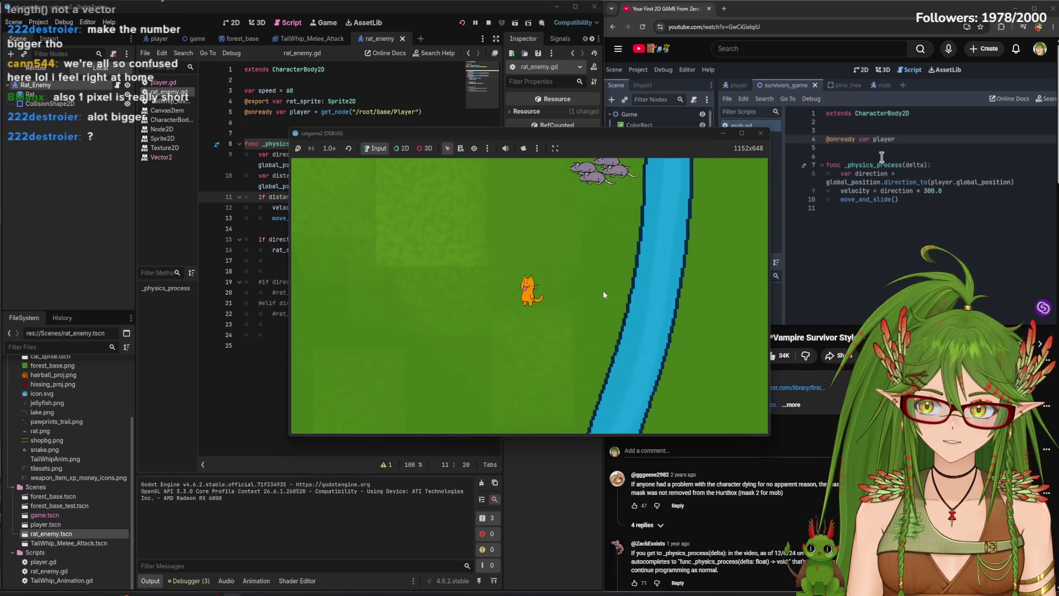
key(a)
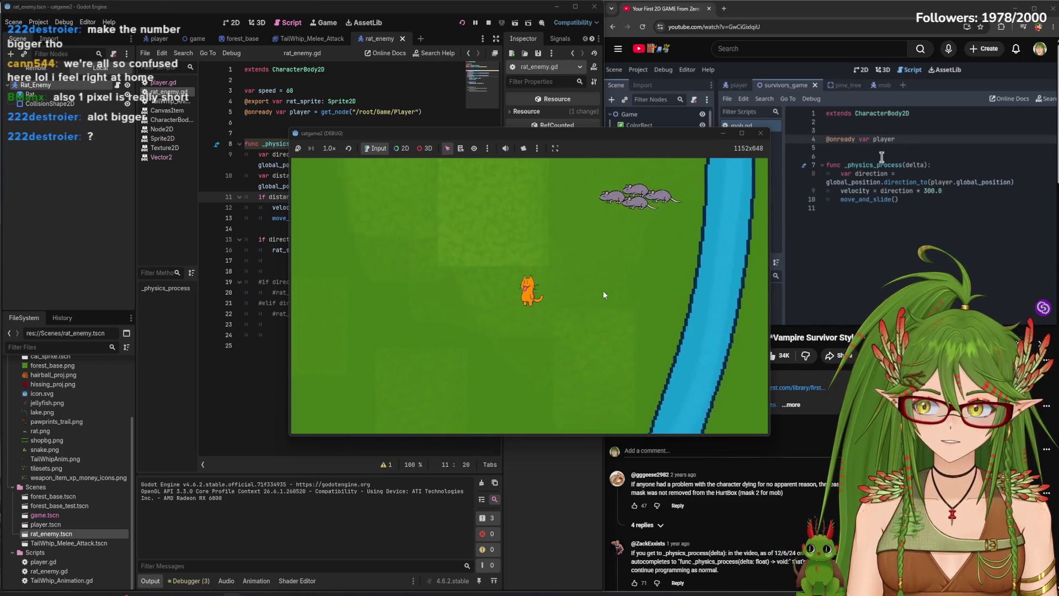
key(a)
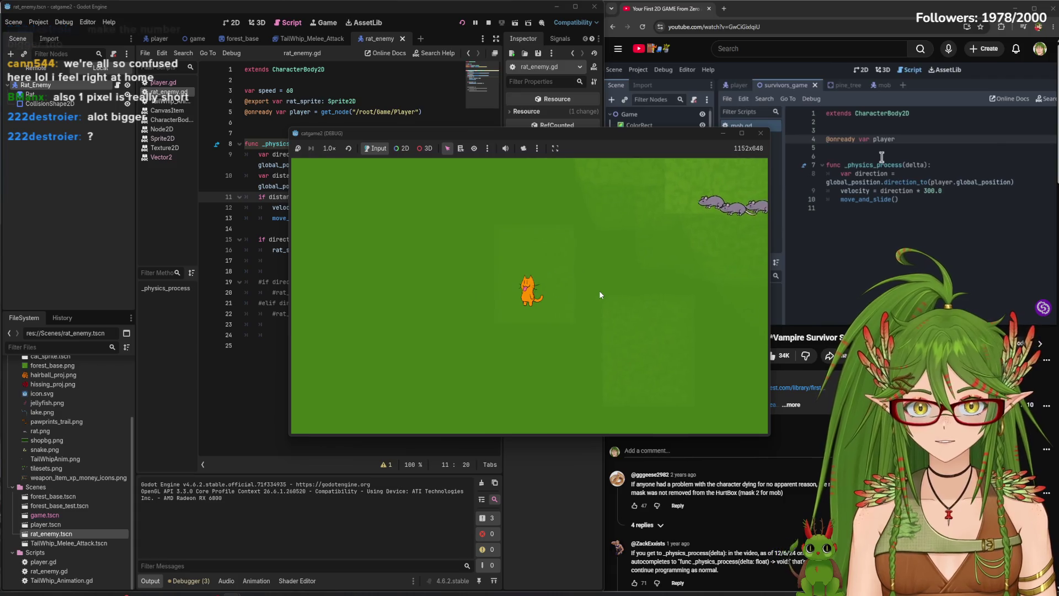
key(a)
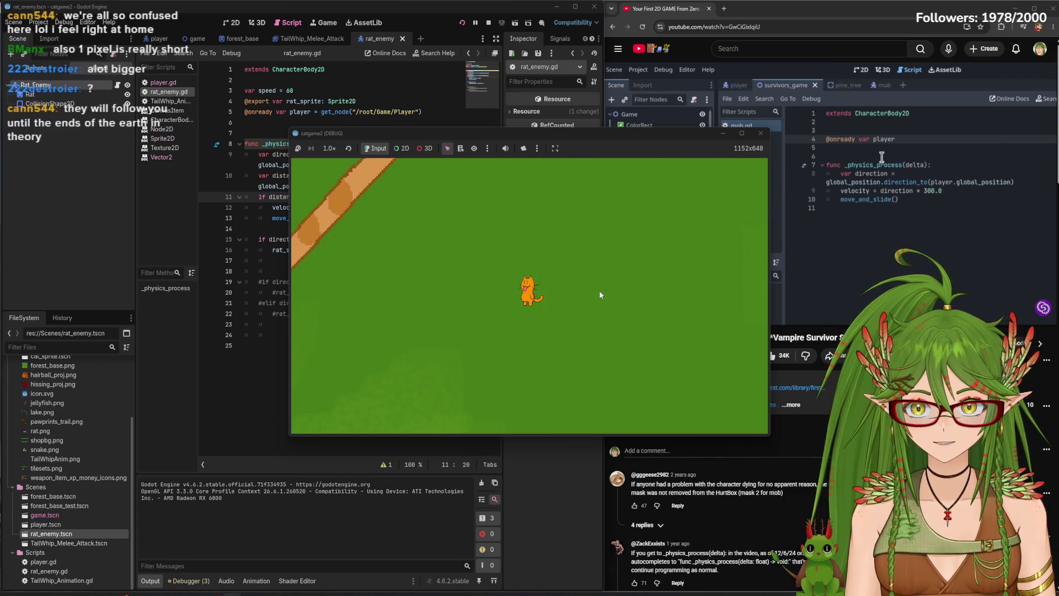
key(a)
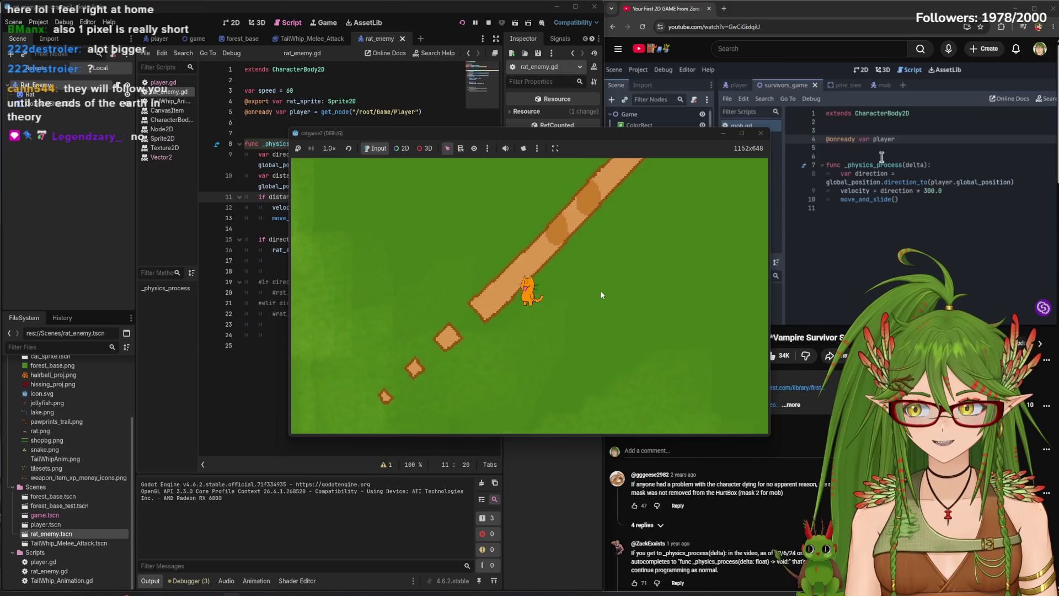
key(a)
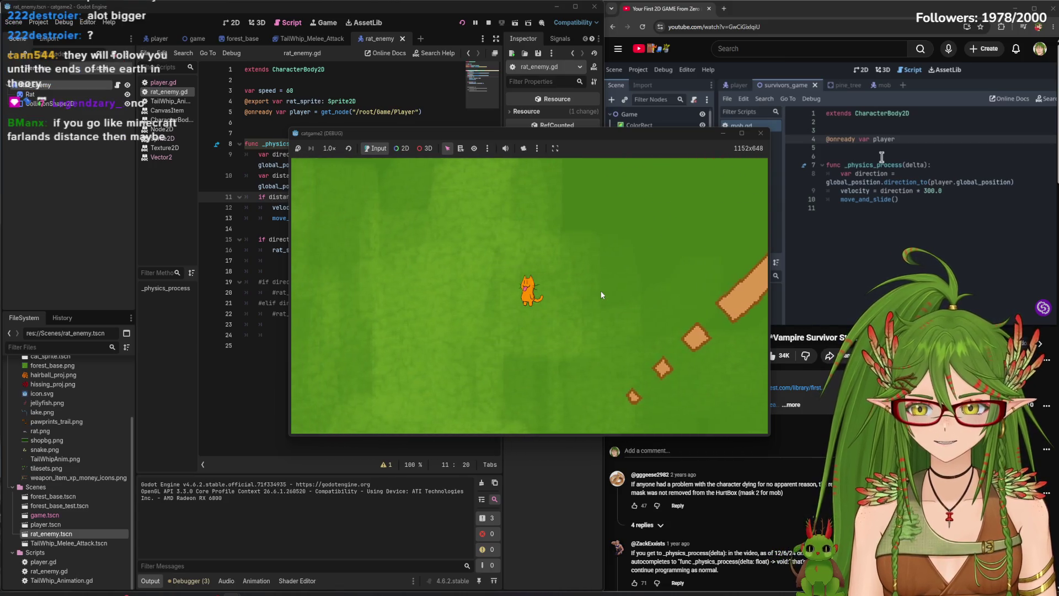
key(a)
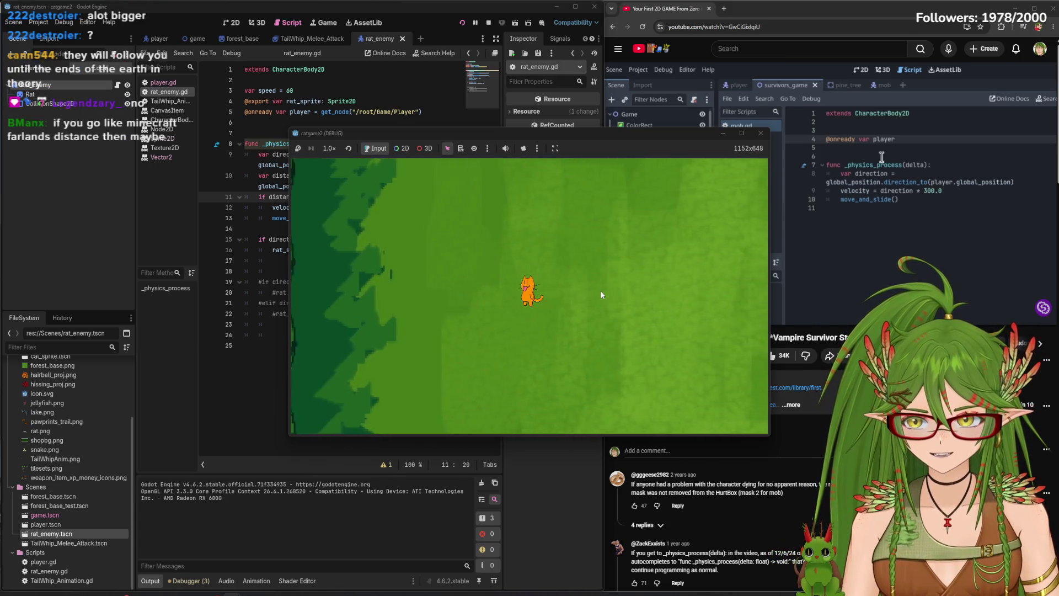
key(a)
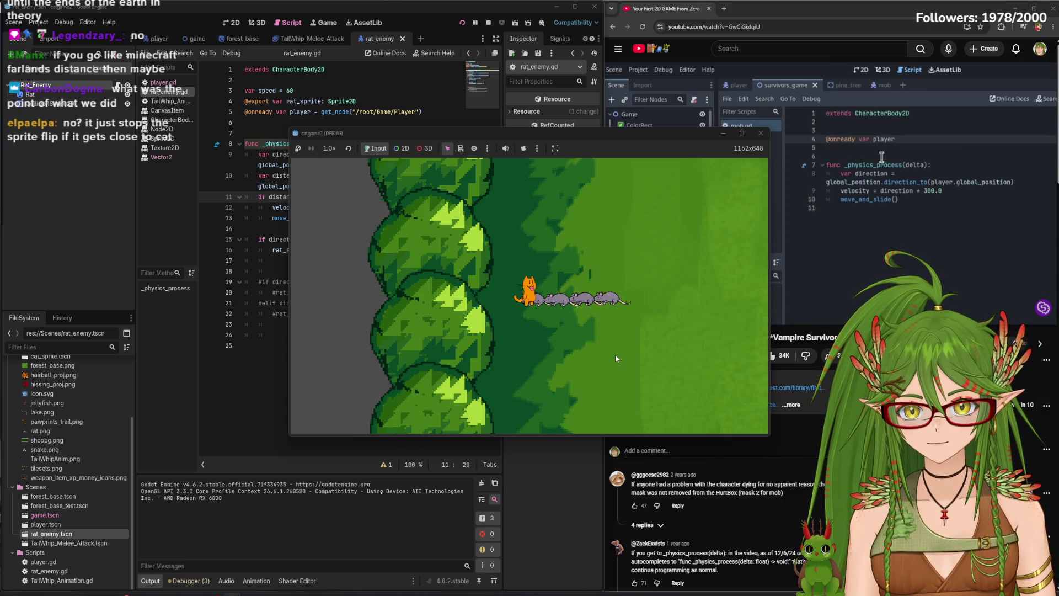
Walk the cat back to the right while the four rats trail behind in a line
key(d)
key(d)
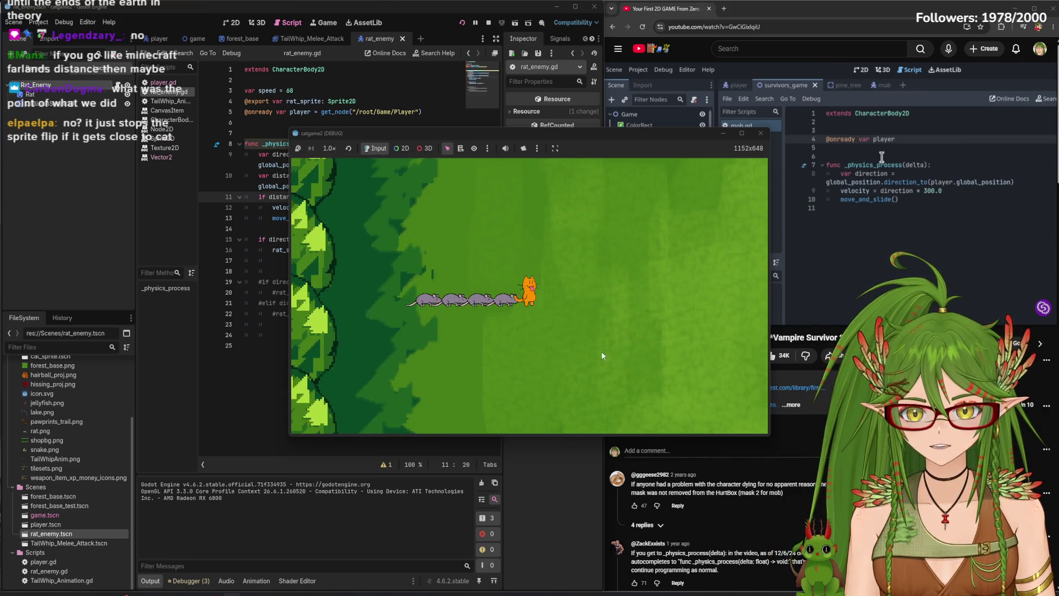
key(d)
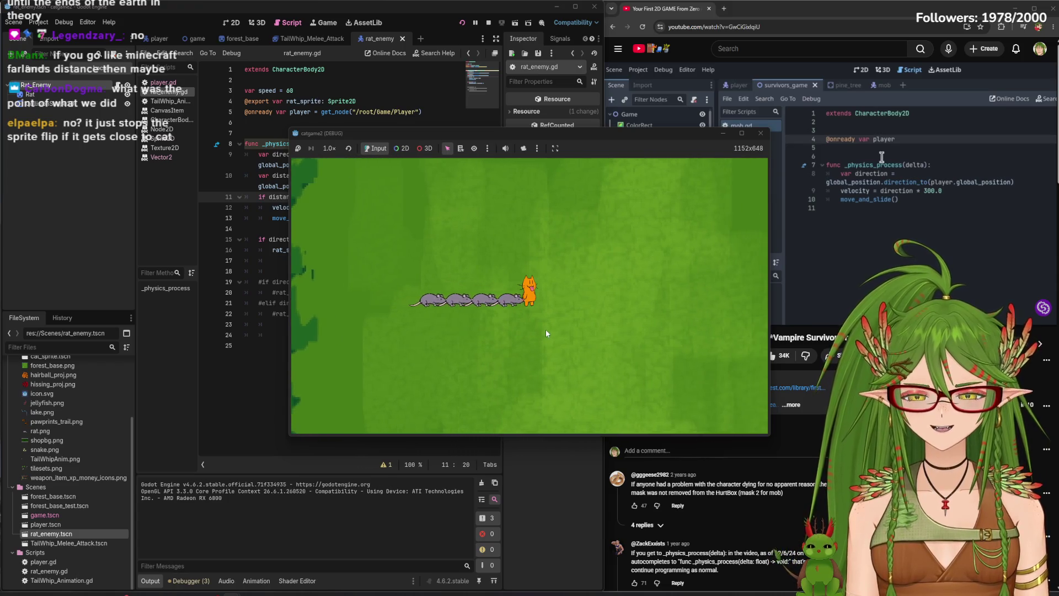
key(d)
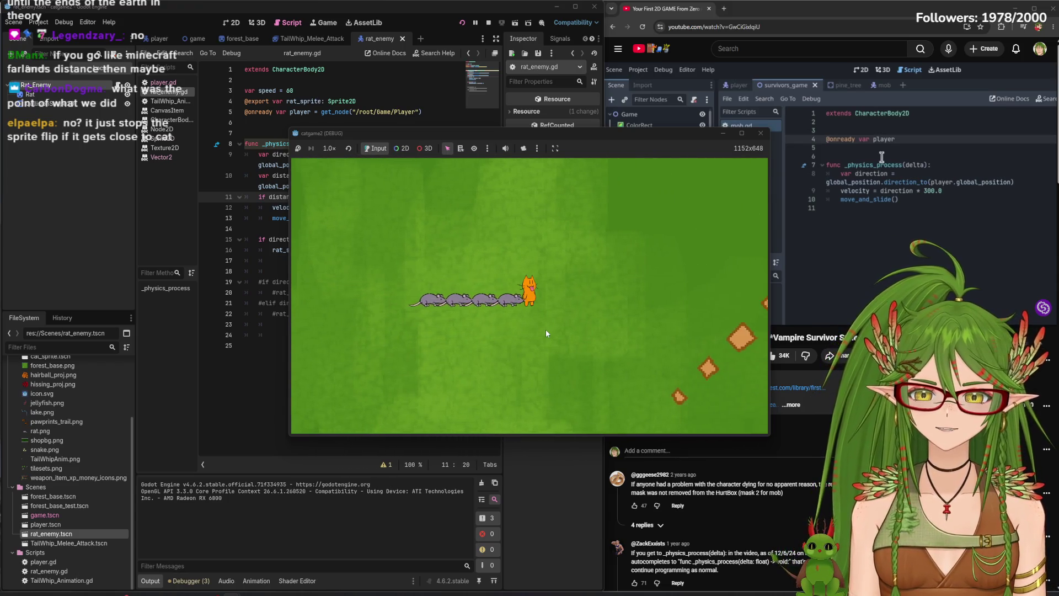
key(d)
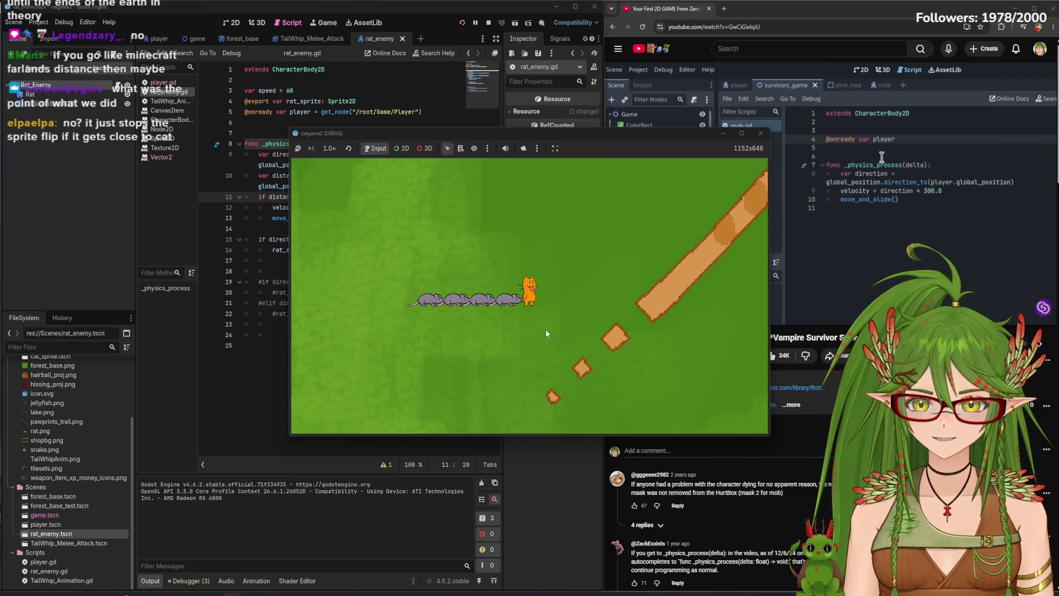
key(d)
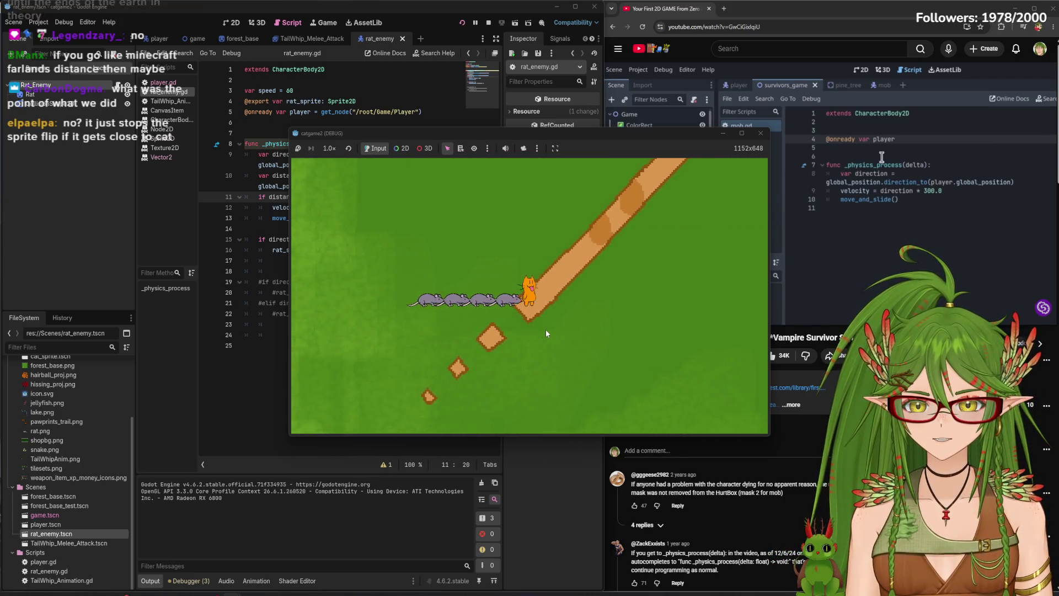
key(d)
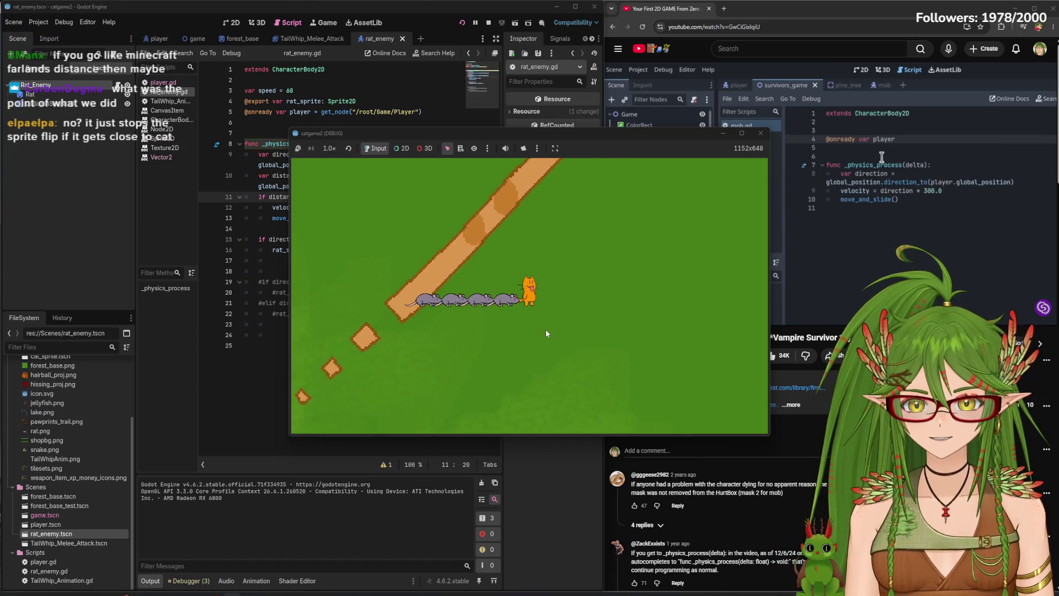
key(d)
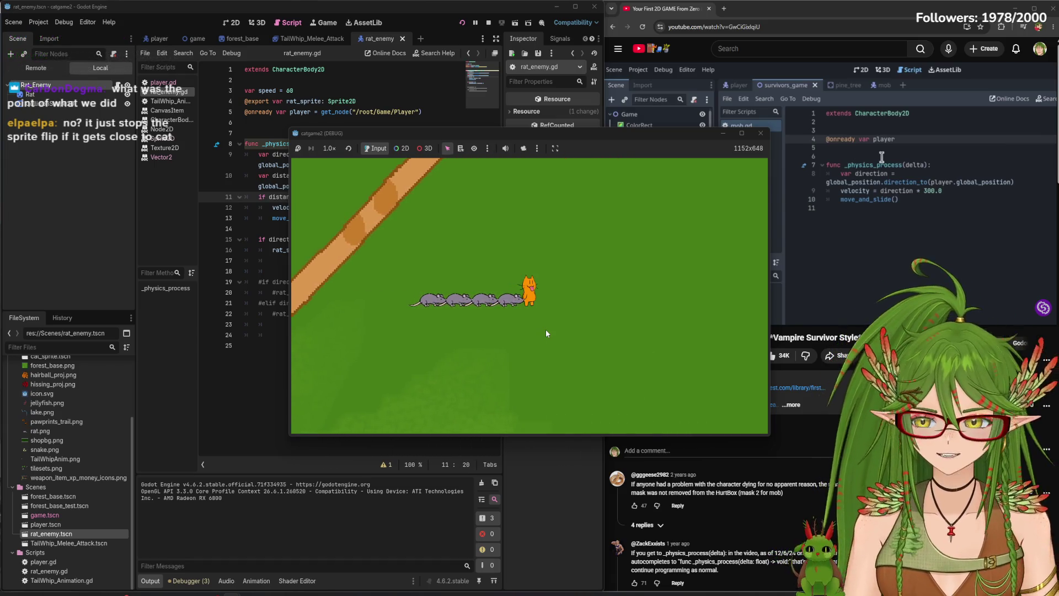
key(d)
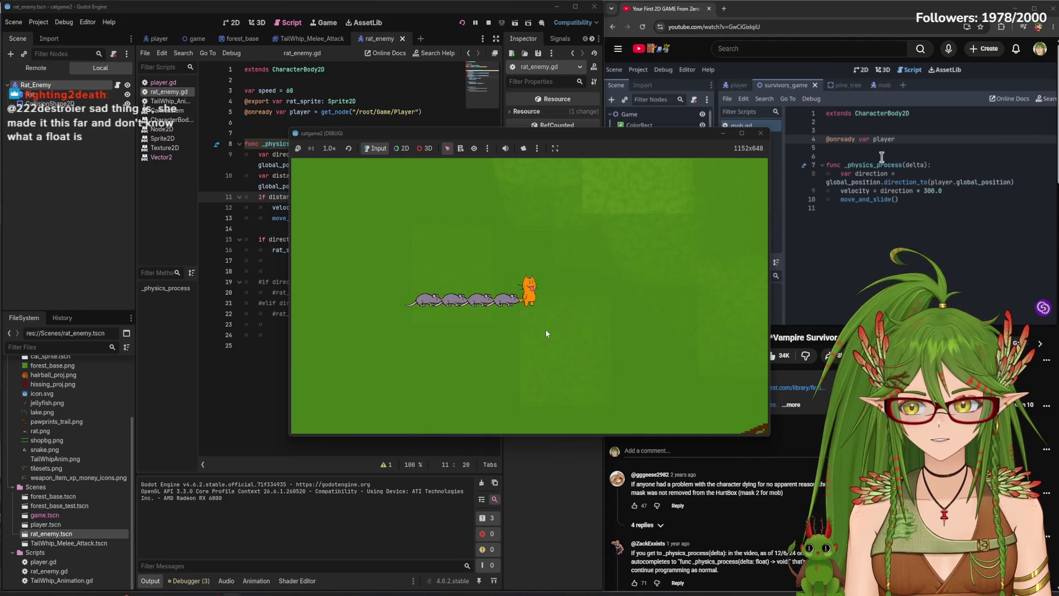
Walk the cat around the river, bridge, tree and rocks to watch the rats chase it
key(s)
key(s)
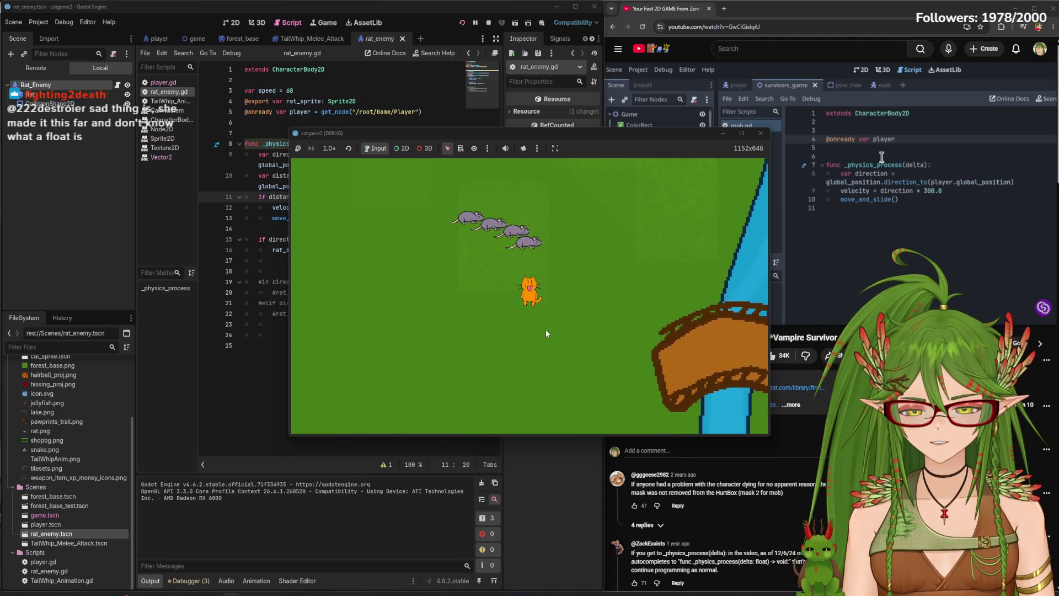
key(d)
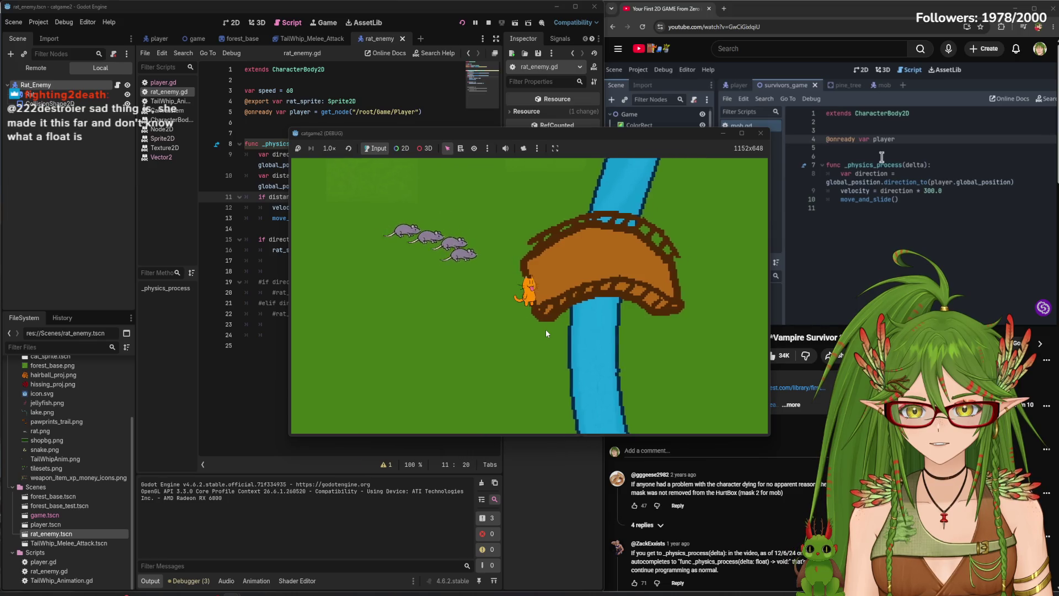
key(d)
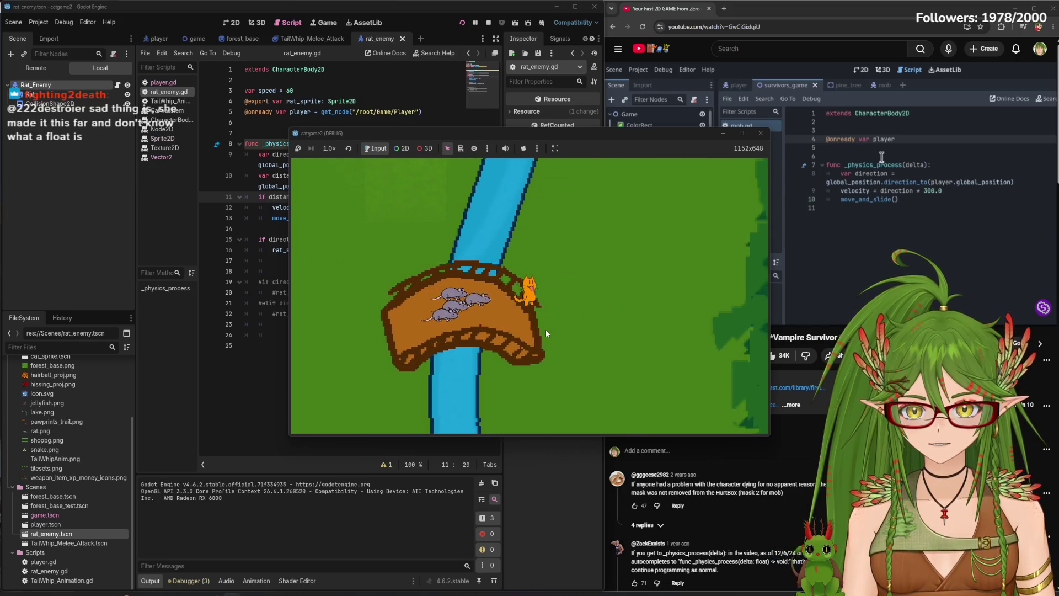
key(w)
key(w)
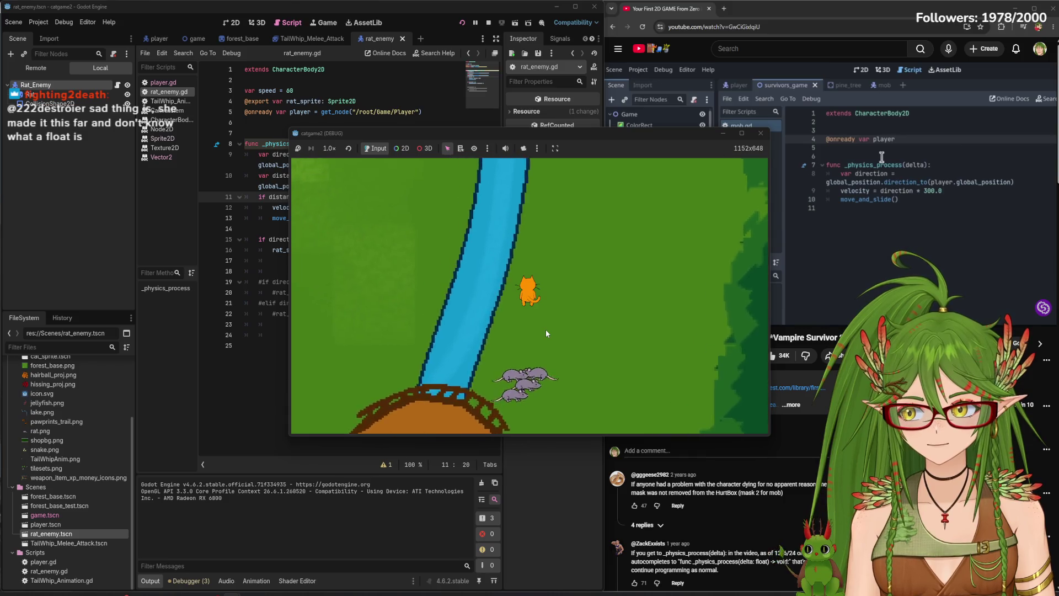
key(a)
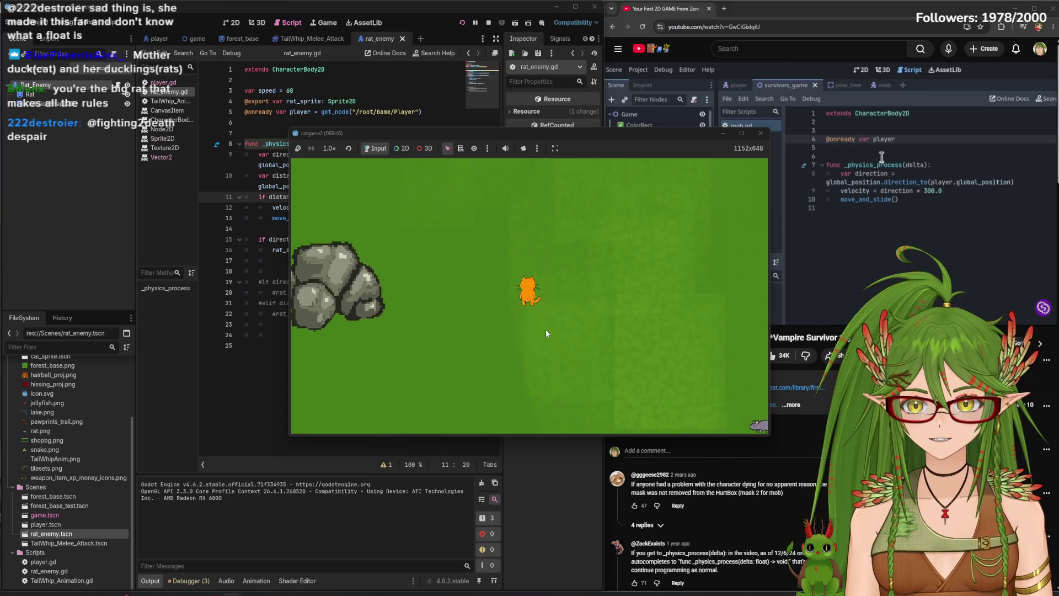
key(w)
key(w)
key(a)
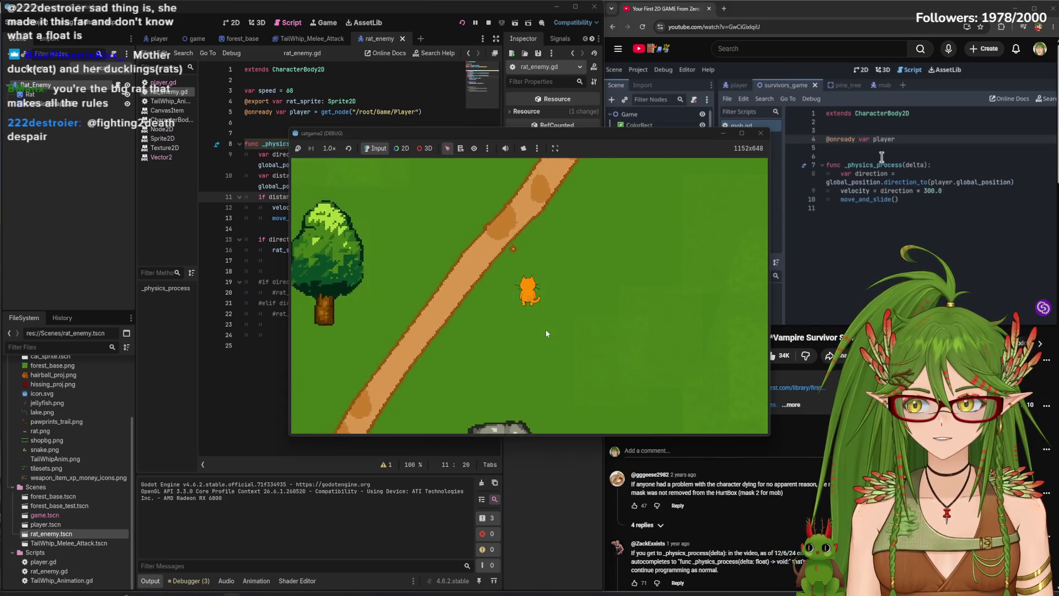
key(s)
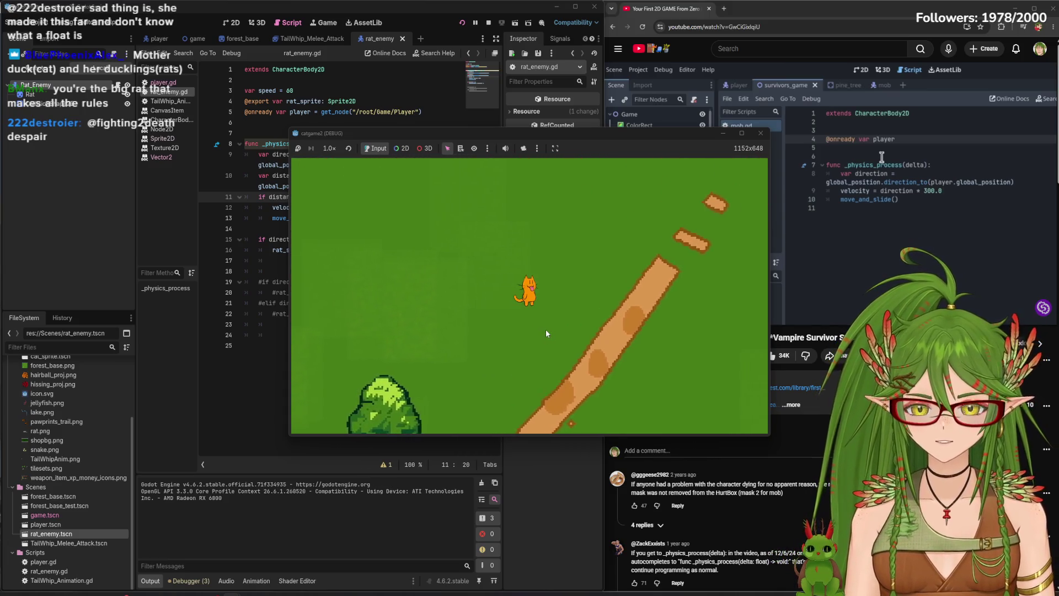
key(a)
key(s)
key(a)
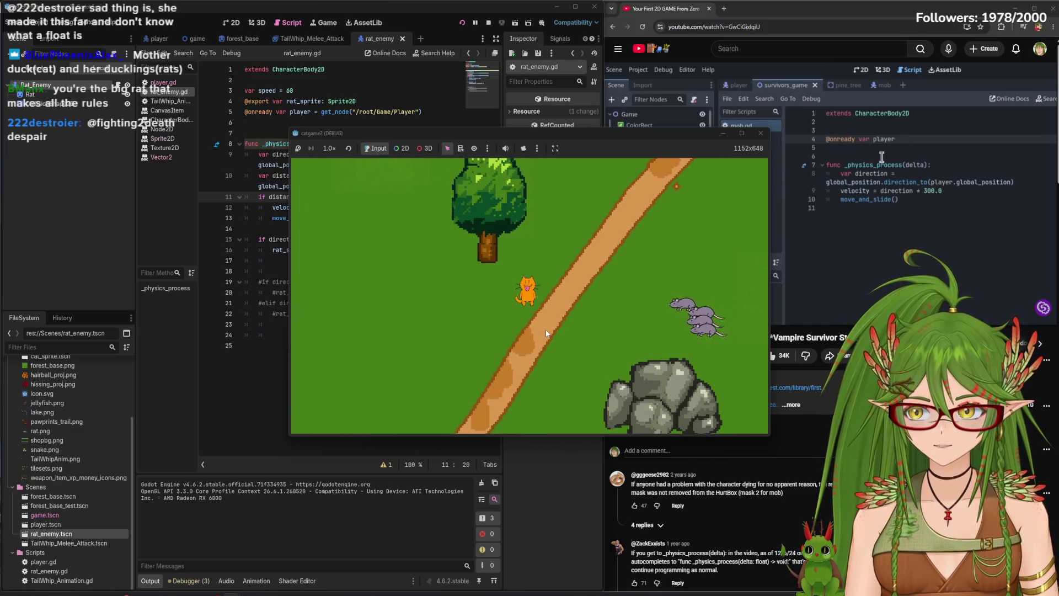
key(d)
key(s)
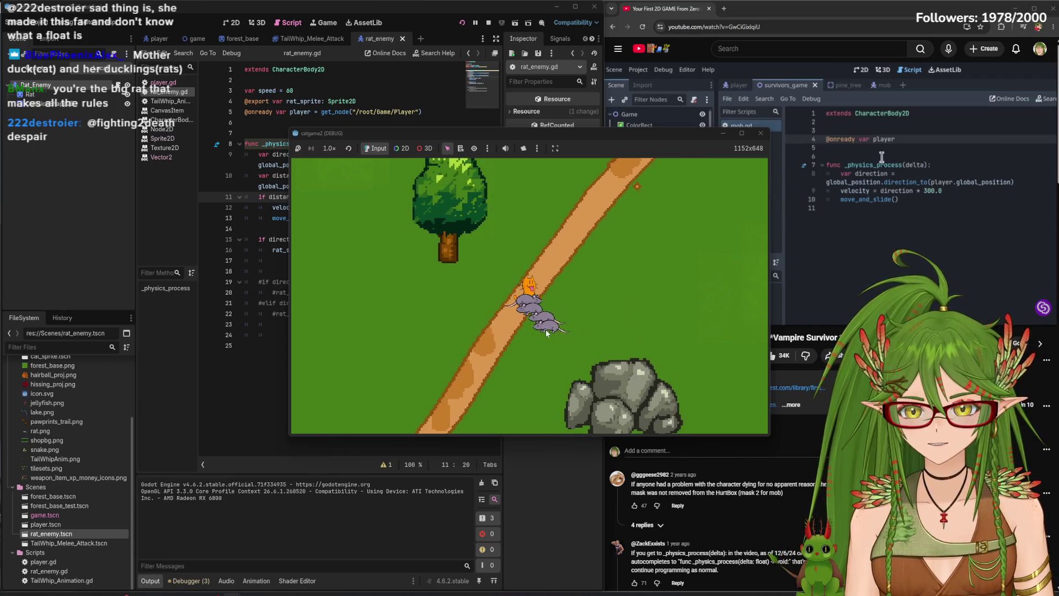
key(w)
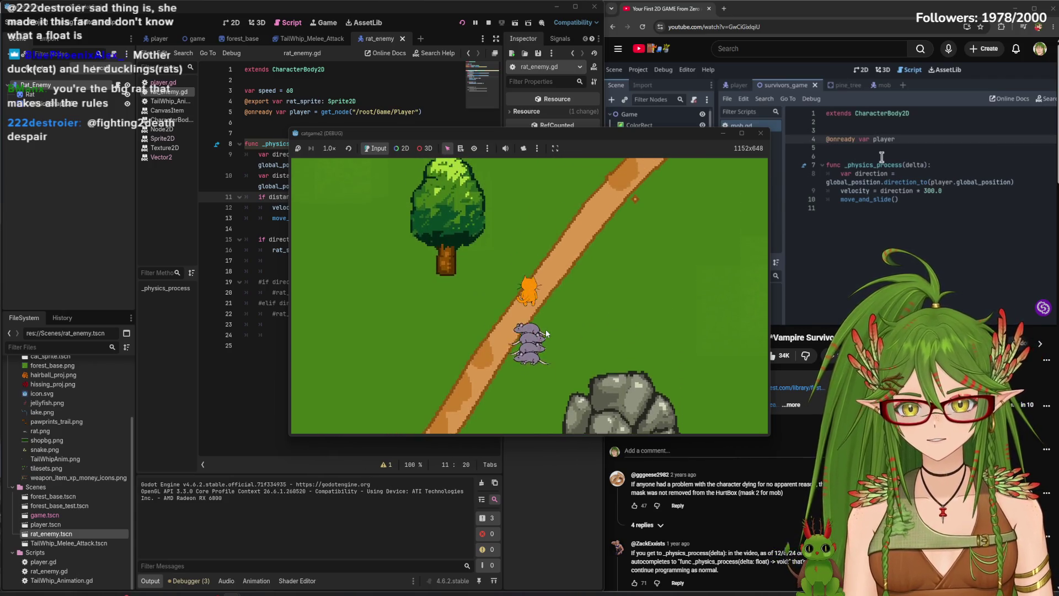
key(s)
key(w)
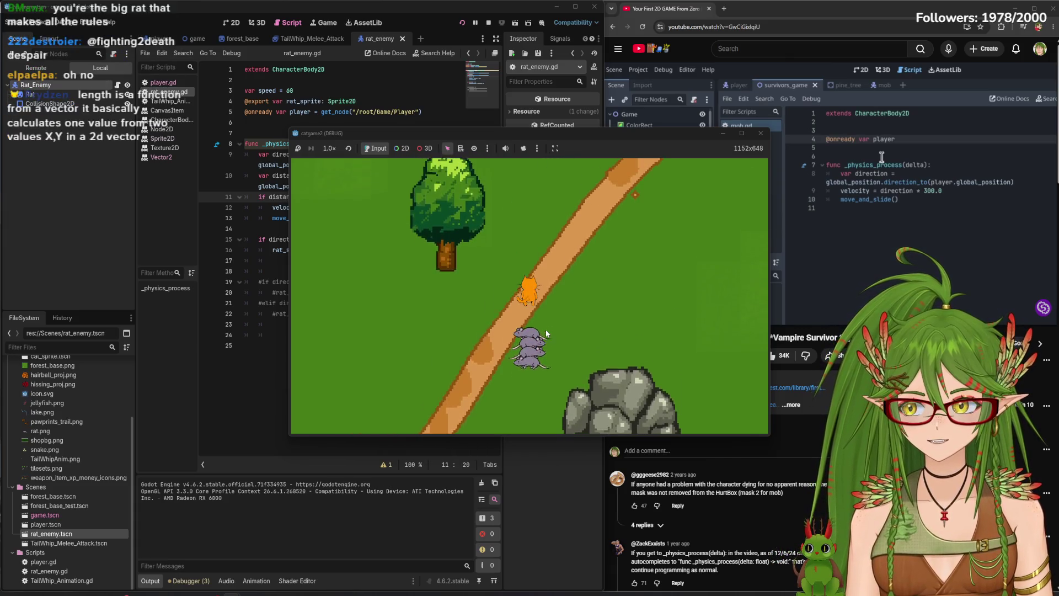
key(s)
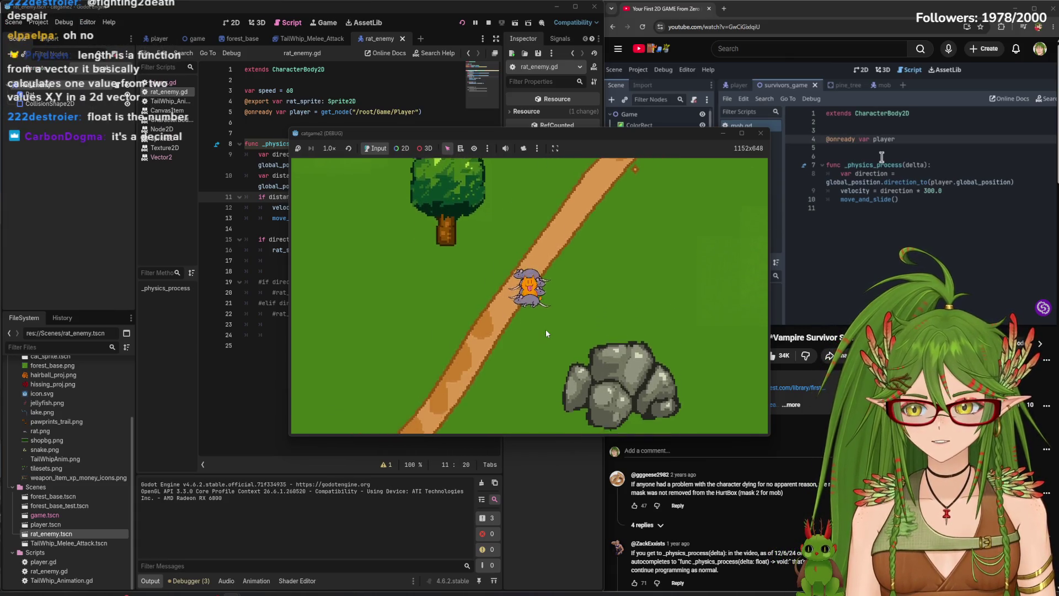
key(w)
key(w)
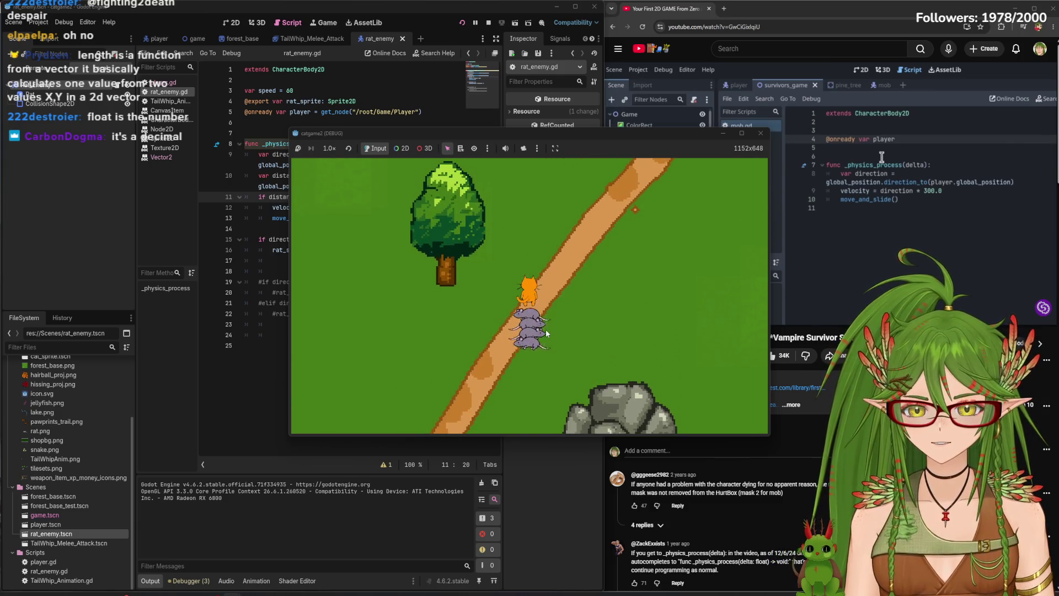
key(s)
key(s)
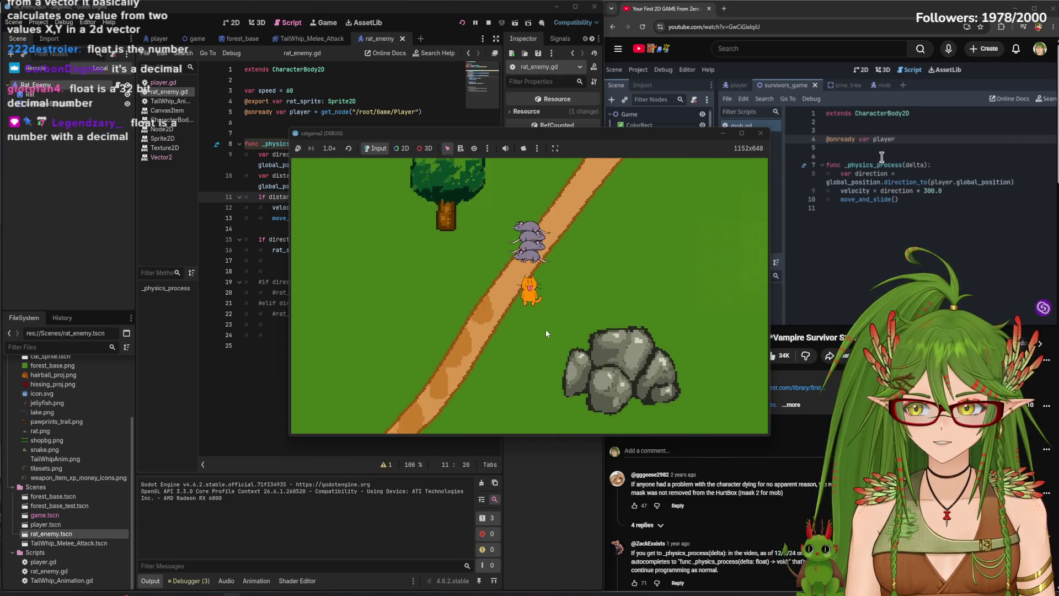
key(w)
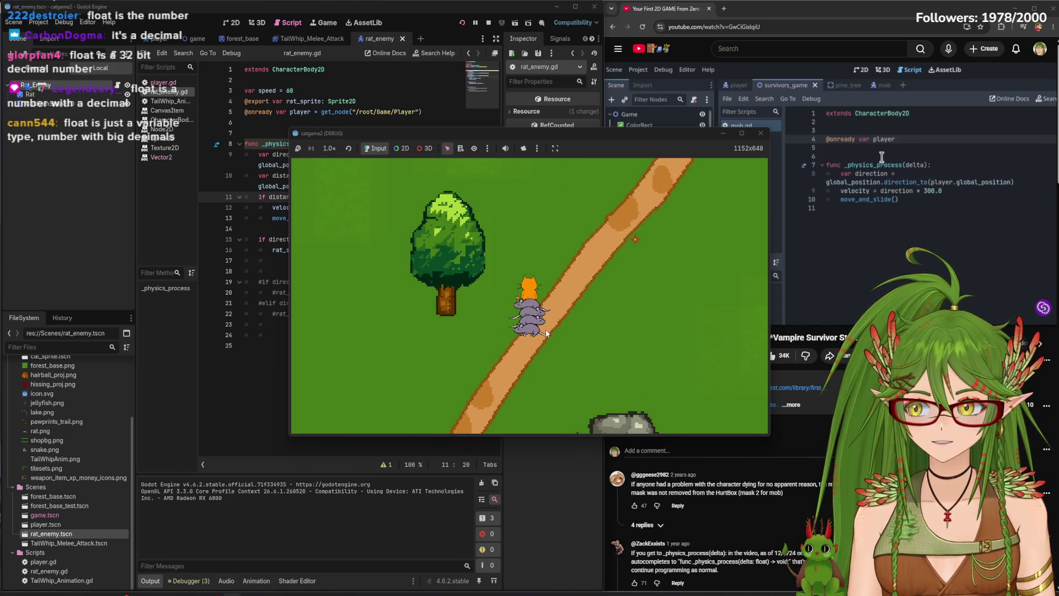
key(s)
key(d)
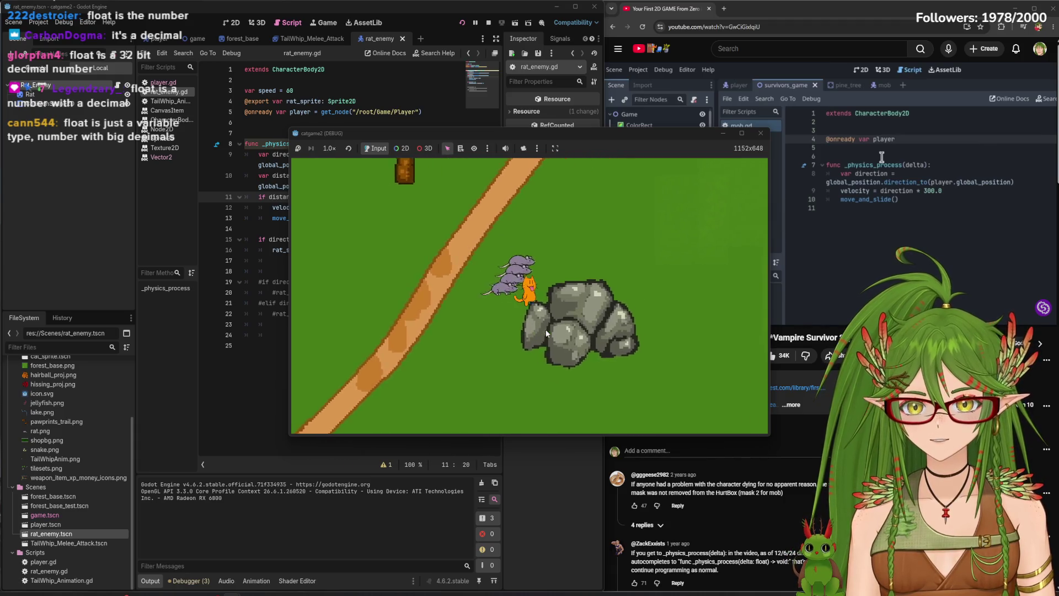
key(w)
key(a)
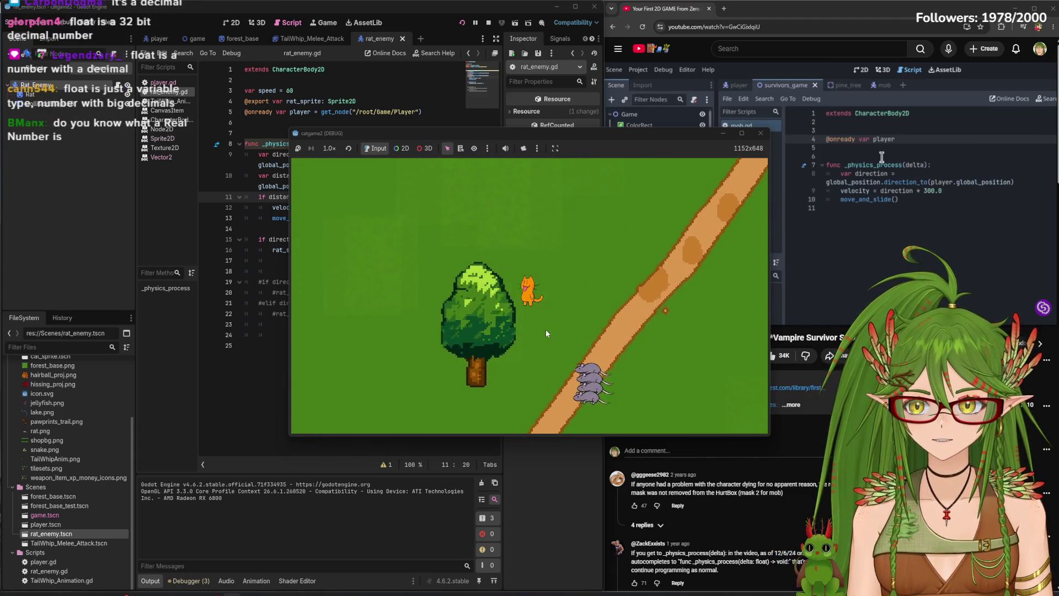
key(d)
key(s)
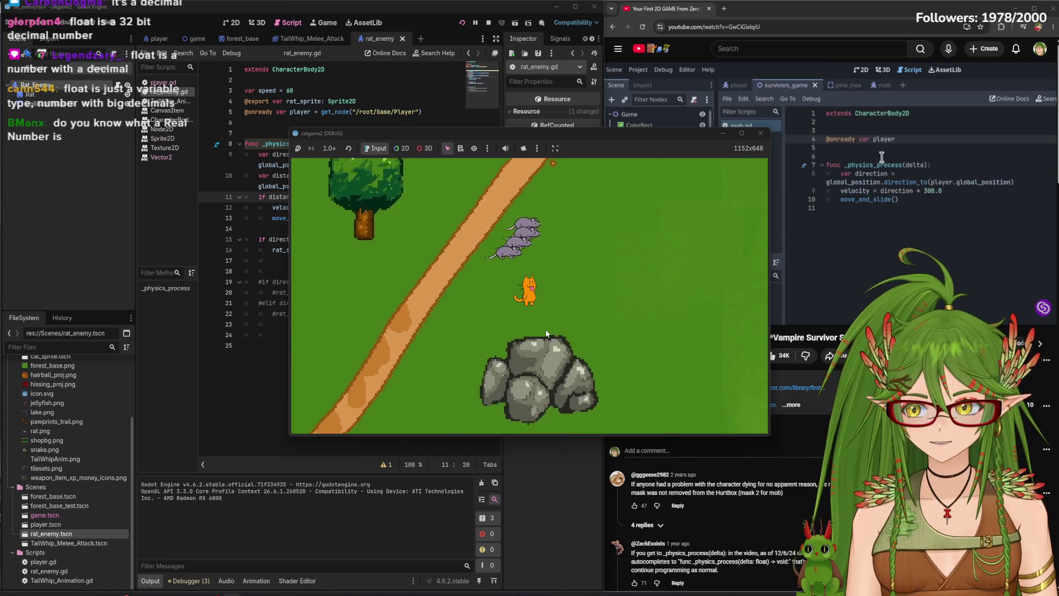
key(d)
key(w)
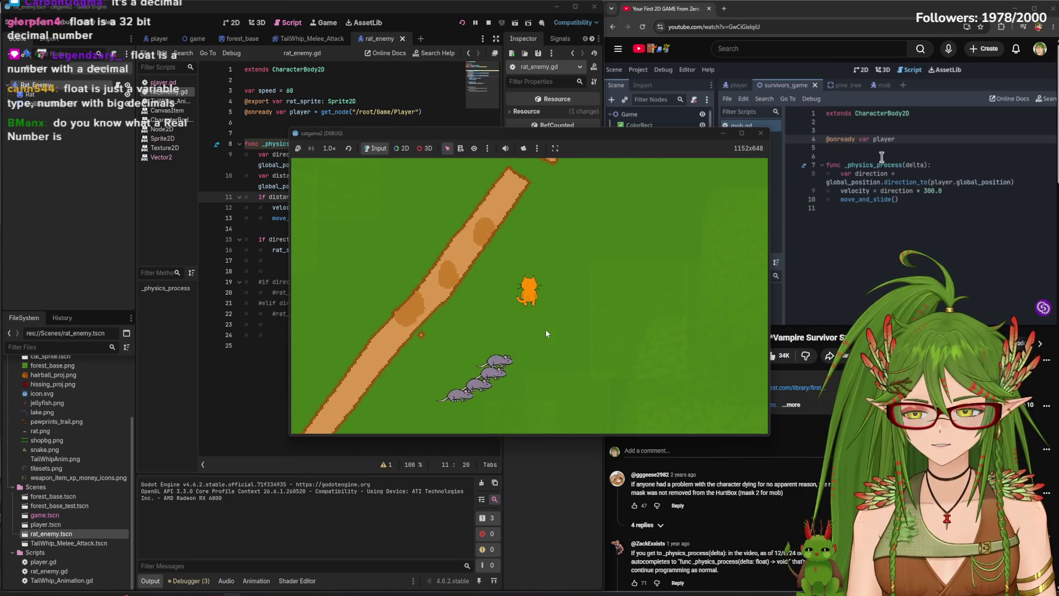
key(a)
key(w)
key(s)
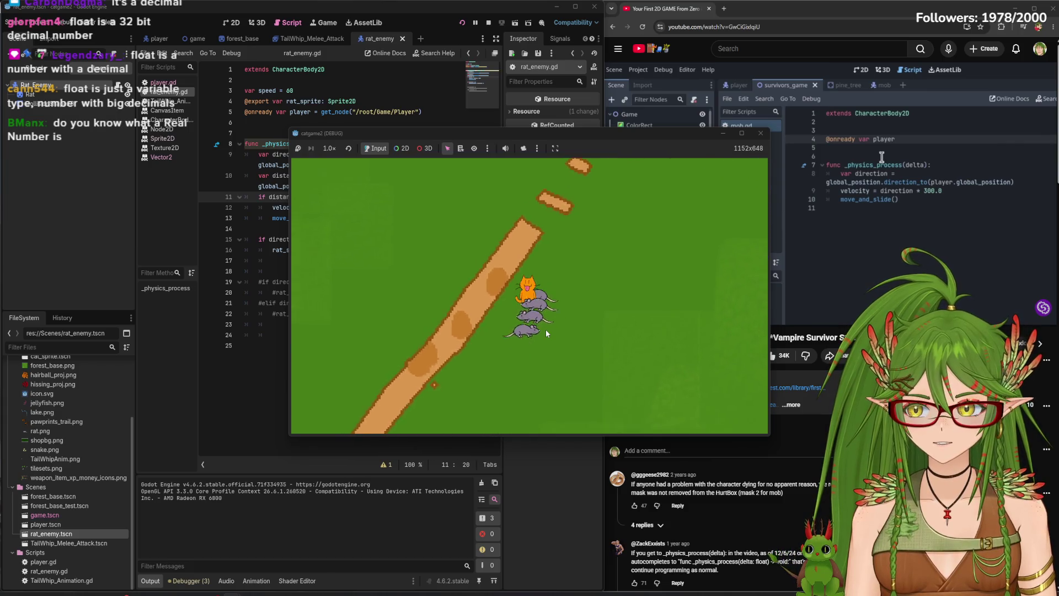
key(a)
key(w)
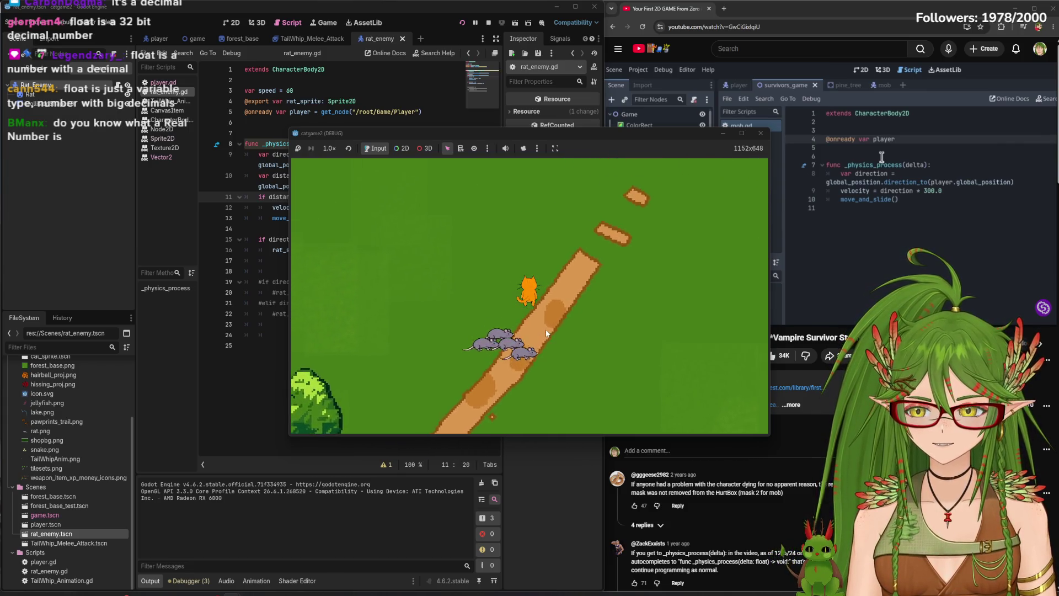
key(w)
key(d)
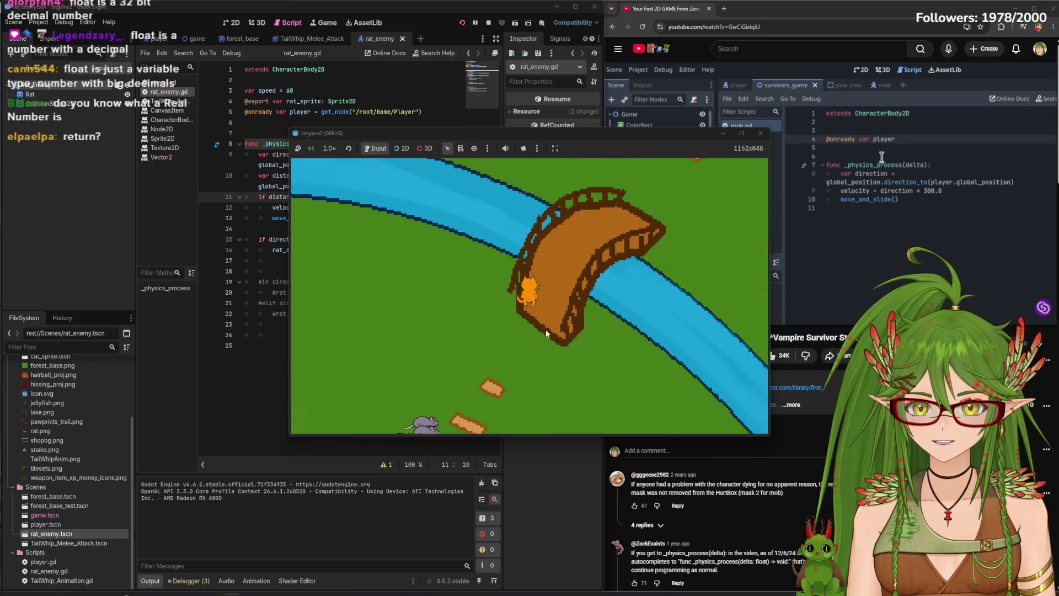
key(w)
key(s)
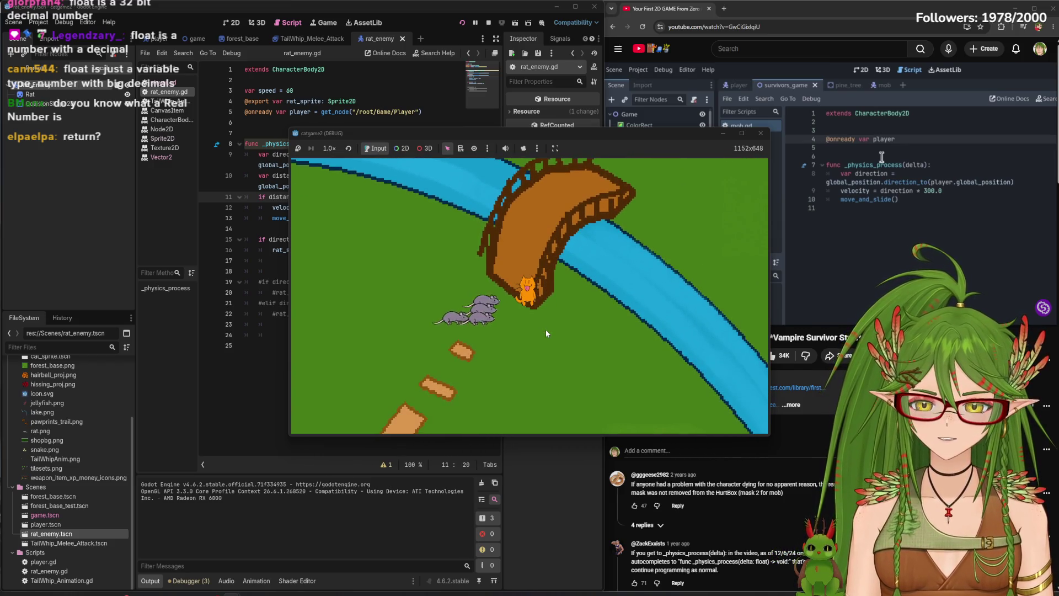
Close the running game and start a new line 24 in rat_enemy.gd with 'float(inpur'
drag(739, 139, 742, 143)
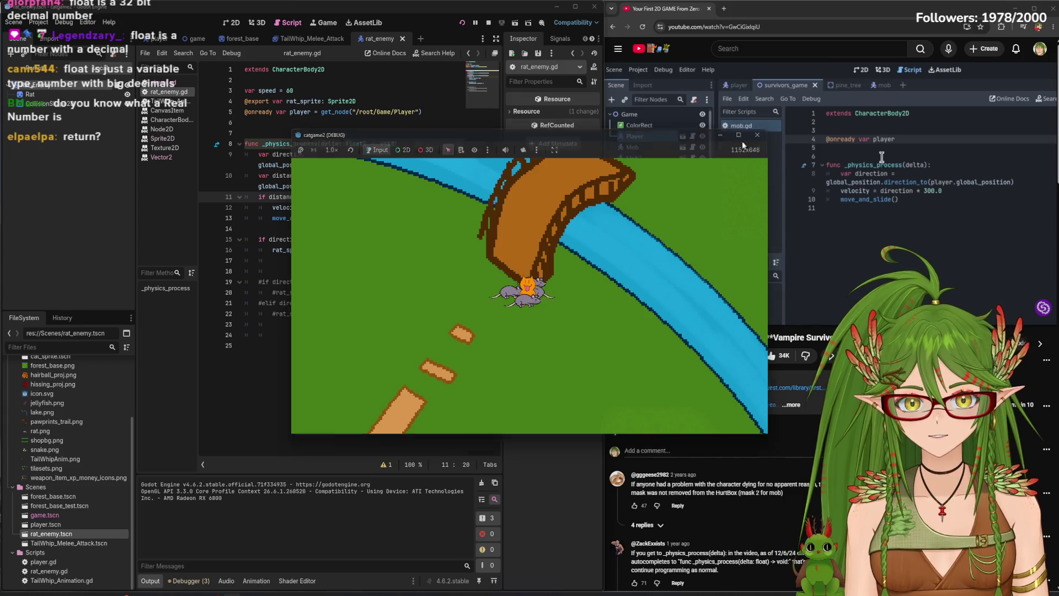
click(757, 135)
click(428, 320)
key(Return)
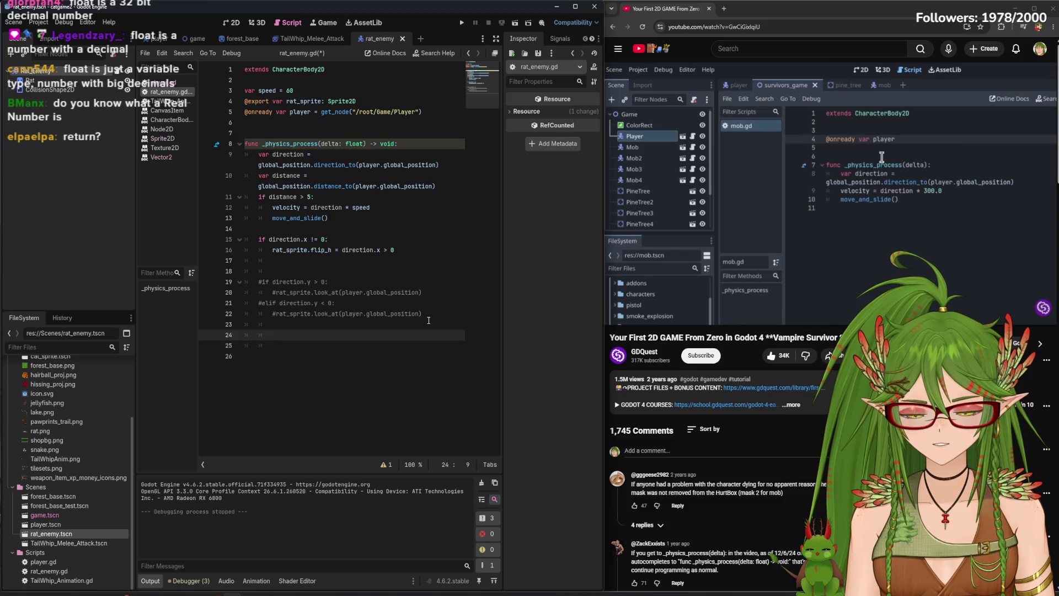
text(f)
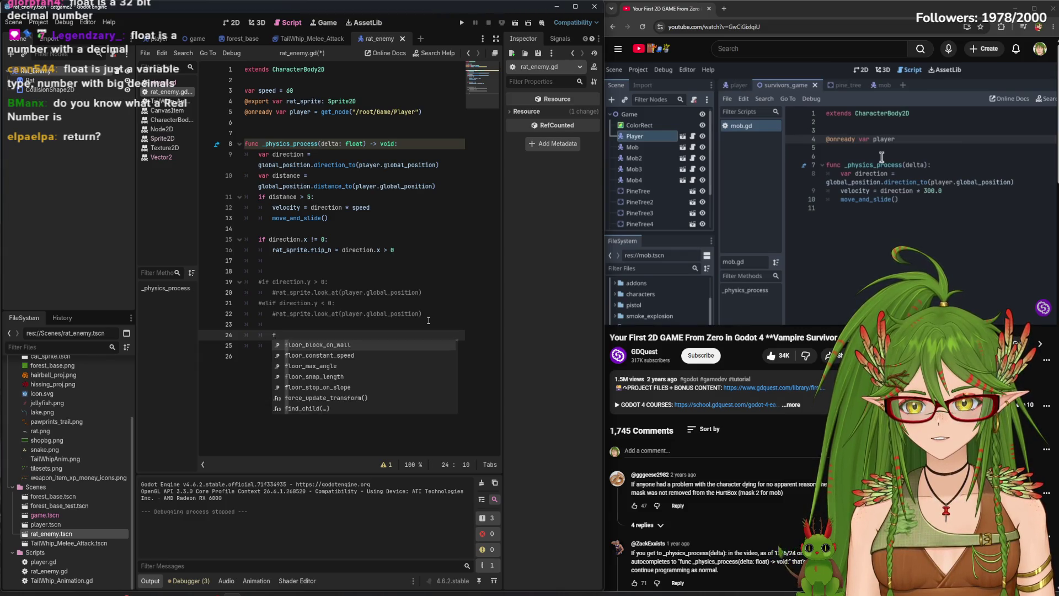
text(loat(i)
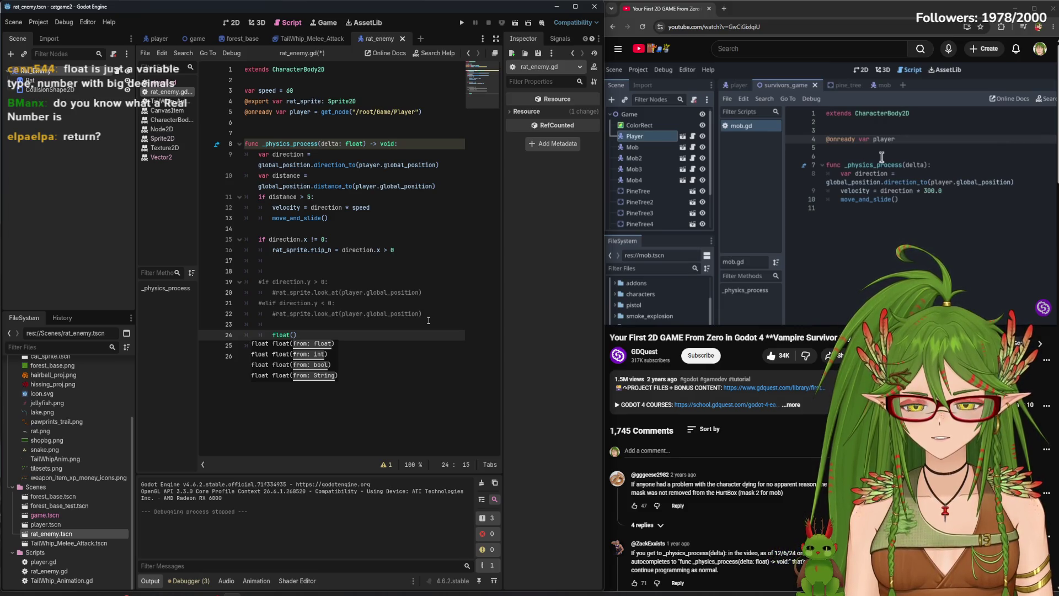
text(n)
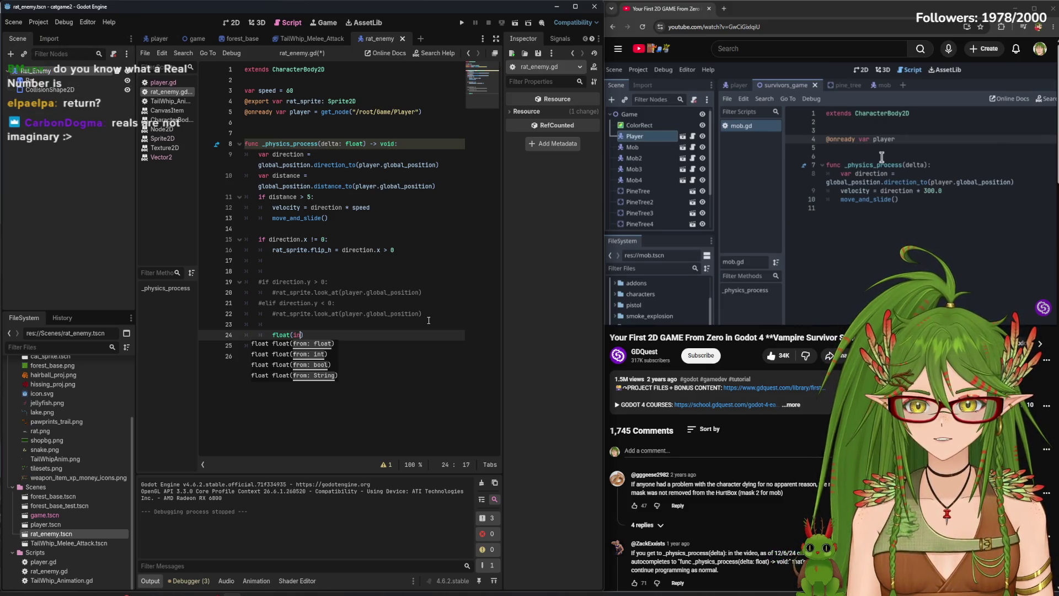
text(pur)
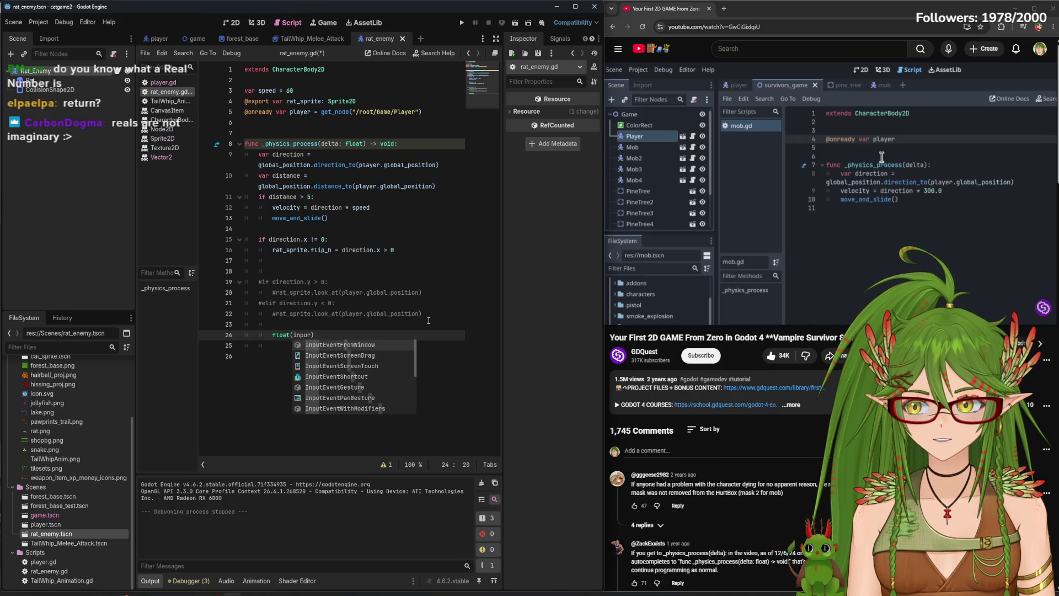
Complete line 24 as a float(input(...)) call prompting 'enter ur CREDIT CARD NUMBER'
key(BackSpace)
text(t:)
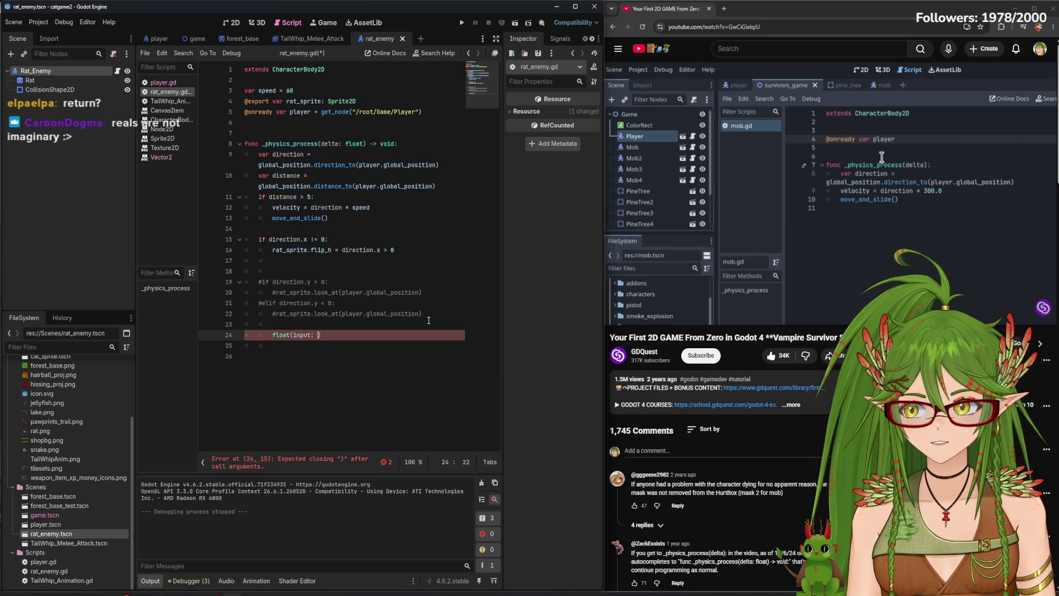
key(BackSpace)
key(BackSpace)
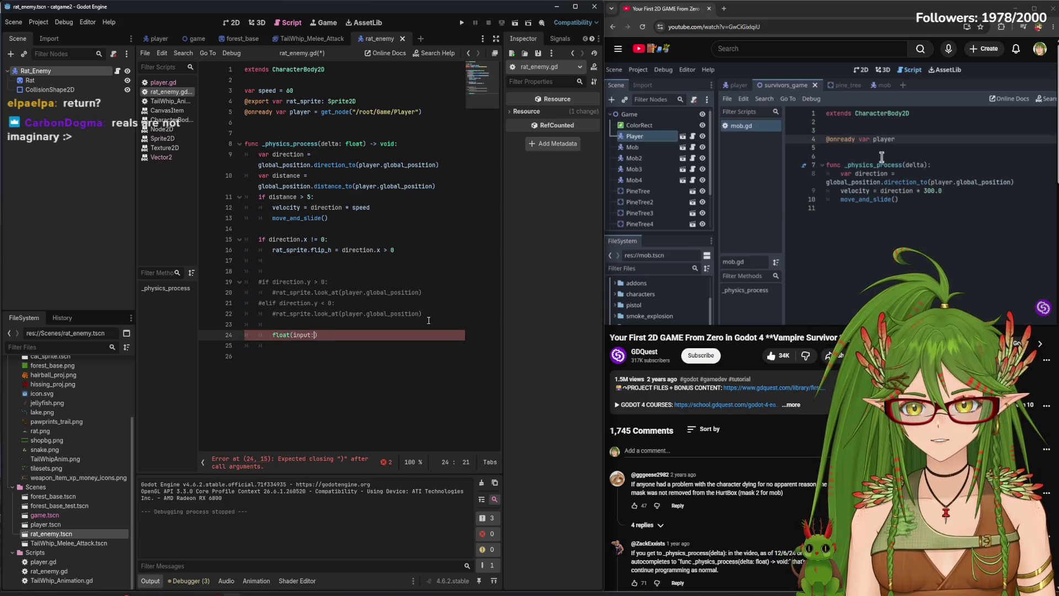
text(")
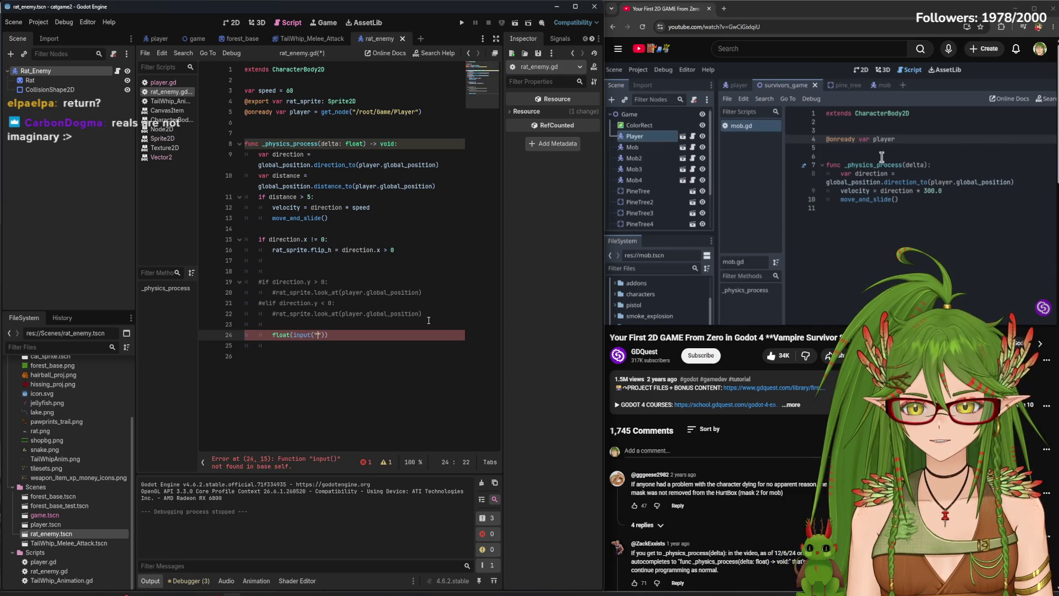
text(lalalaal)
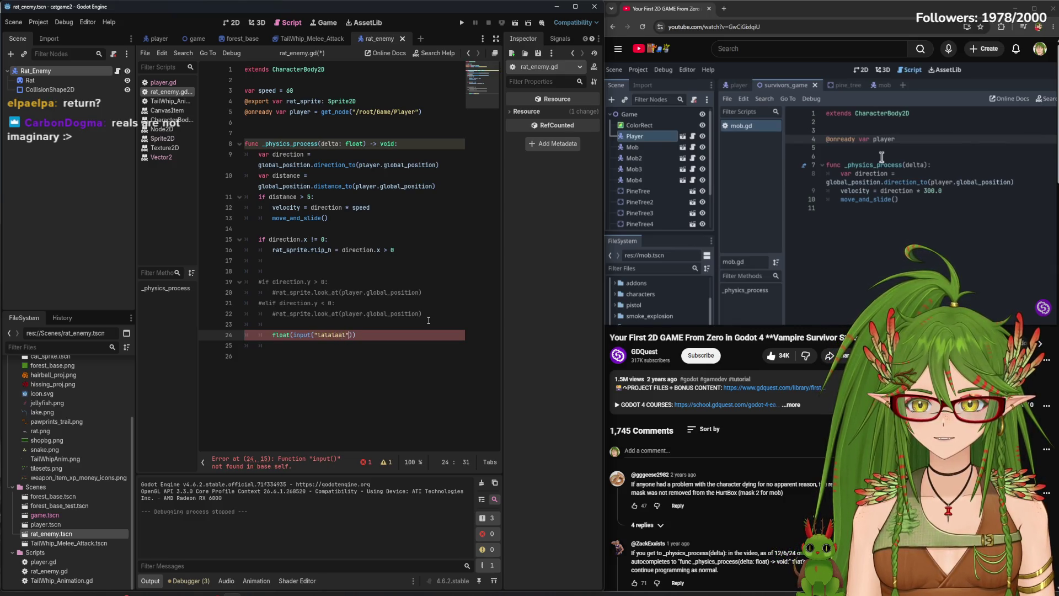
key(BackSpace)
key(BackSpace)
key(BackSpace)
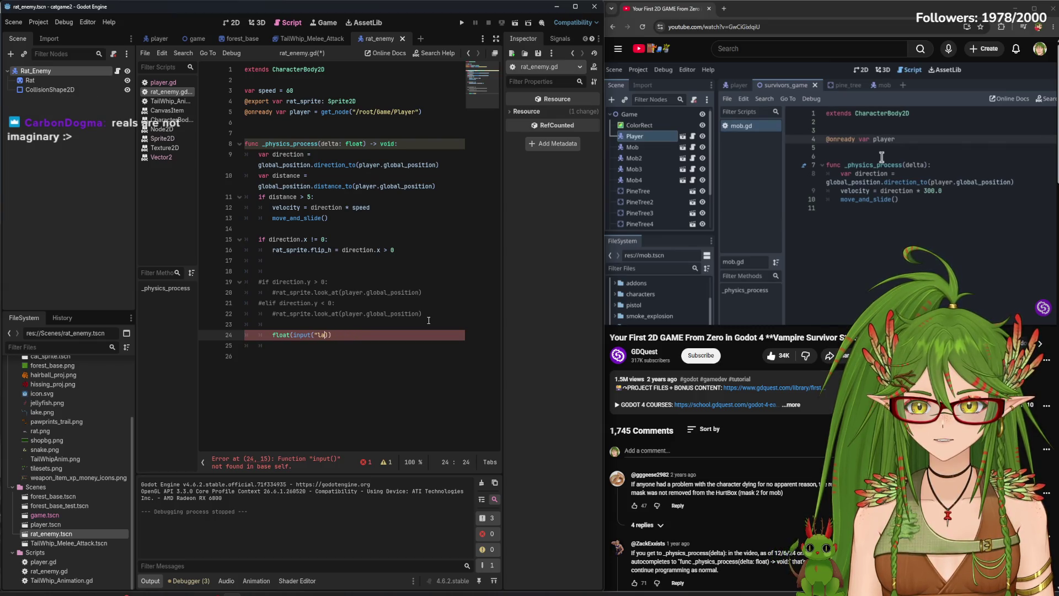
text(enter ur )
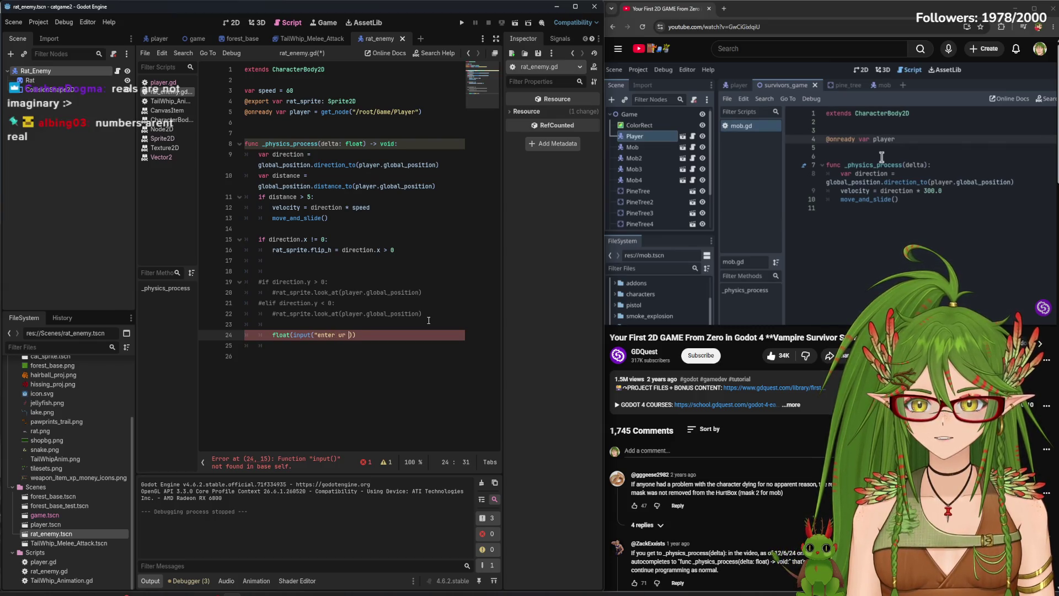
text(CREDI)
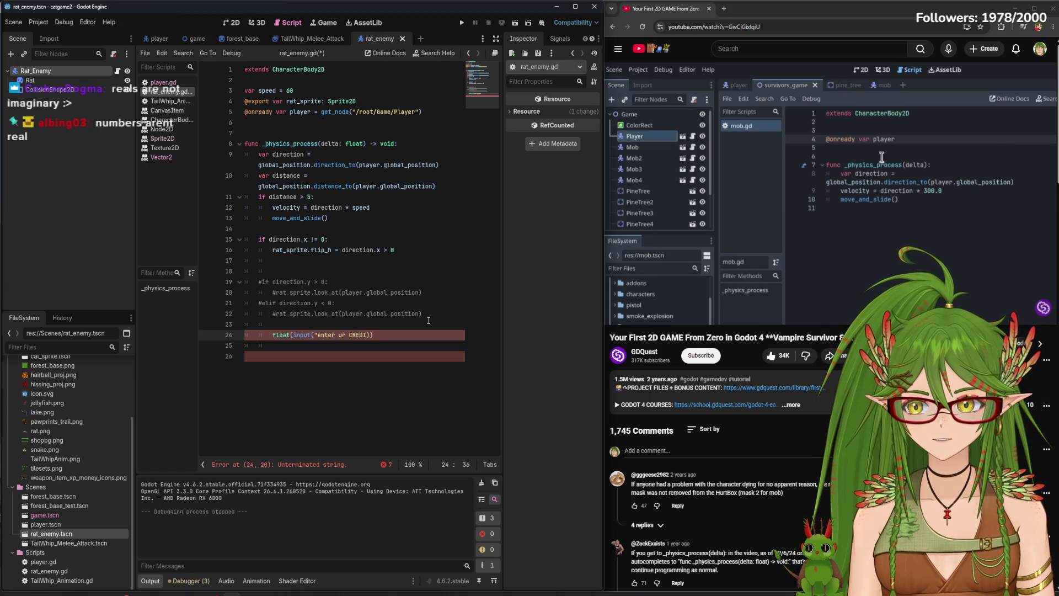
text(T C)
text(ARD NUMBER)
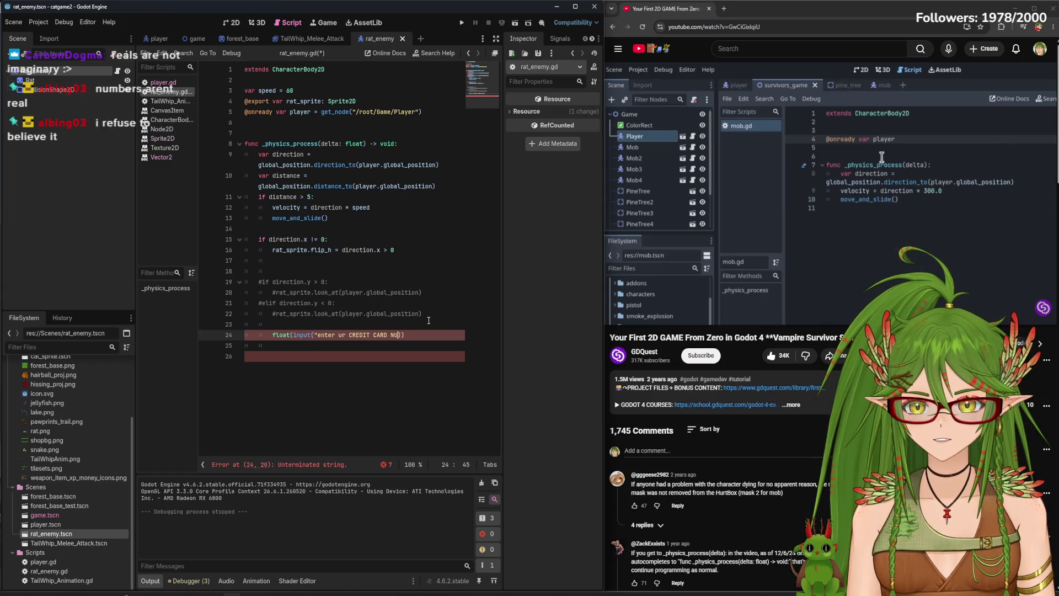
text(")
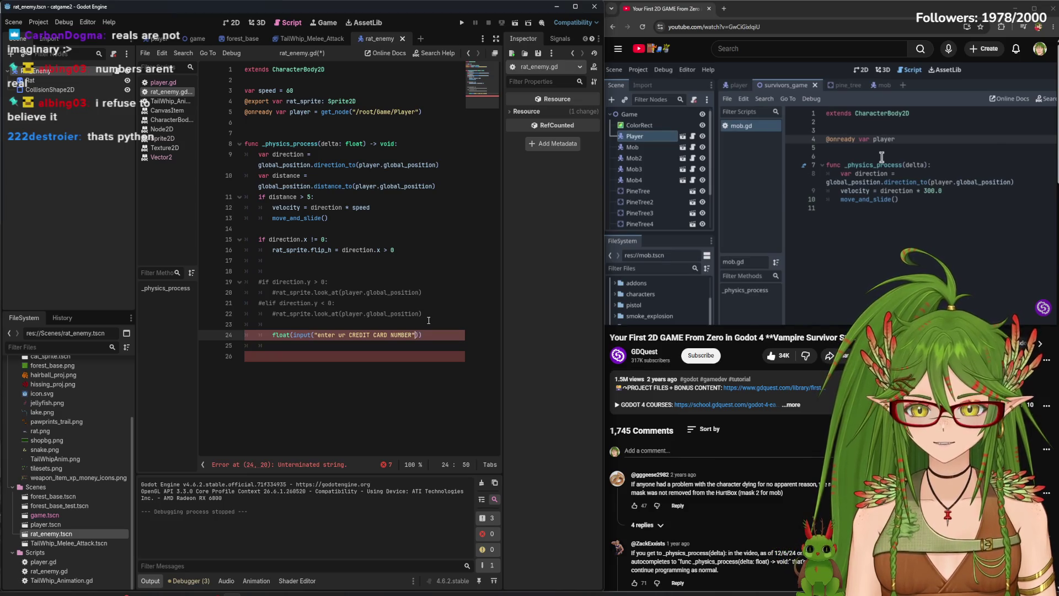
Select and delete the float(input(...)) code, then remove the empty line 24
click(338, 334)
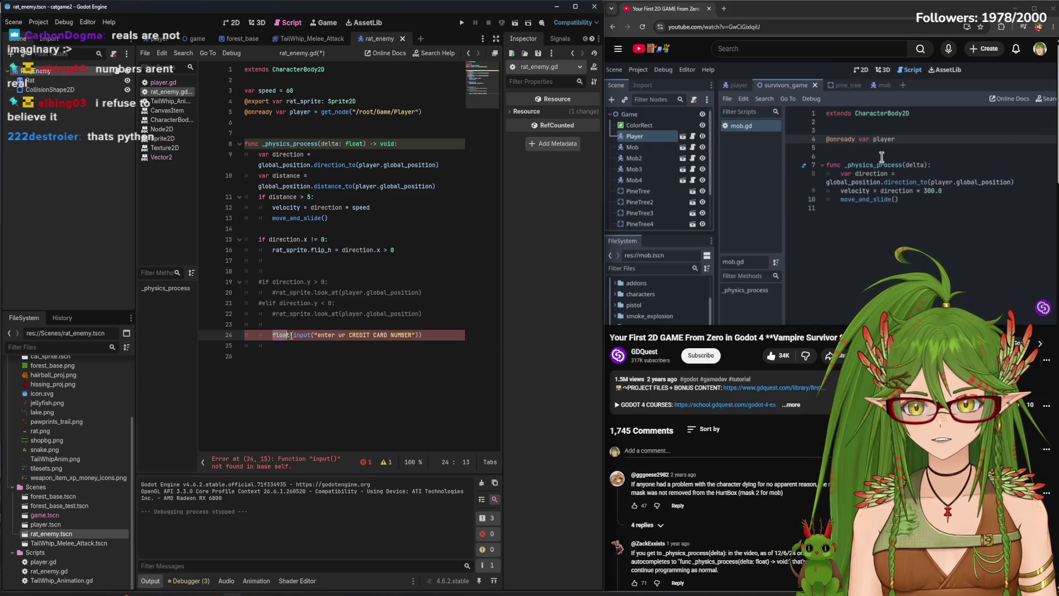
click(398, 343)
click(442, 335)
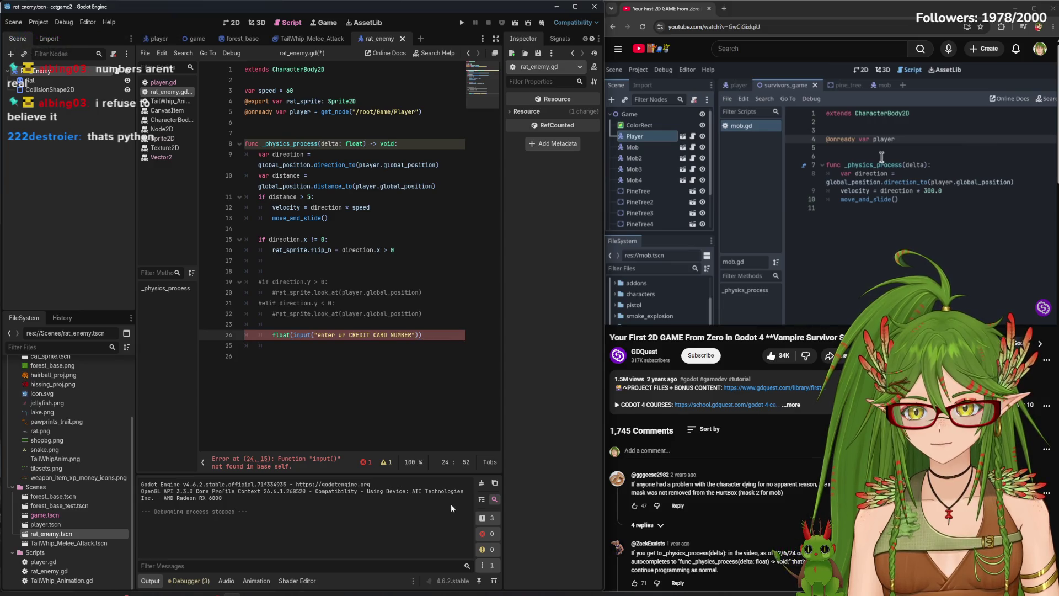
drag(422, 335, 270, 337)
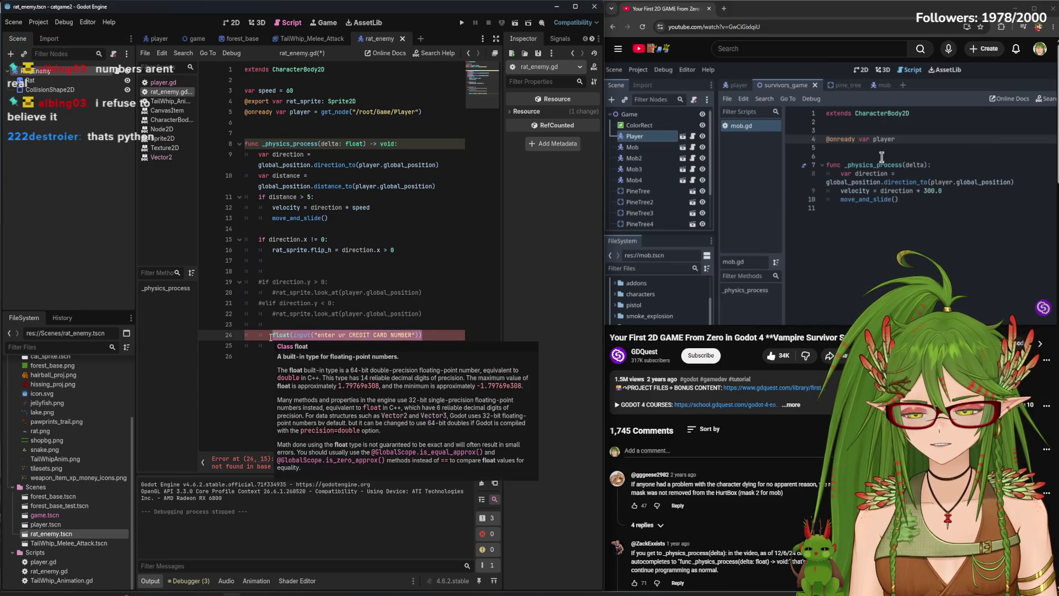
key(BackSpace)
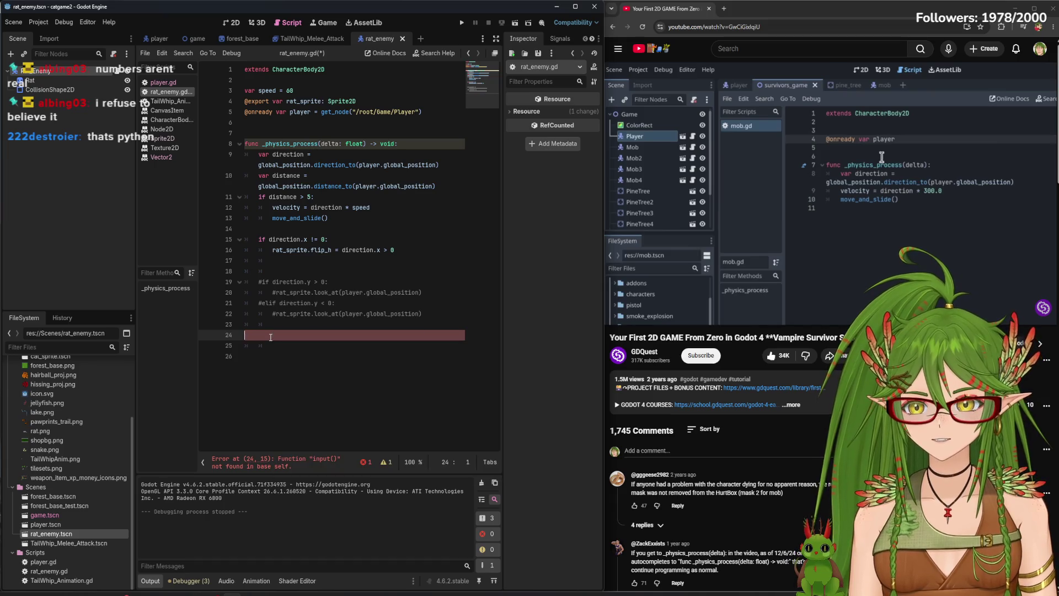
key(BackSpace)
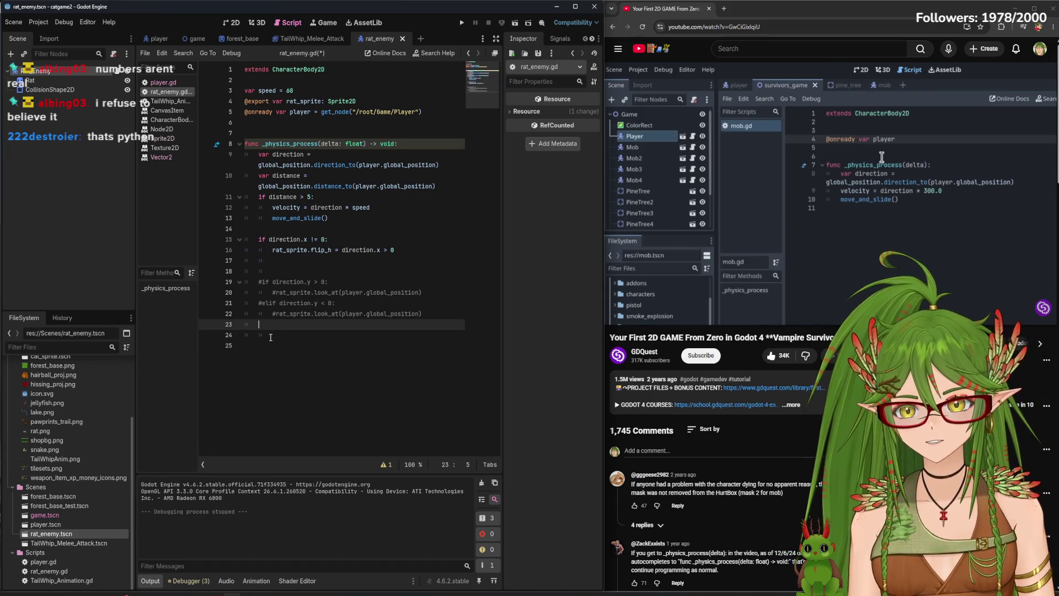
Delete the commented-out #if/#elif look_at block on lines 19–22
key(Down)
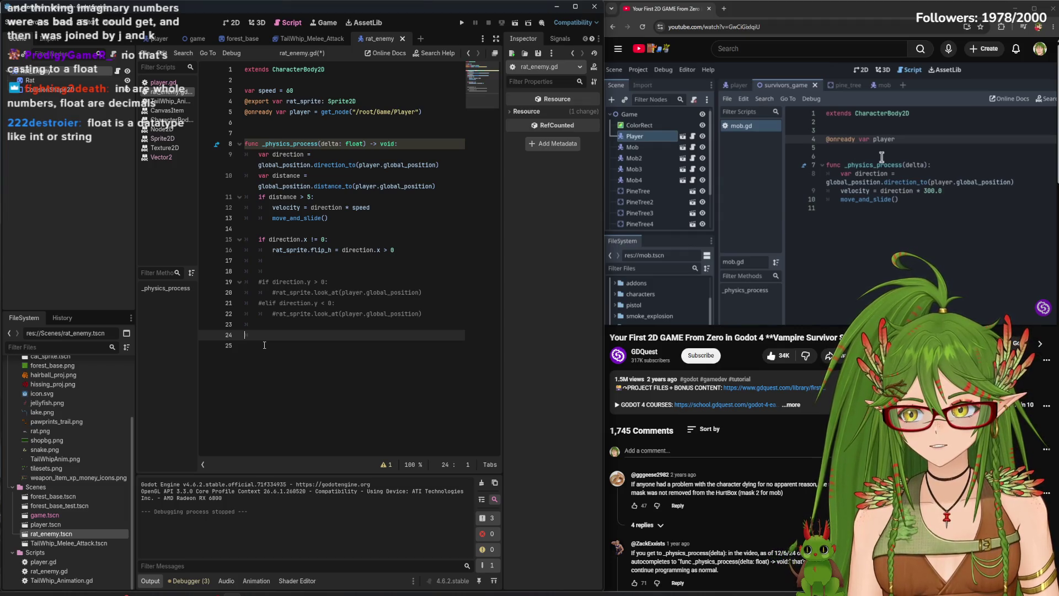
mouse_move(264, 331)
mouse_down()
mouse_move(331, 313)
mouse_move(246, 282)
mouse_up()
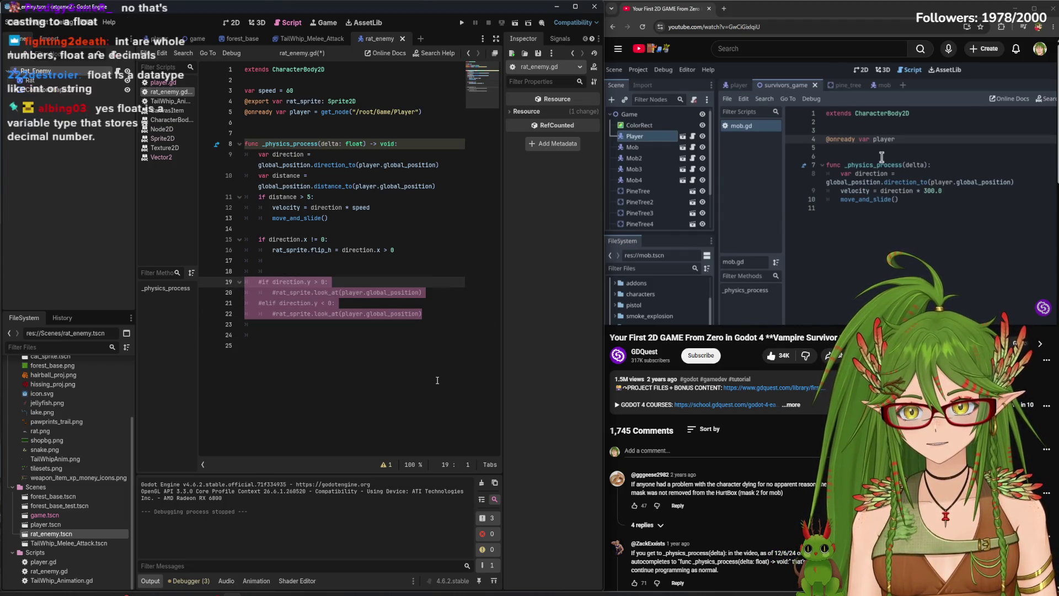
key(BackSpace)
key(BackSpace)
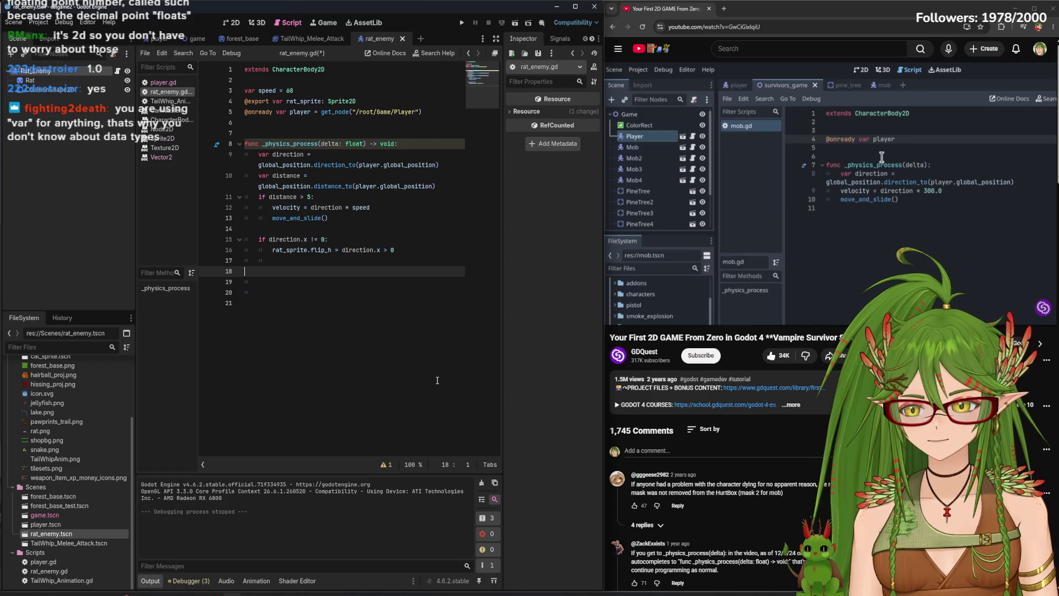
Save rat_enemy.gd and switch to the rat scene's 2D view
key(ctrl+s)
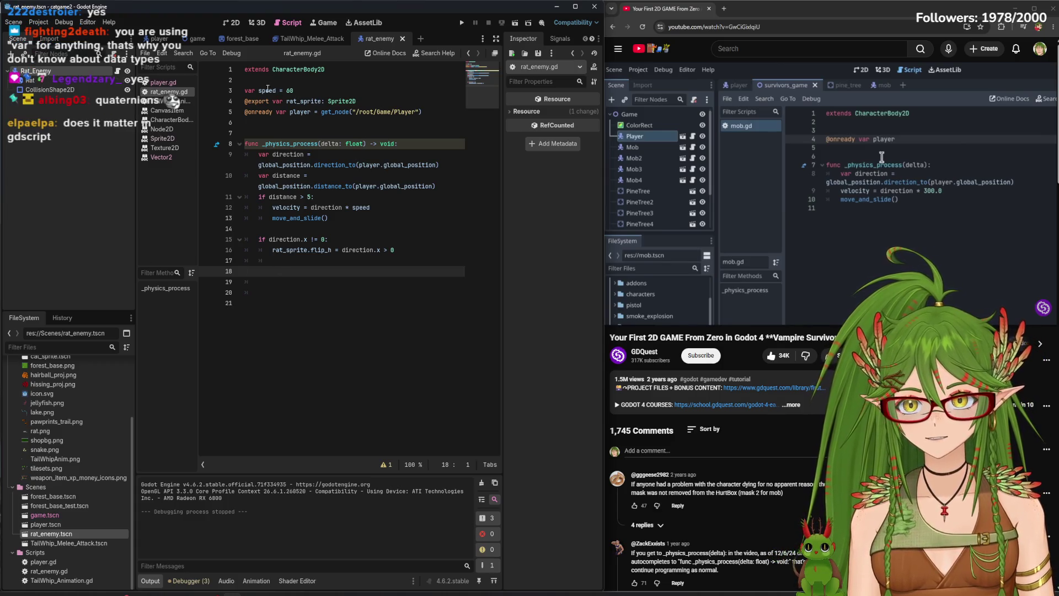
click(298, 85)
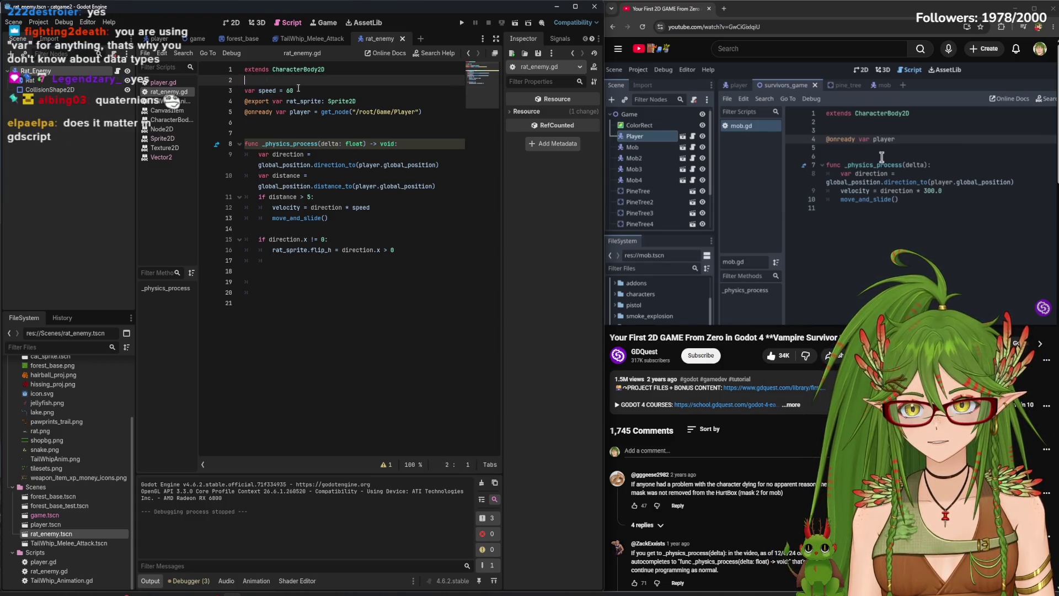
click(298, 88)
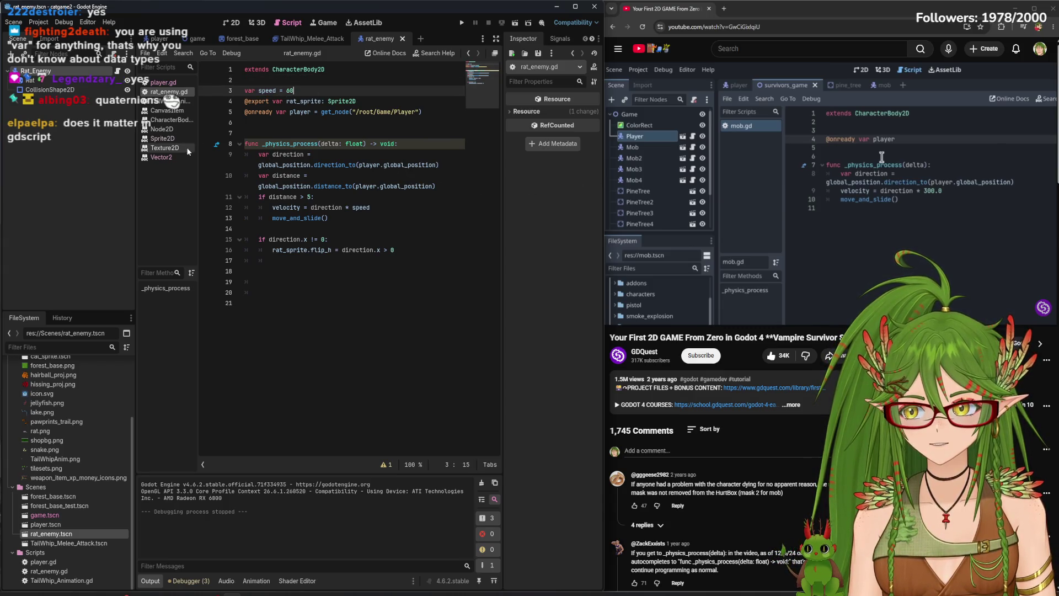
click(237, 23)
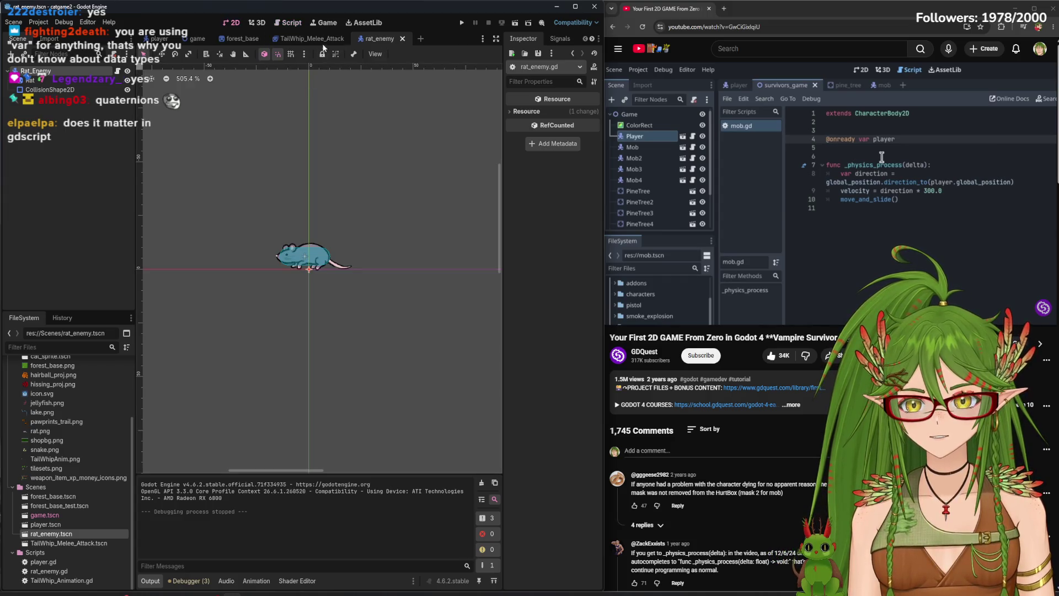
Run the game to watch the rats, stop it, and open the player scene in 2D
click(462, 23)
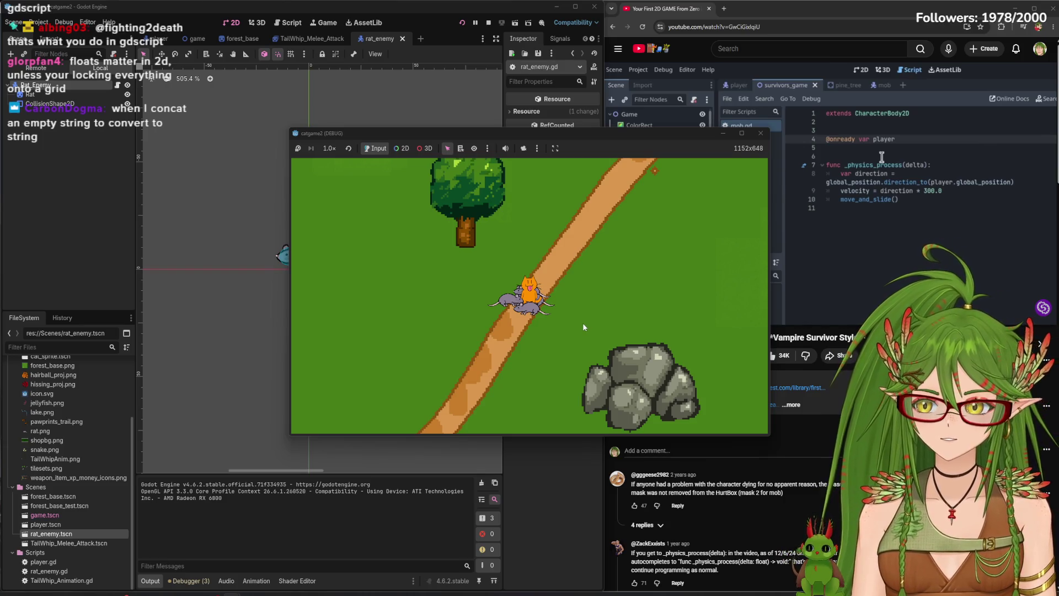
click(761, 133)
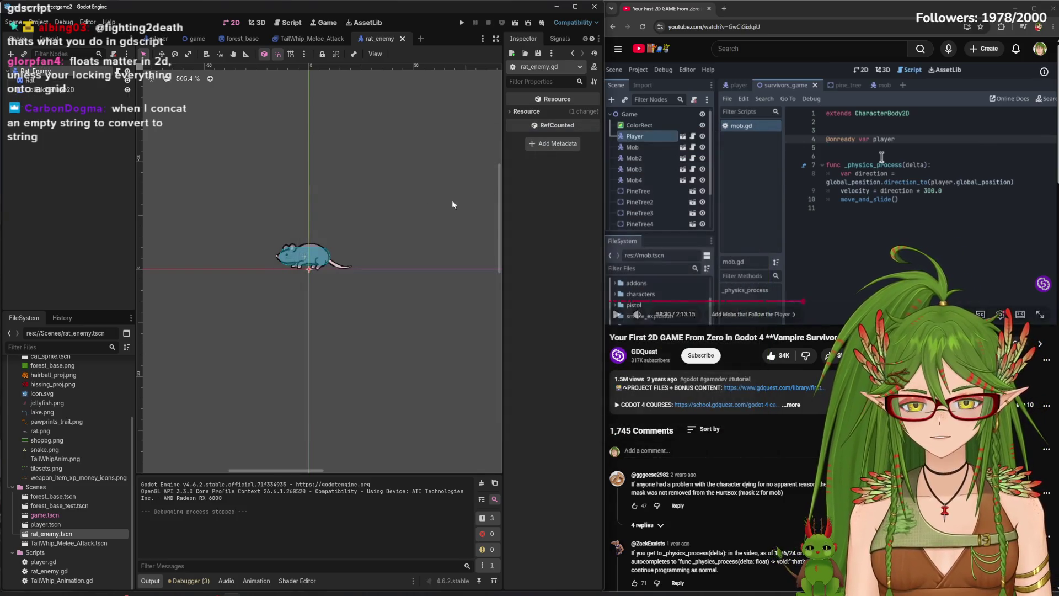
click(277, 22)
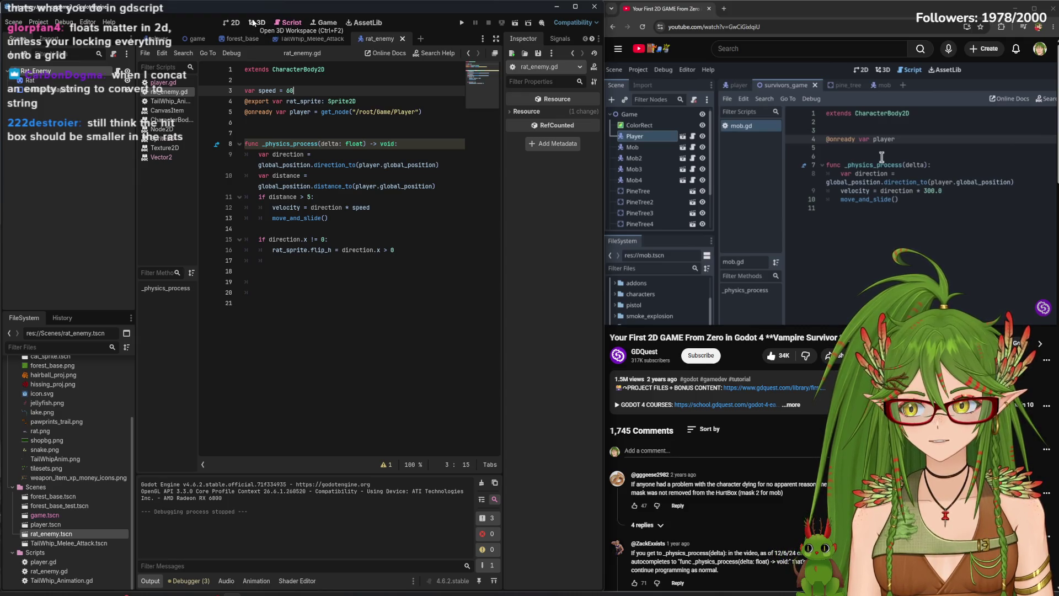
click(233, 23)
click(159, 38)
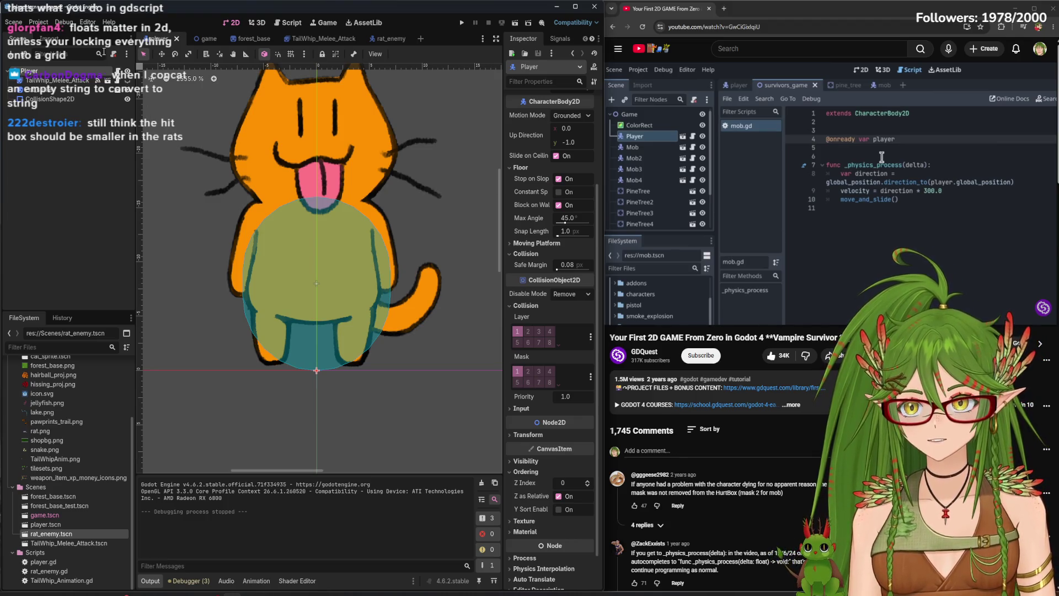
Zoom into the rat_enemy collision shape, compare it with the player cat, then return to rat_enemy.gd
click(205, 39)
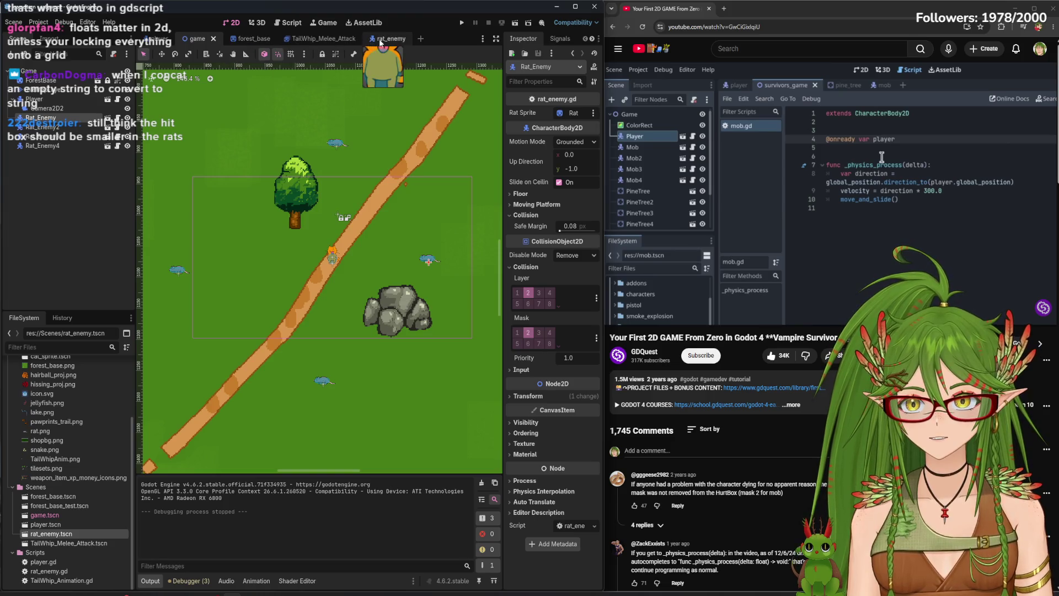
click(364, 39)
scroll(300, 249, up, 7)
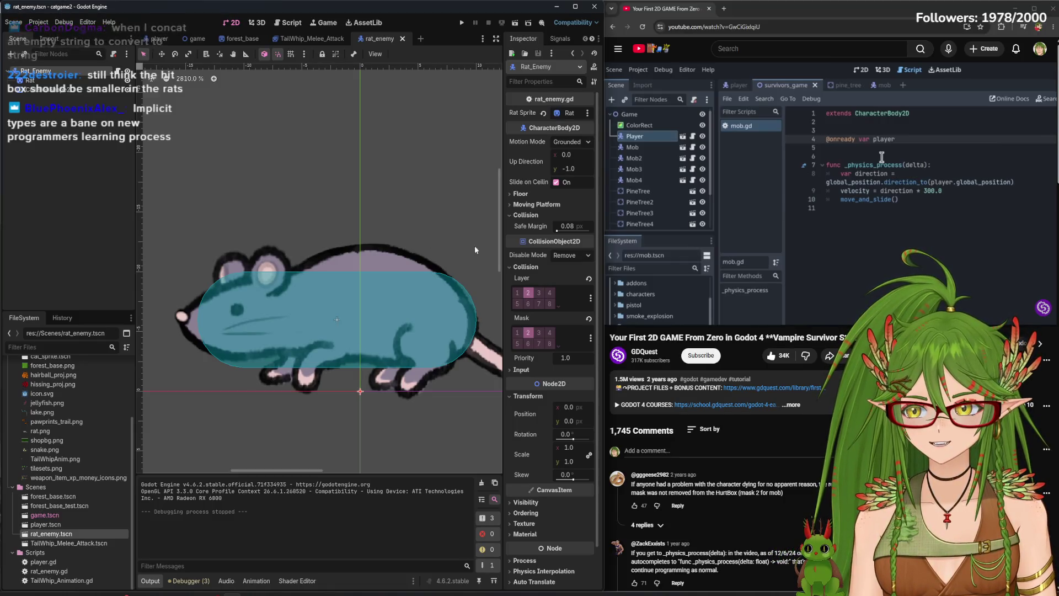
click(880, 95)
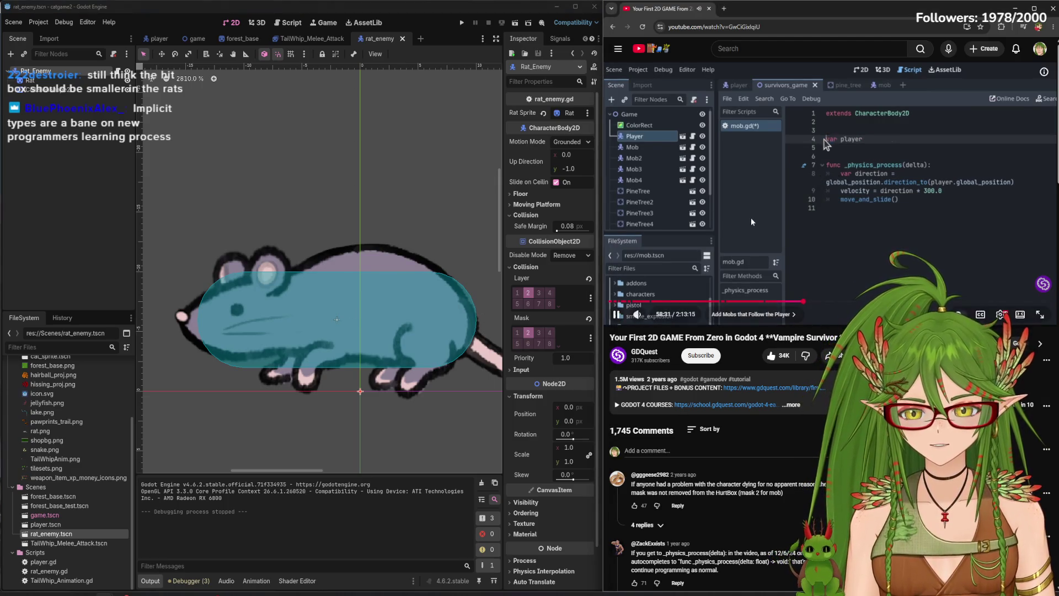
click(286, 26)
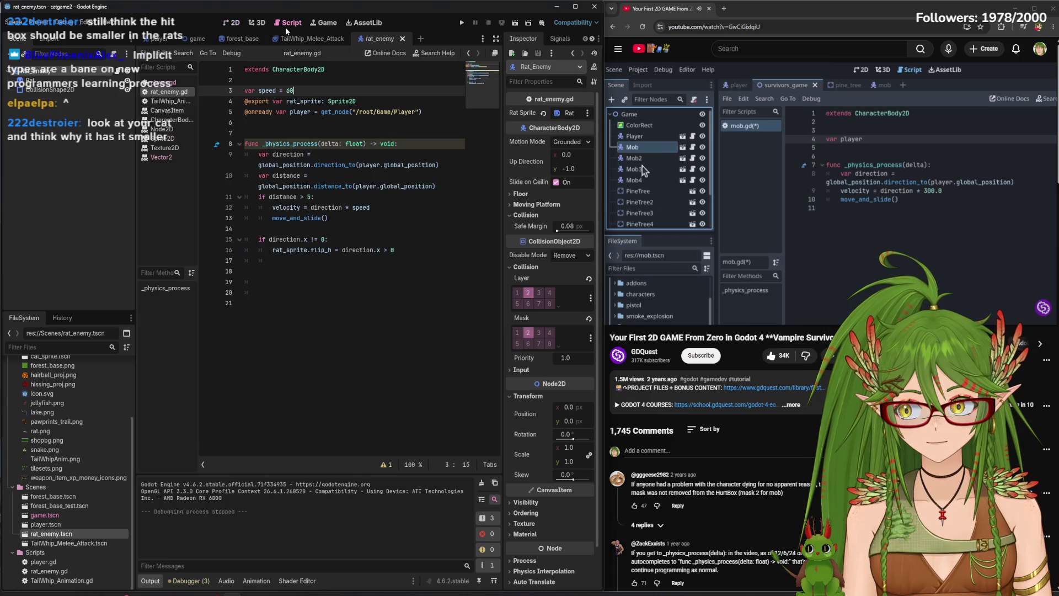
click(741, 111)
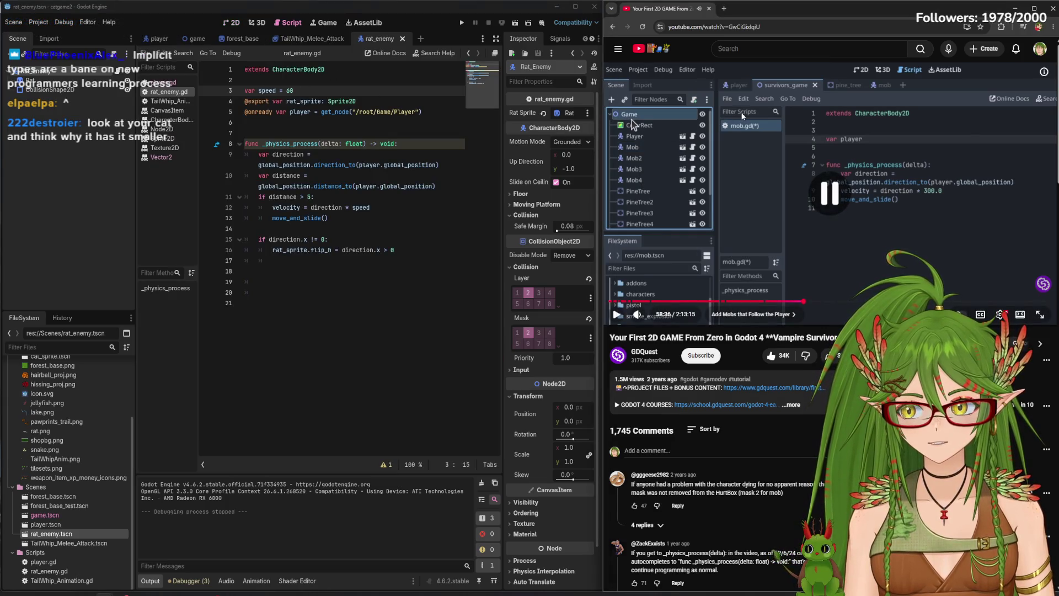
click(228, 23)
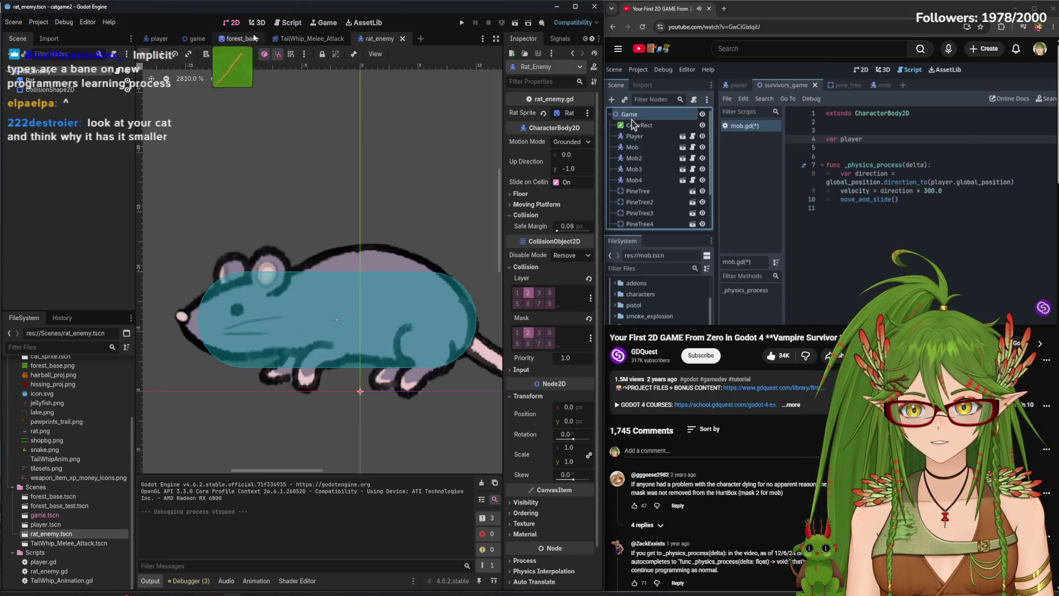
click(158, 39)
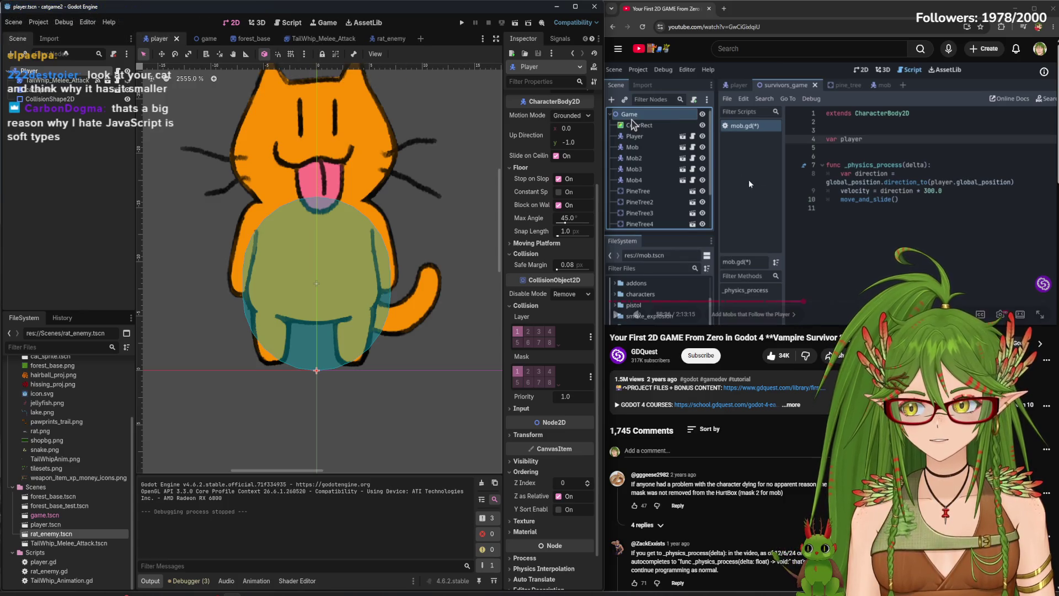
click(291, 21)
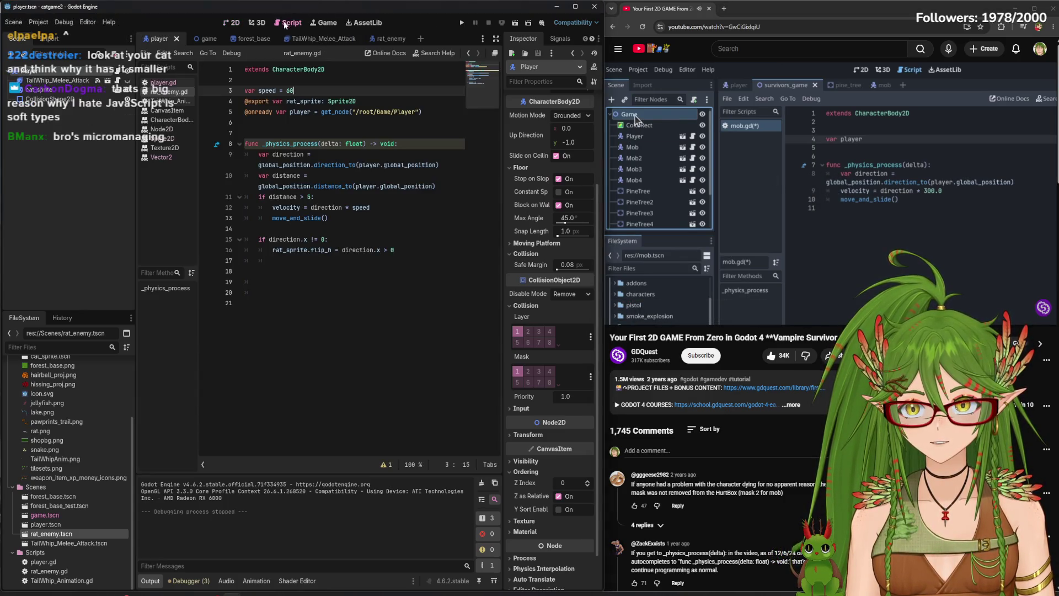
Close the CanvasItem, CharacterBody2D, Node2D and Texture2D help pages in the script list
mouse_move(734, 158)
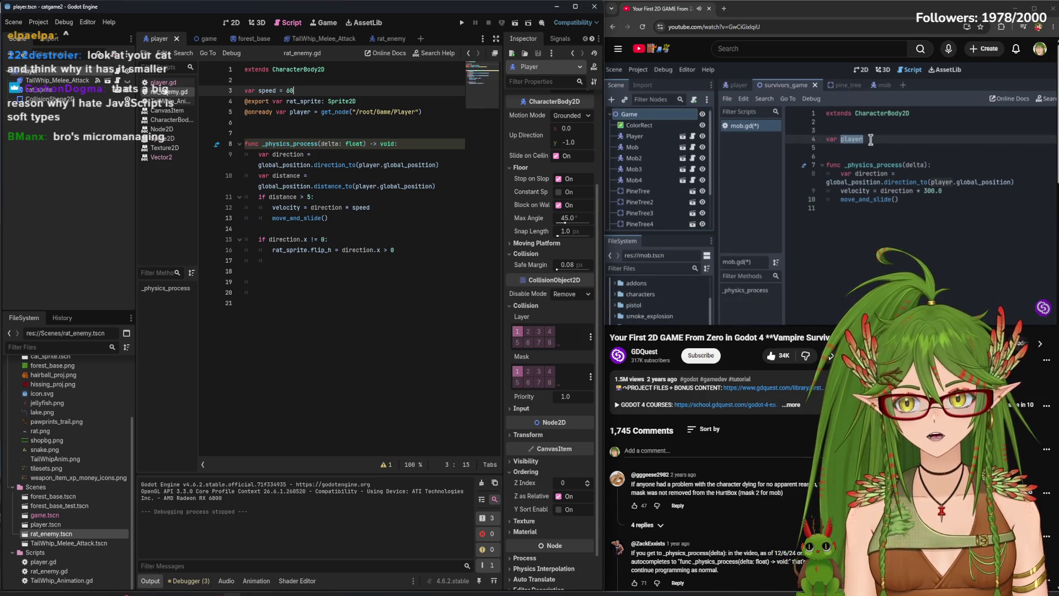
click(167, 102)
click(167, 111)
right_click(167, 111)
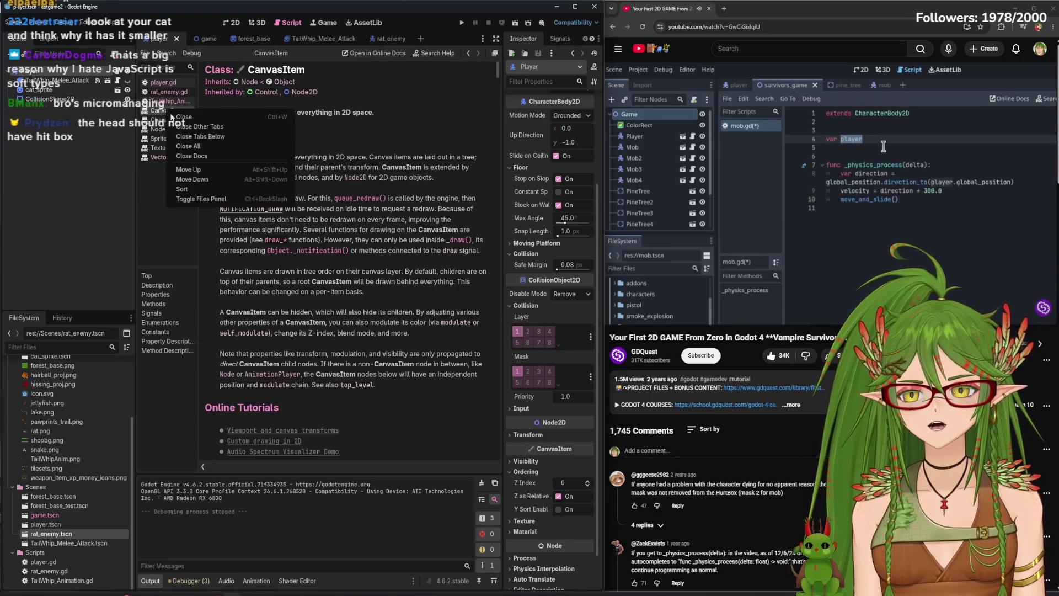
click(182, 122)
click(168, 110)
right_click(168, 111)
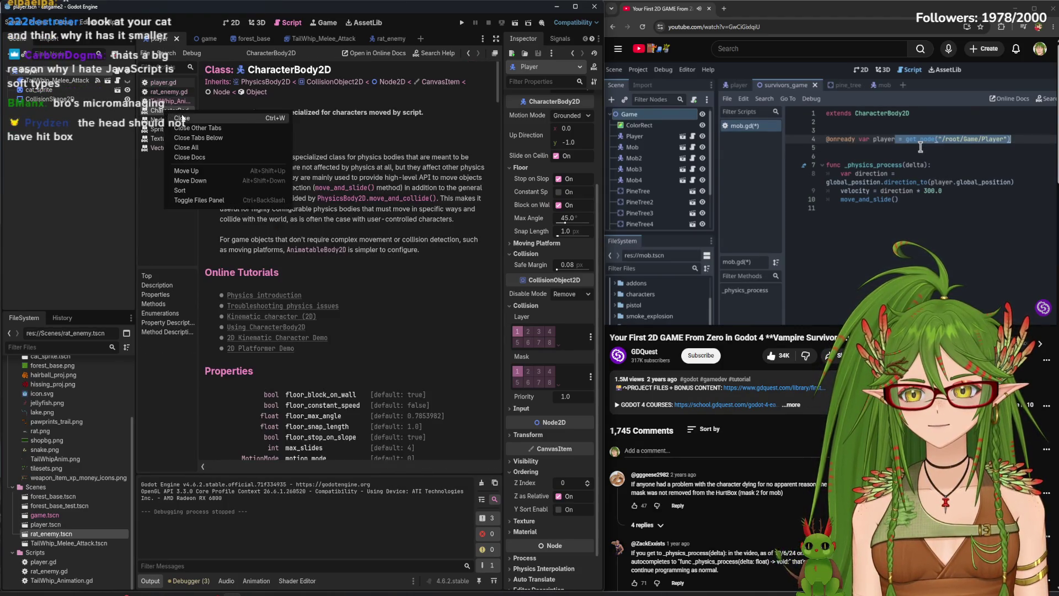
click(184, 122)
right_click(173, 112)
click(183, 122)
click(171, 110)
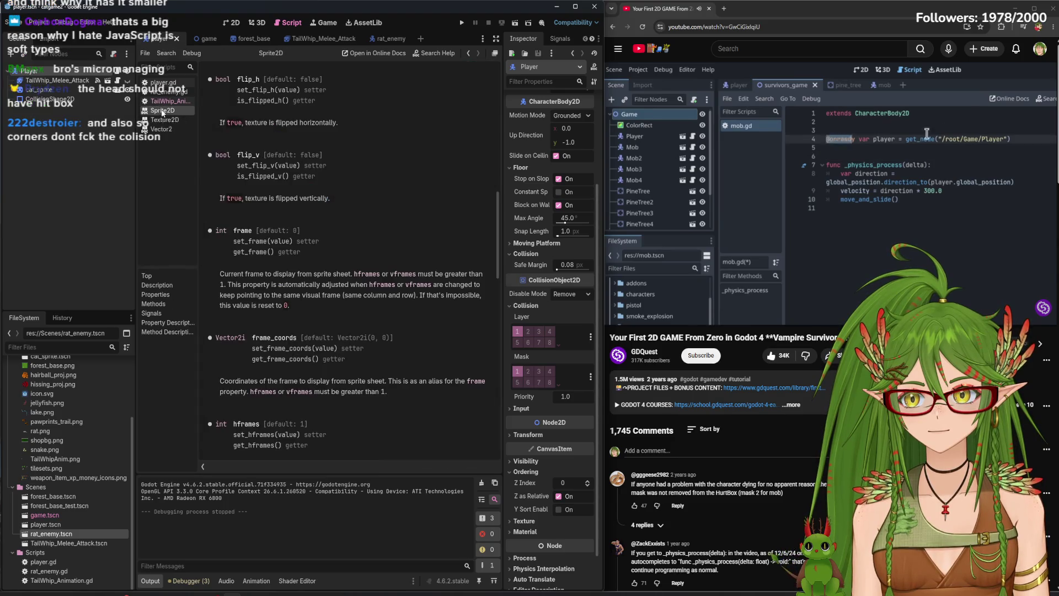
right_click(171, 111)
click(183, 121)
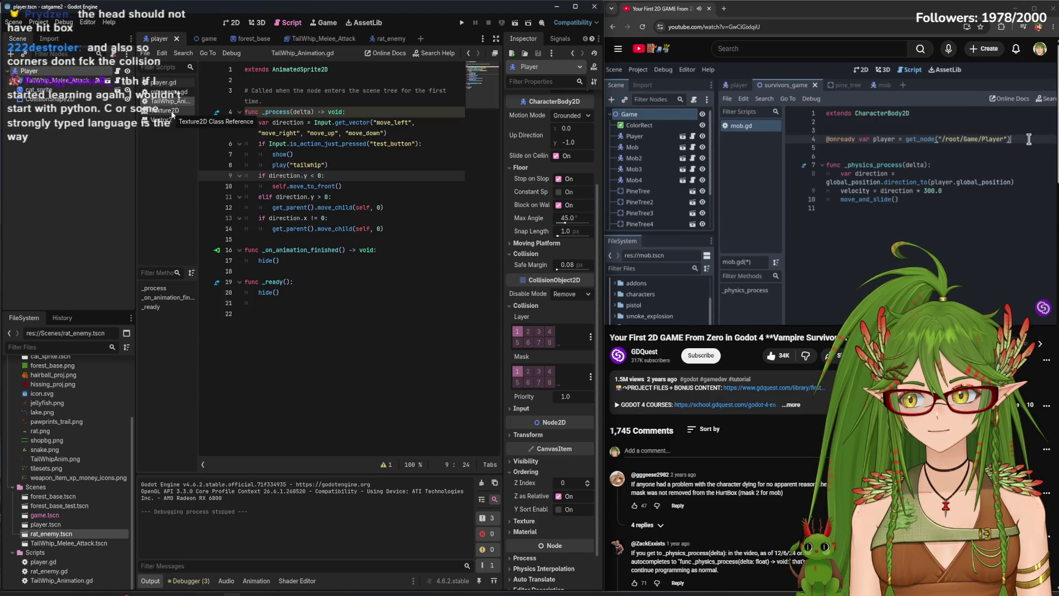
Close the remaining Texture2D and Vector2 help pages, leaving TailWhip_Animation.gd showing
click(172, 112)
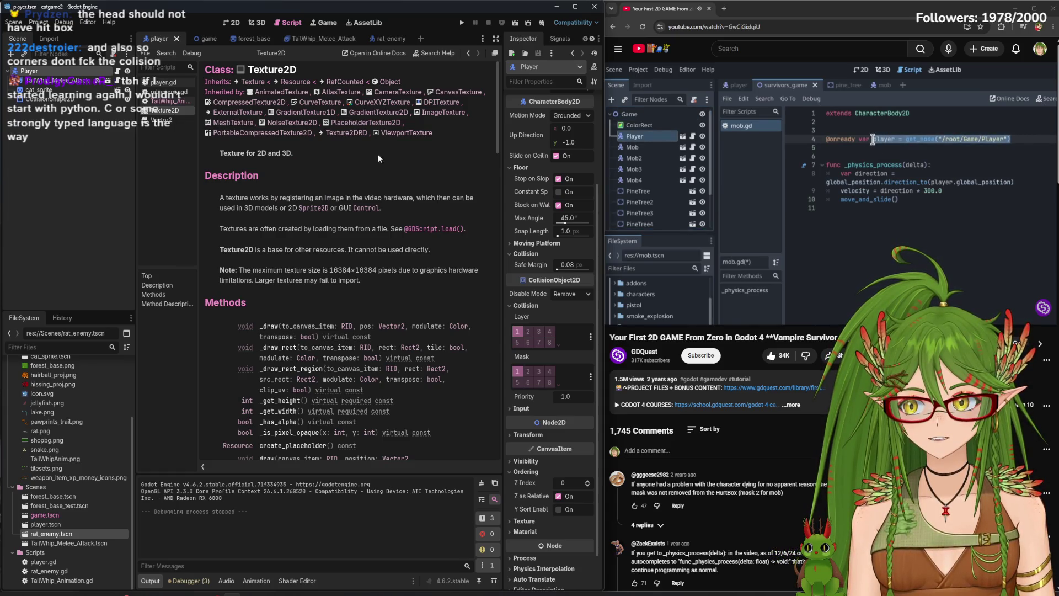
mouse_move(780, 187)
click(769, 207)
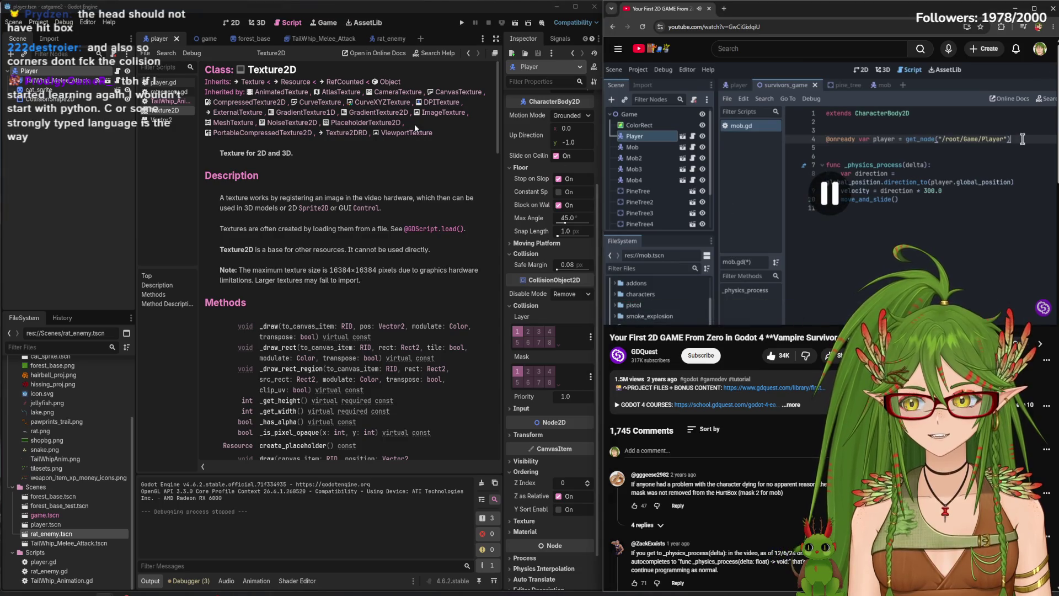
click(165, 112)
right_click(166, 113)
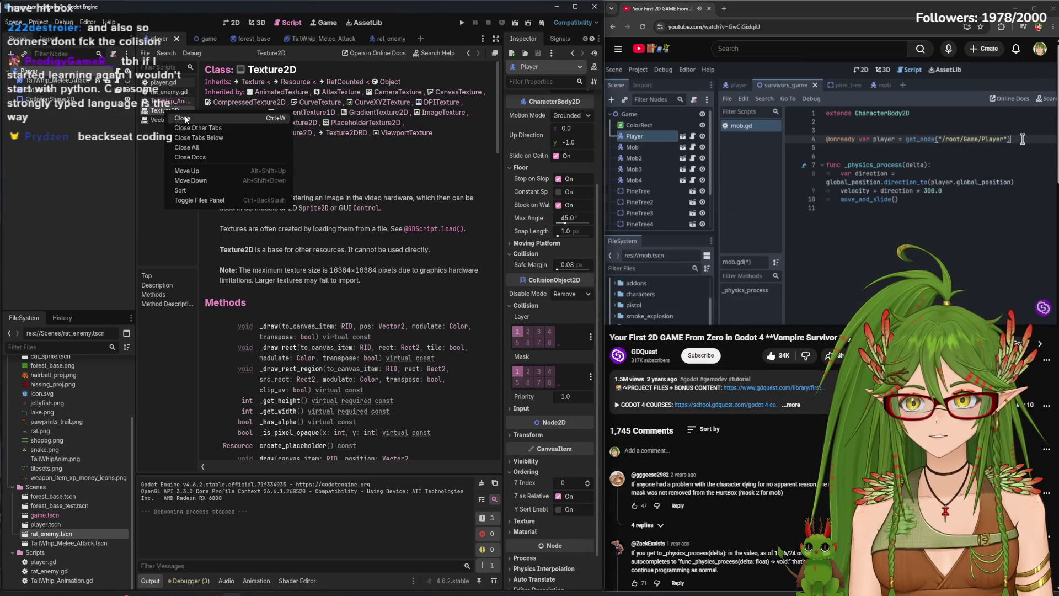
click(182, 123)
right_click(167, 112)
click(183, 121)
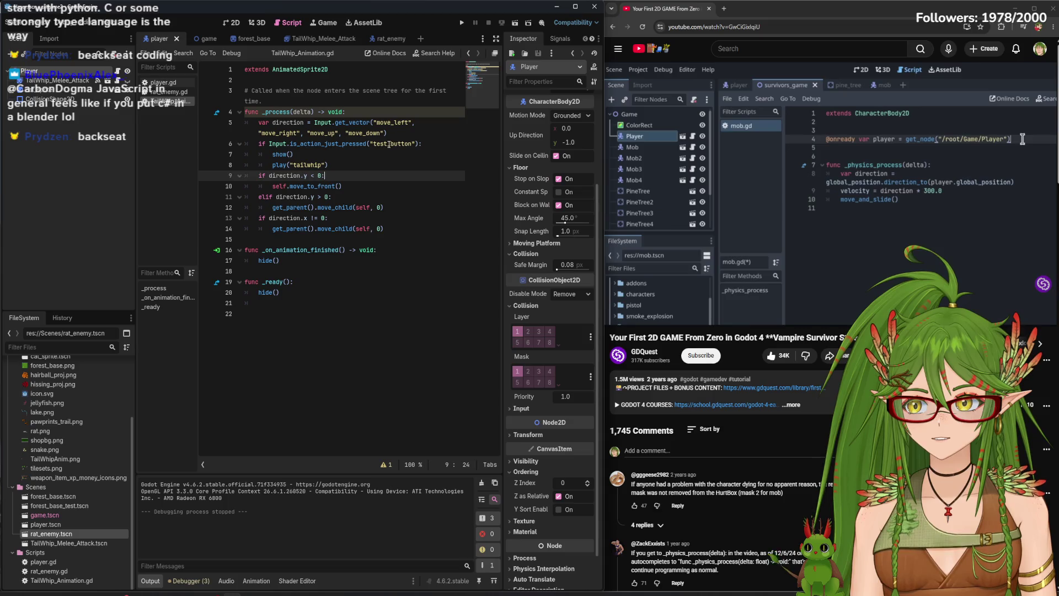
Deselect the Player node and switch the script editor to rat_enemy.gd
click(114, 194)
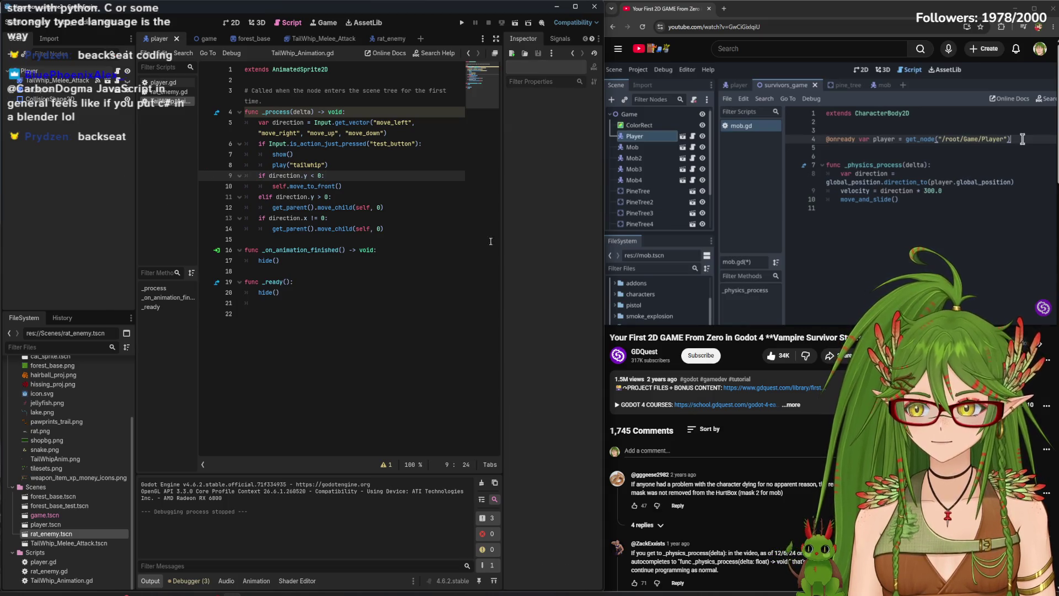
click(749, 219)
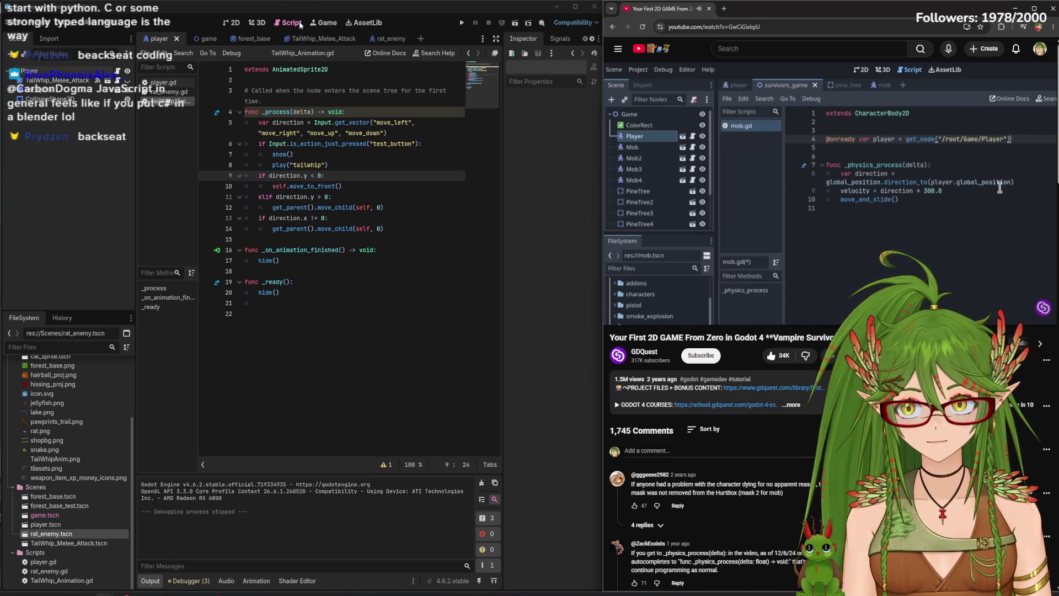
click(169, 91)
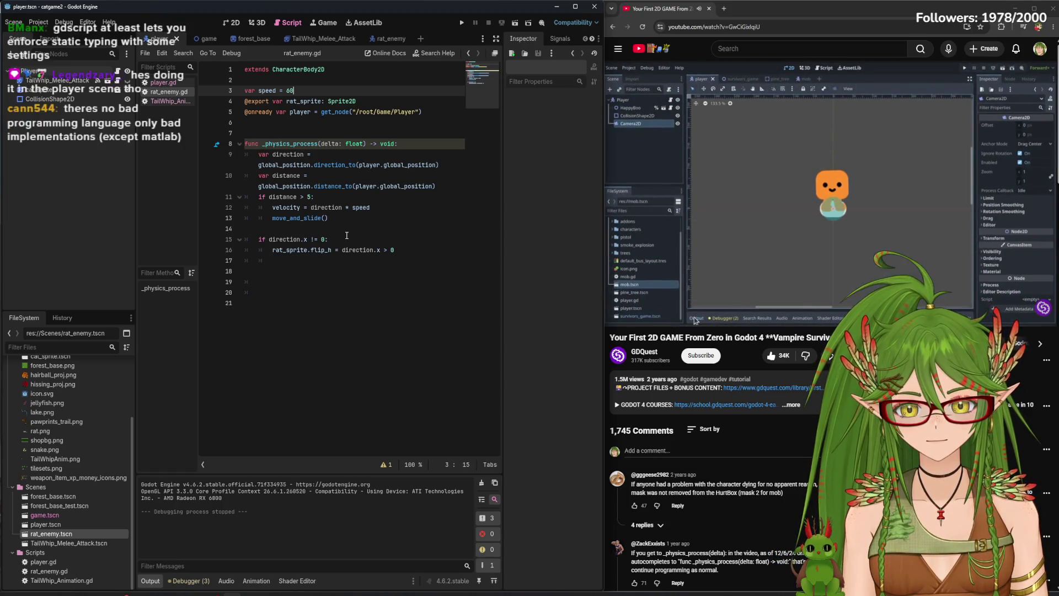
Close the forest_base scene tab, leaving the game scene open in the 2D view
click(231, 22)
click(251, 38)
click(196, 39)
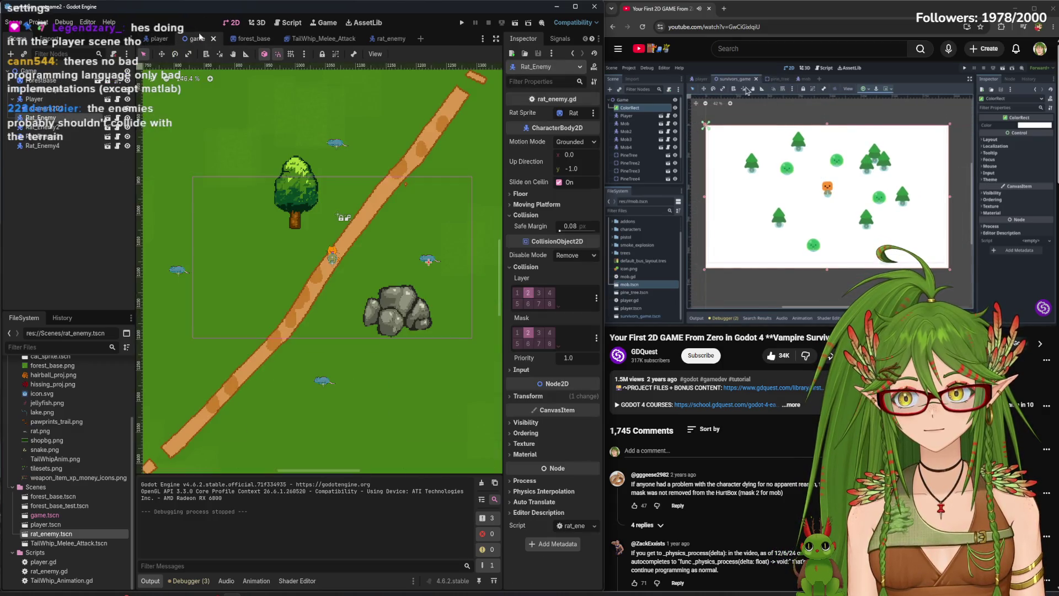
click(242, 39)
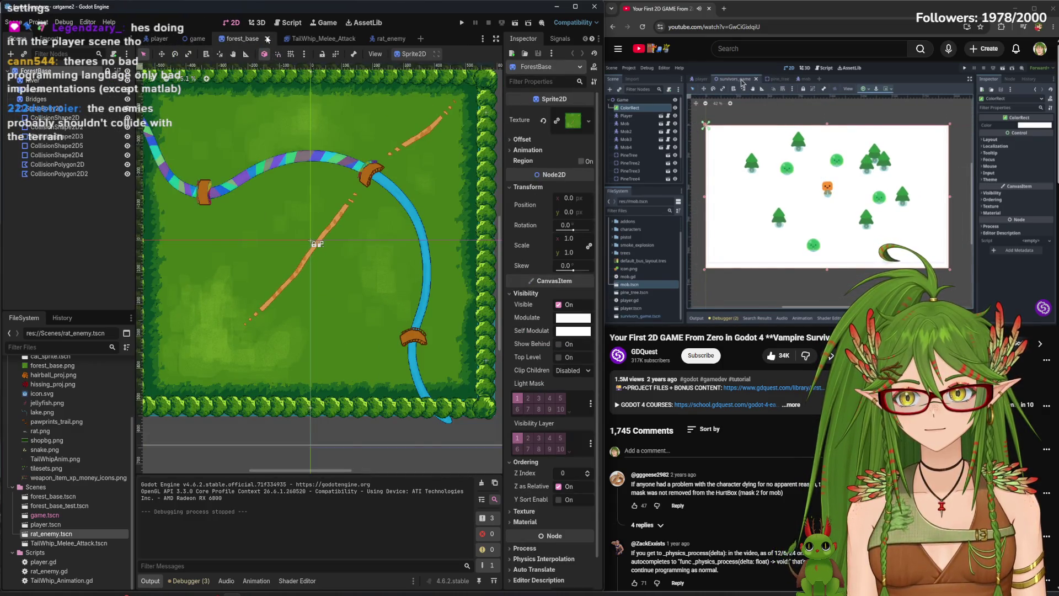
click(267, 38)
scroll(359, 264, down, 2)
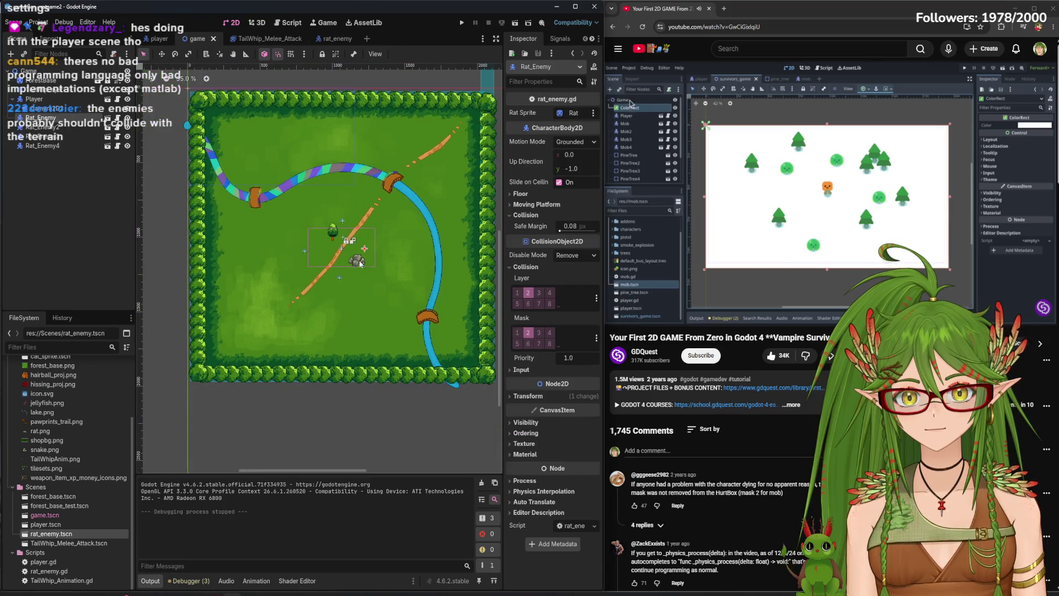
Add a CanvasLayer child node to Game and drag it toward the top of the tree
click(32, 71)
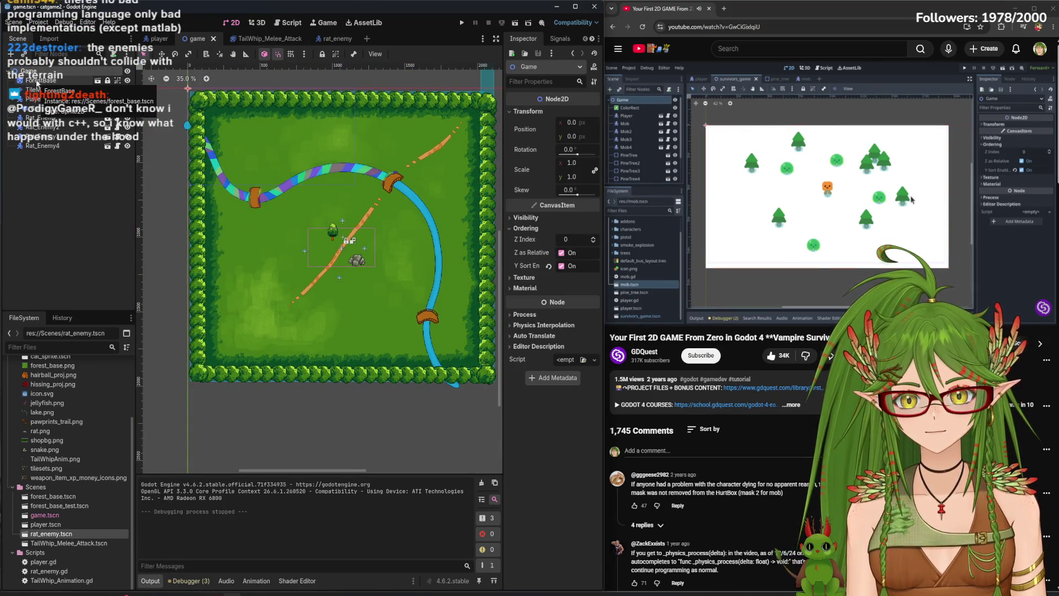
click(10, 54)
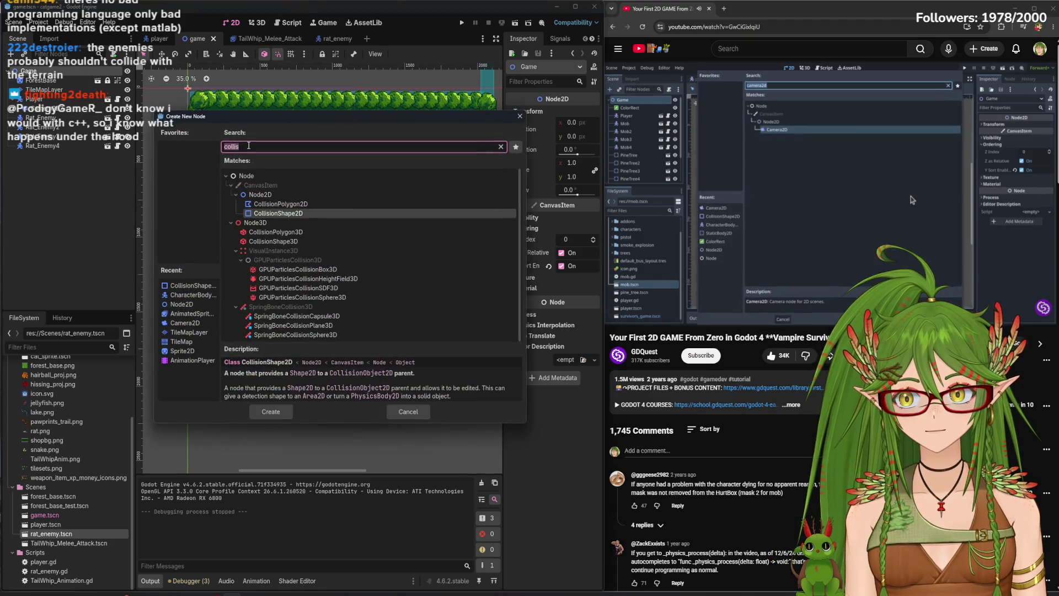
text(canvas)
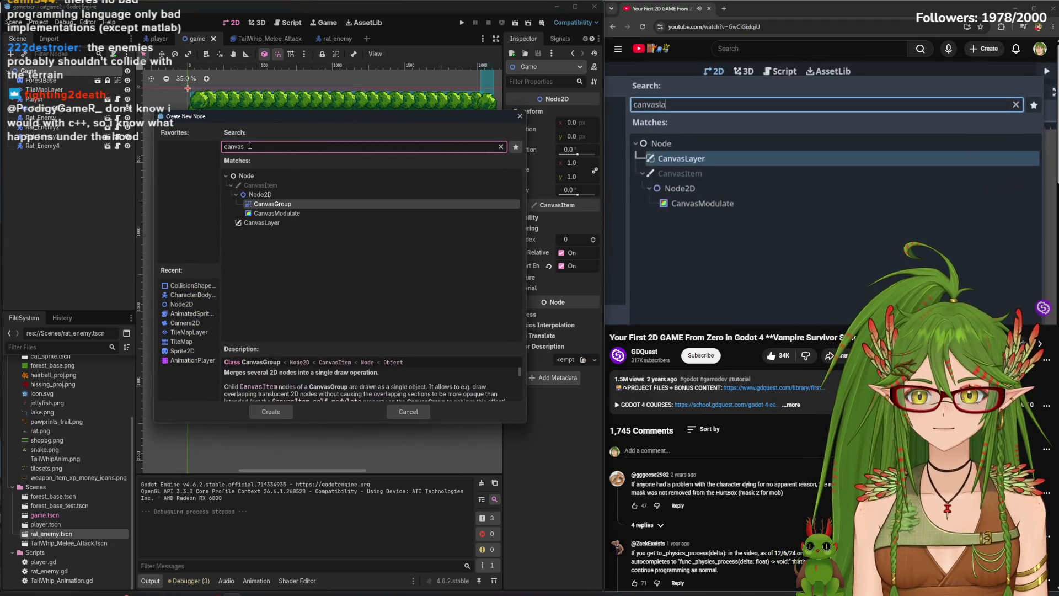
click(263, 223)
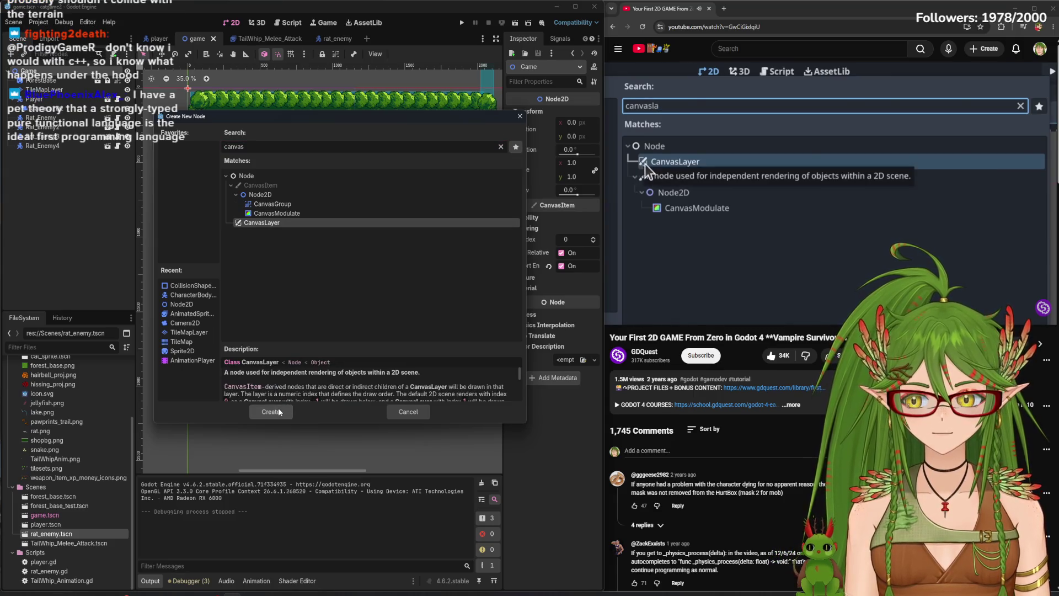
click(271, 412)
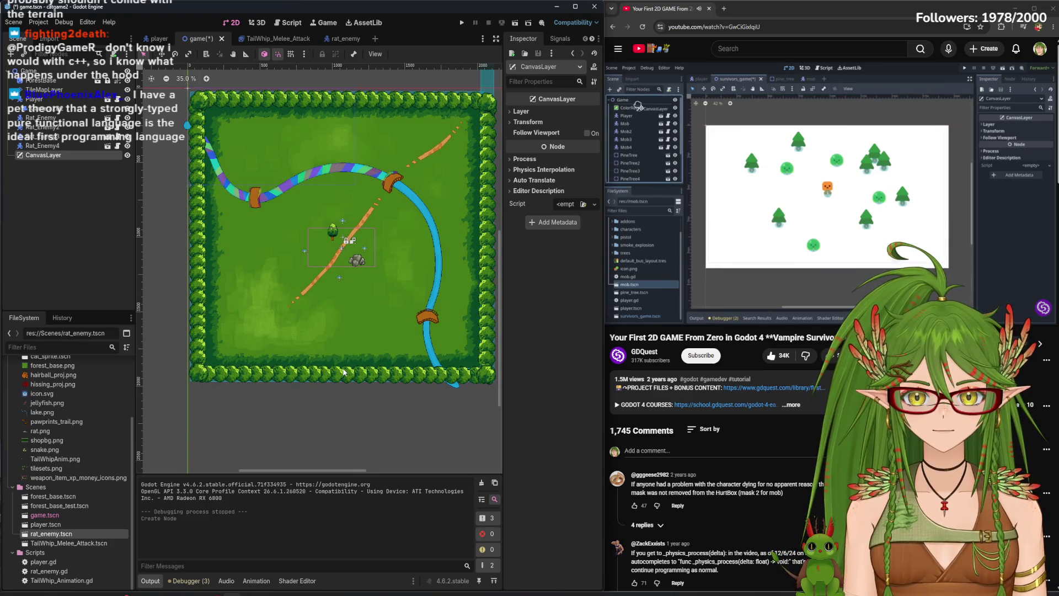
drag(44, 155, 49, 81)
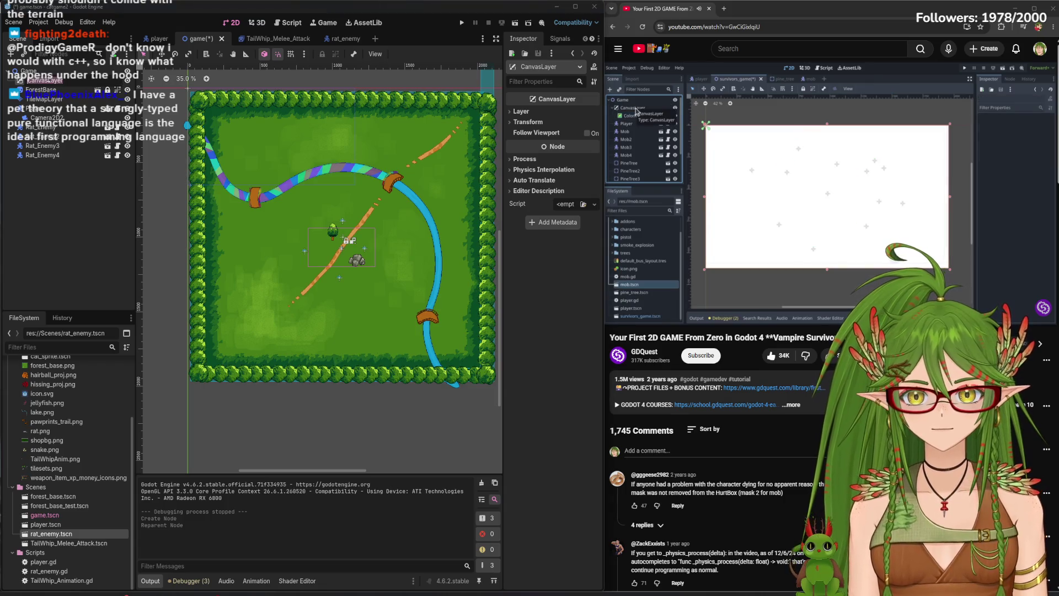
Nest ForestBase, with its TileMapLayer, inside the CanvasLayer node
key(XF86AudioPlay)
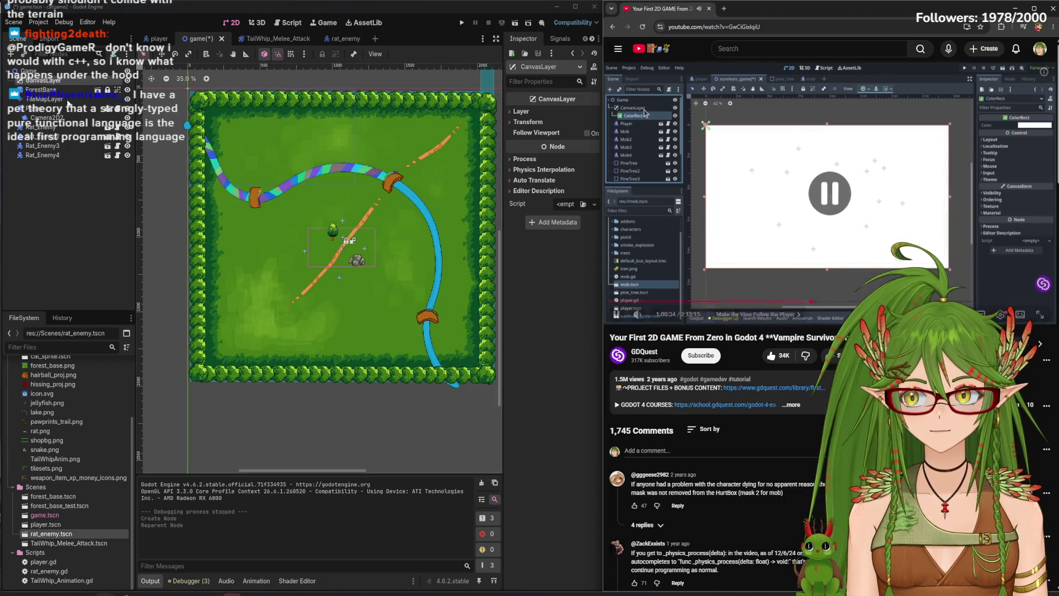
click(51, 91)
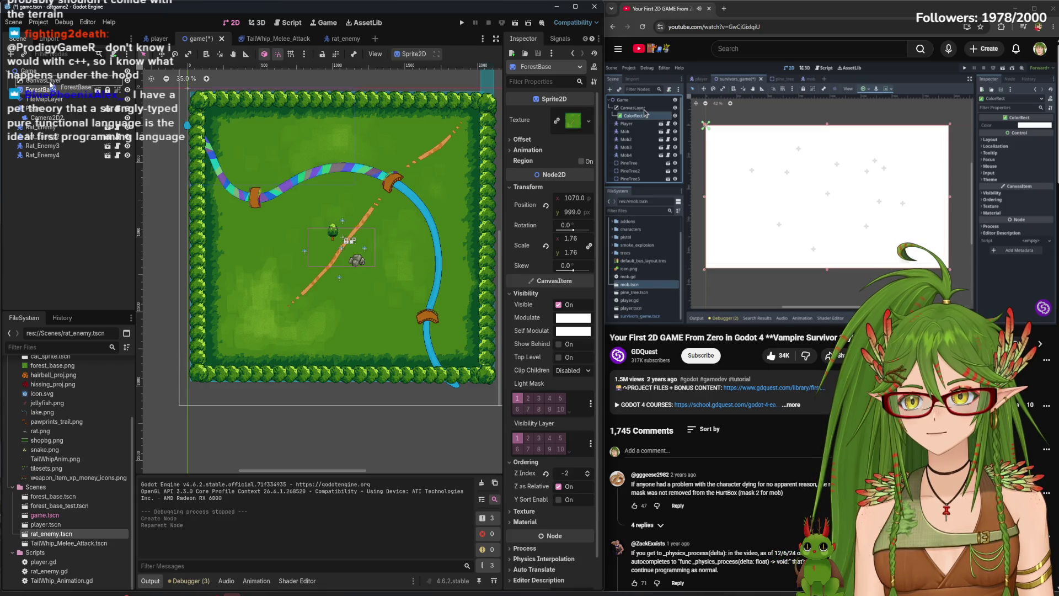
drag(50, 83, 48, 82)
click(49, 82)
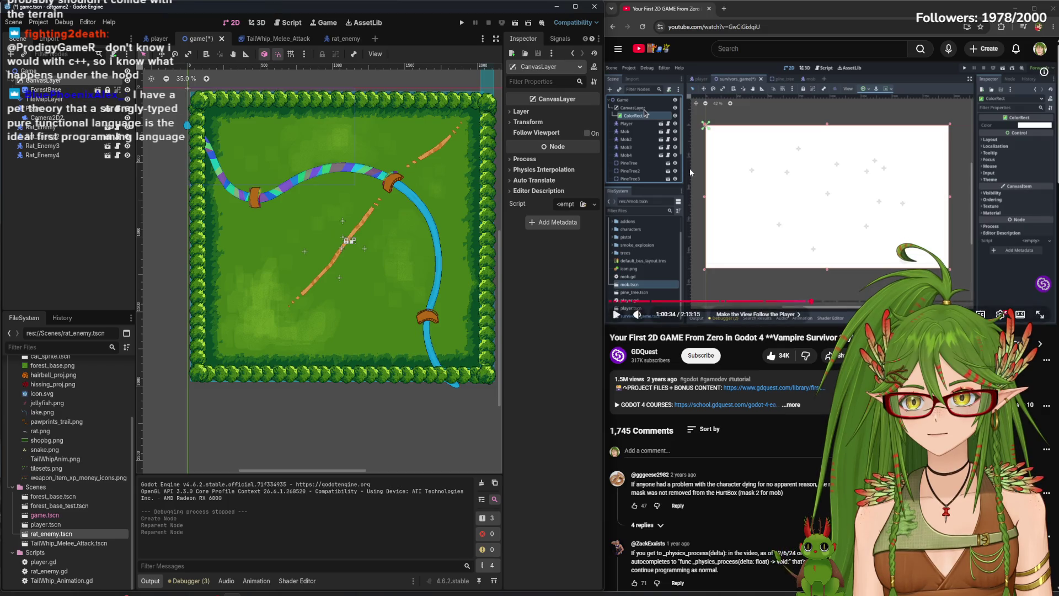
click(49, 99)
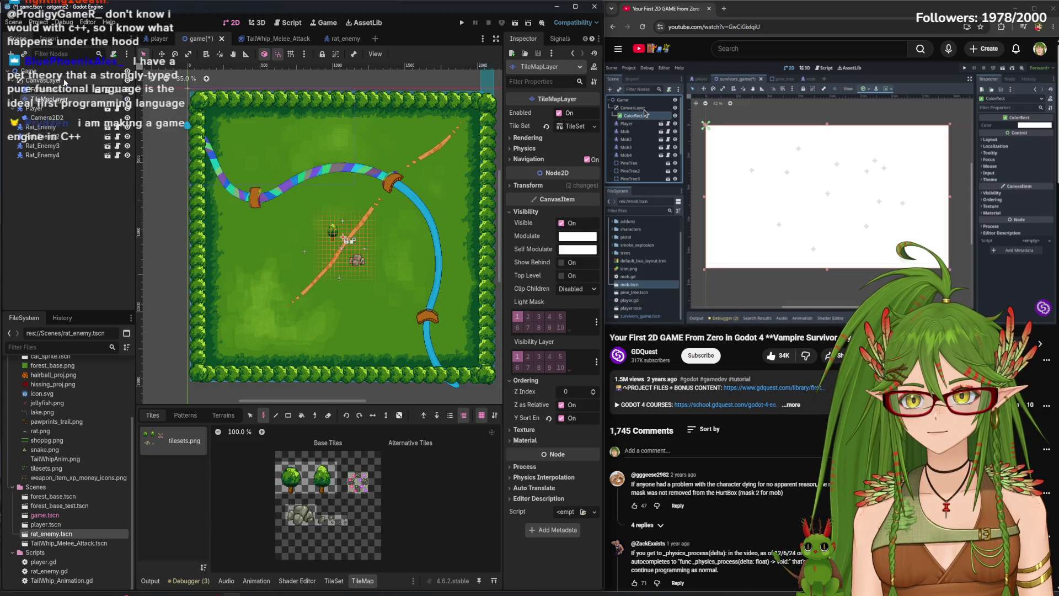
click(657, 196)
click(47, 180)
click(44, 79)
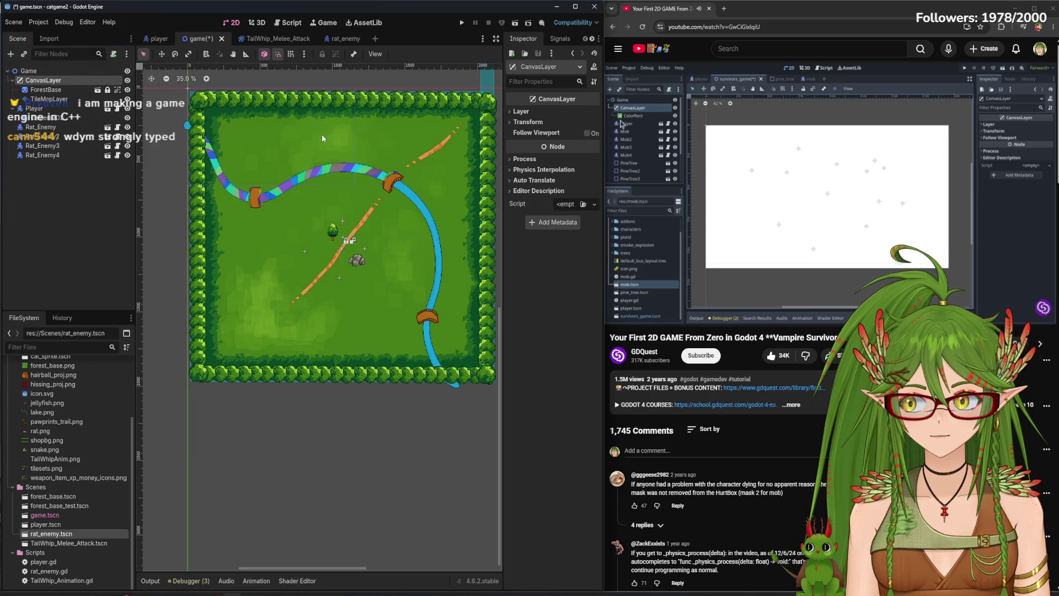
Save the game scene with ForestBase under CanvasLayer
click(739, 191)
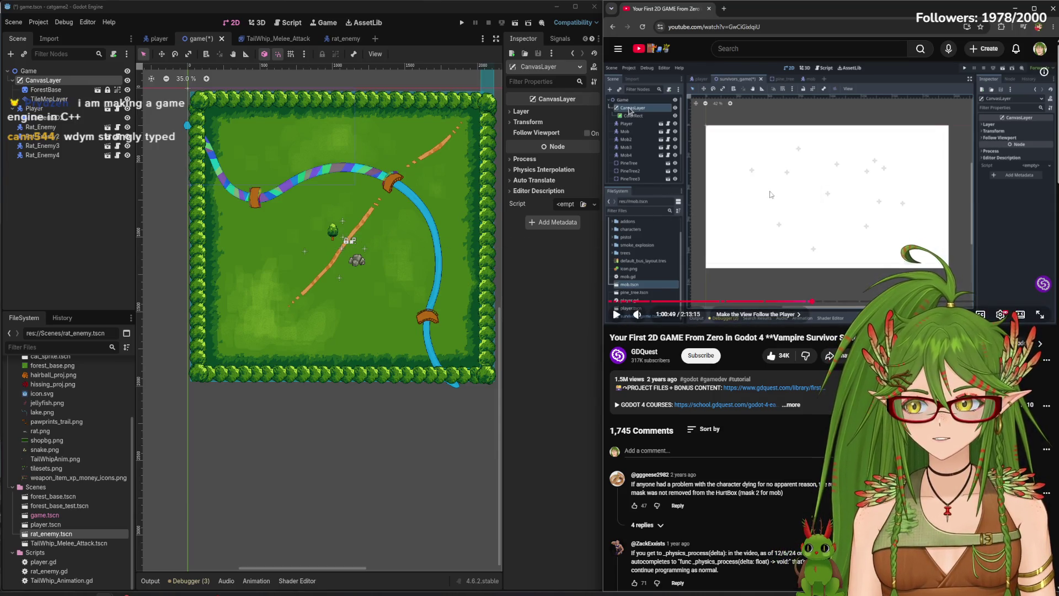
click(790, 192)
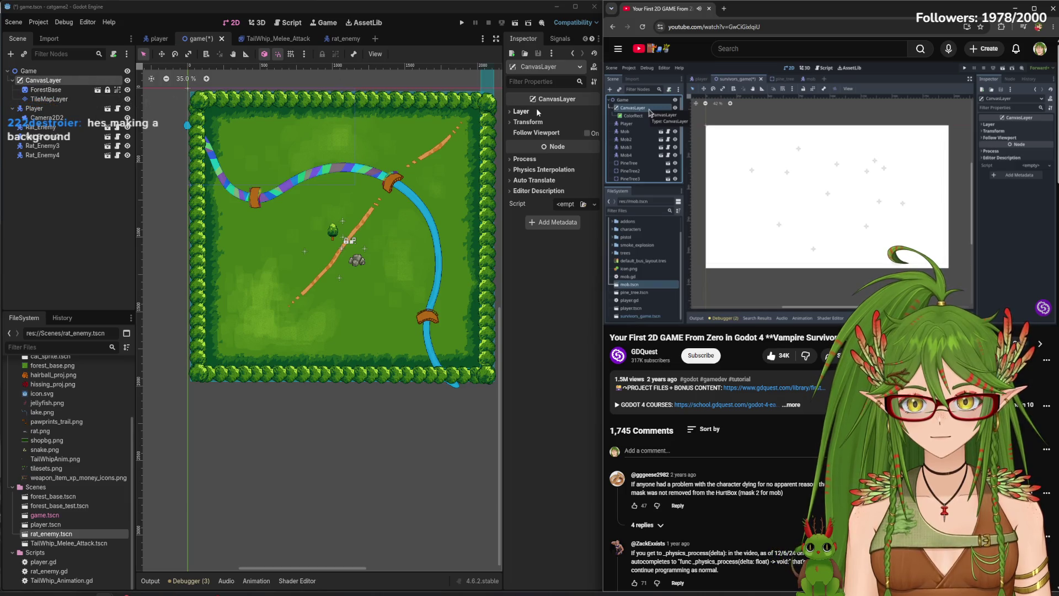
key(ctrl+s)
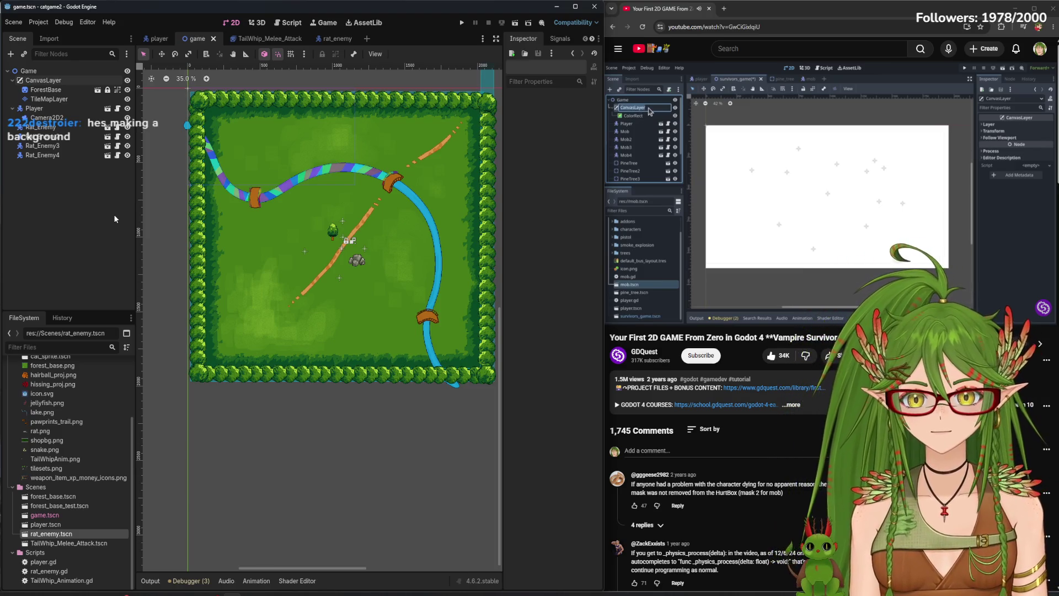
Lower the CanvasLayer's Layer property to -5 in the Inspector
click(62, 81)
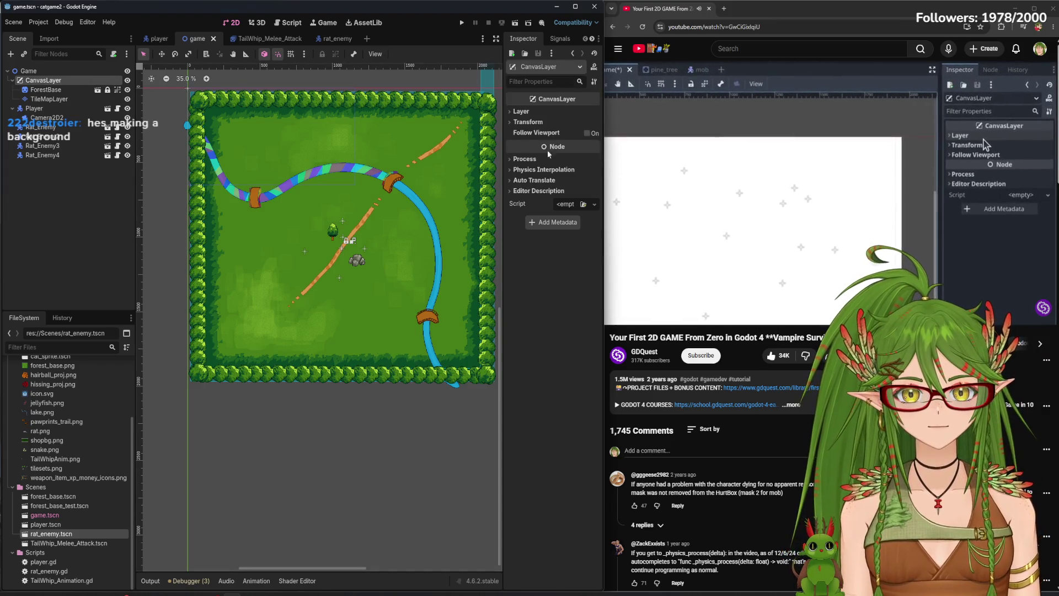
click(520, 112)
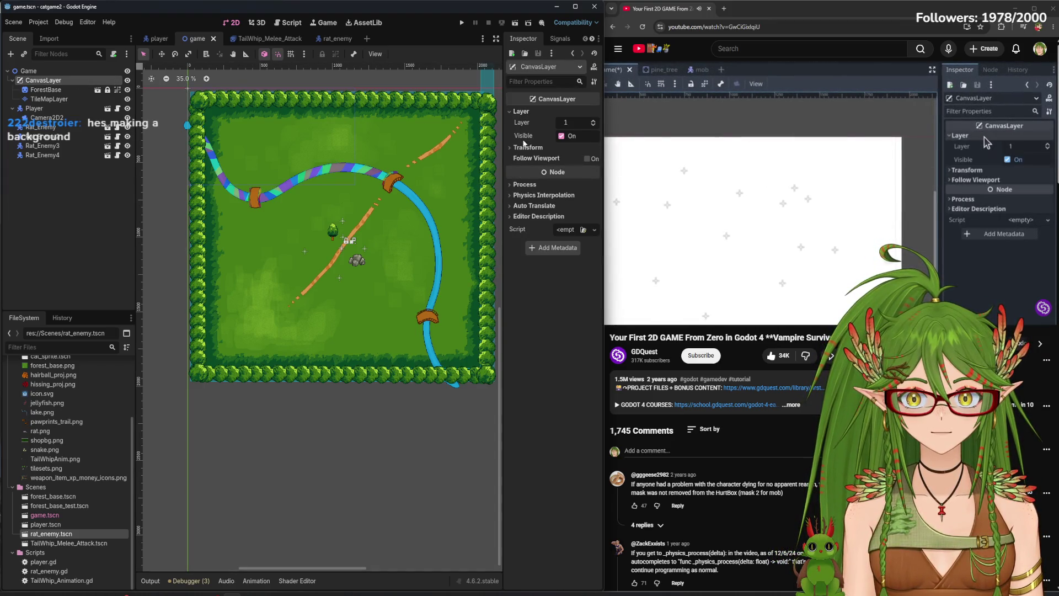
click(594, 126)
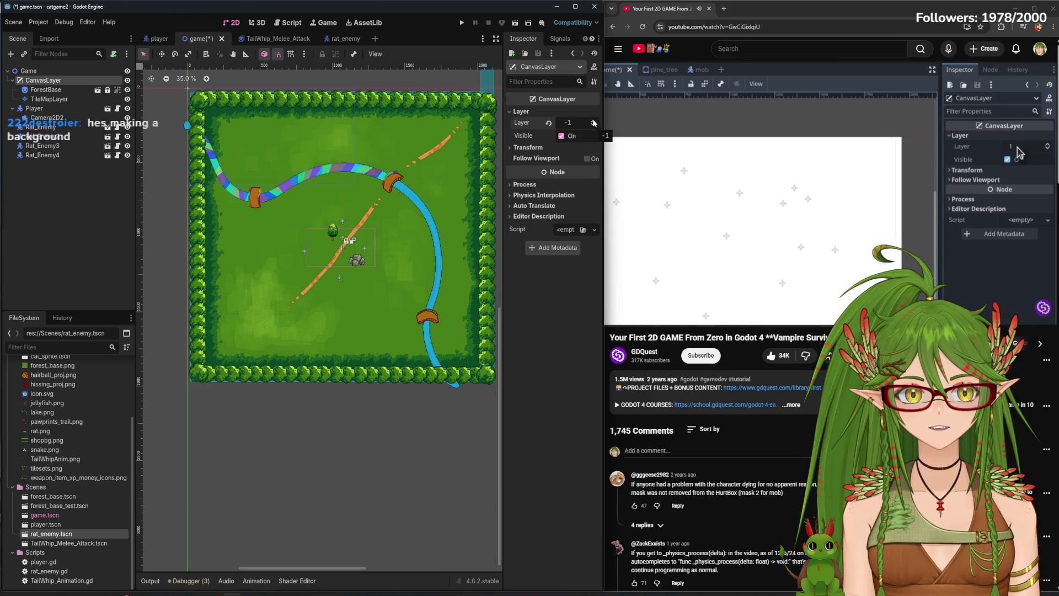
click(67, 90)
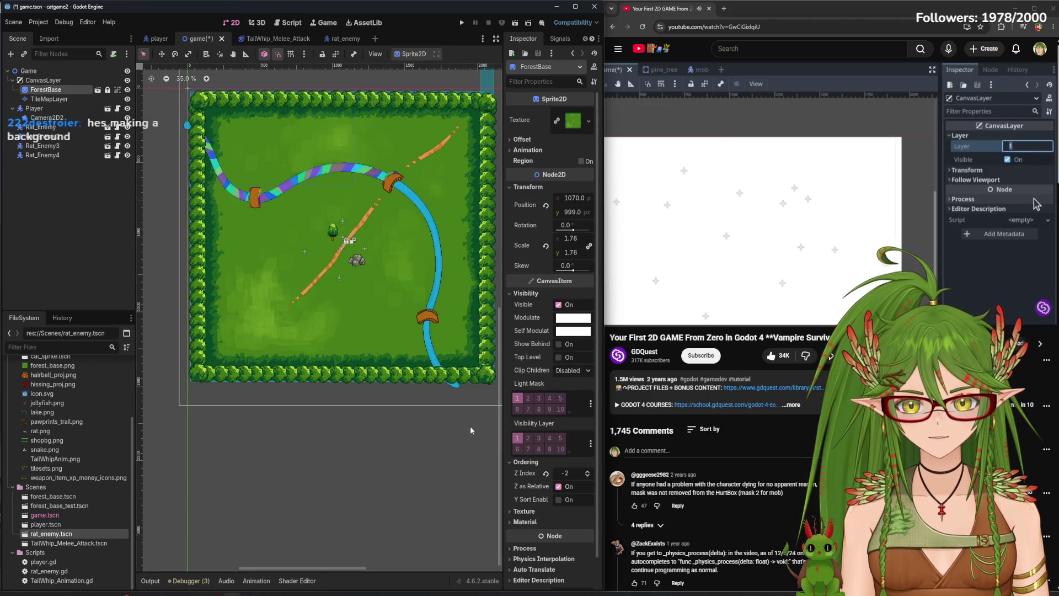
click(44, 80)
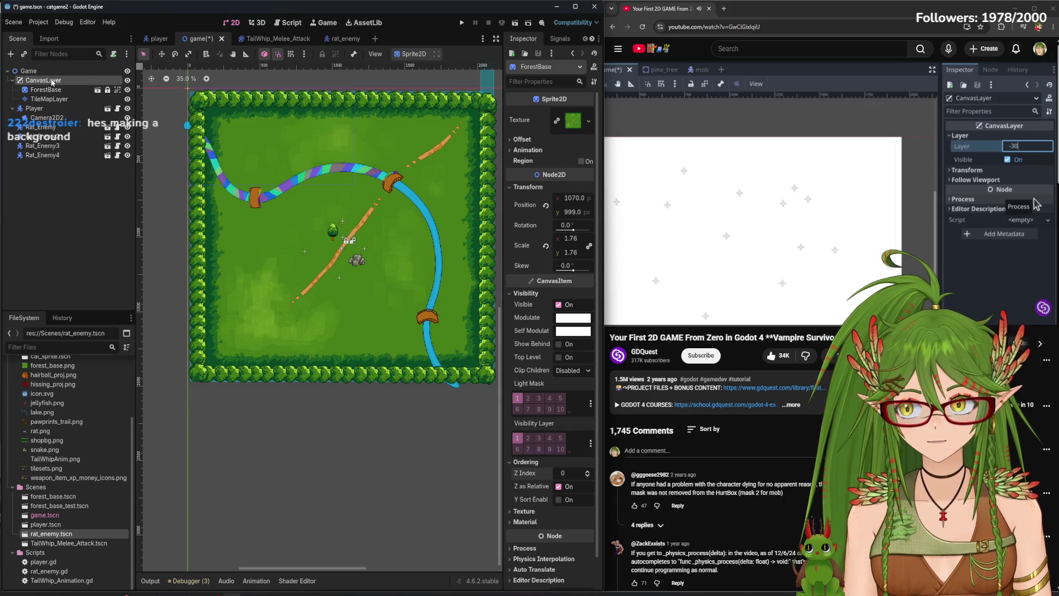
click(594, 127)
click(595, 126)
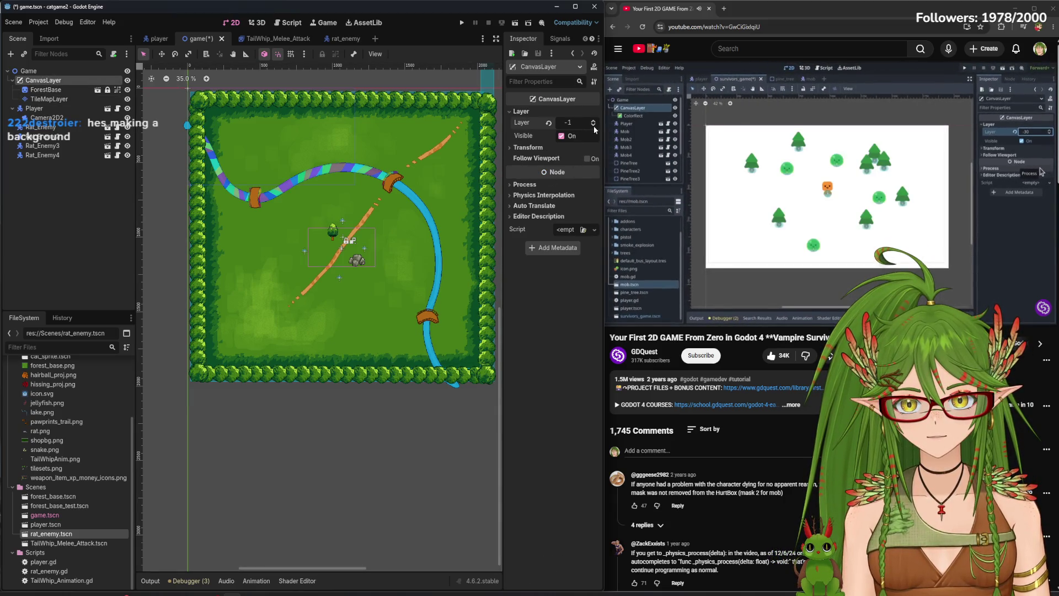
click(594, 127)
Deselect the nodes and save the game scene
click(275, 185)
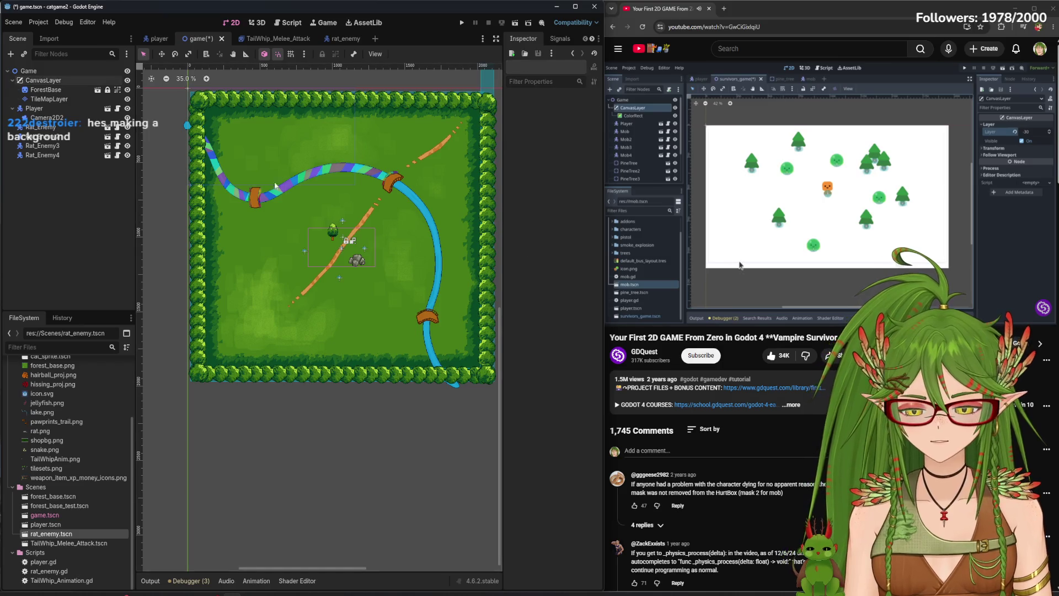
click(80, 107)
click(43, 80)
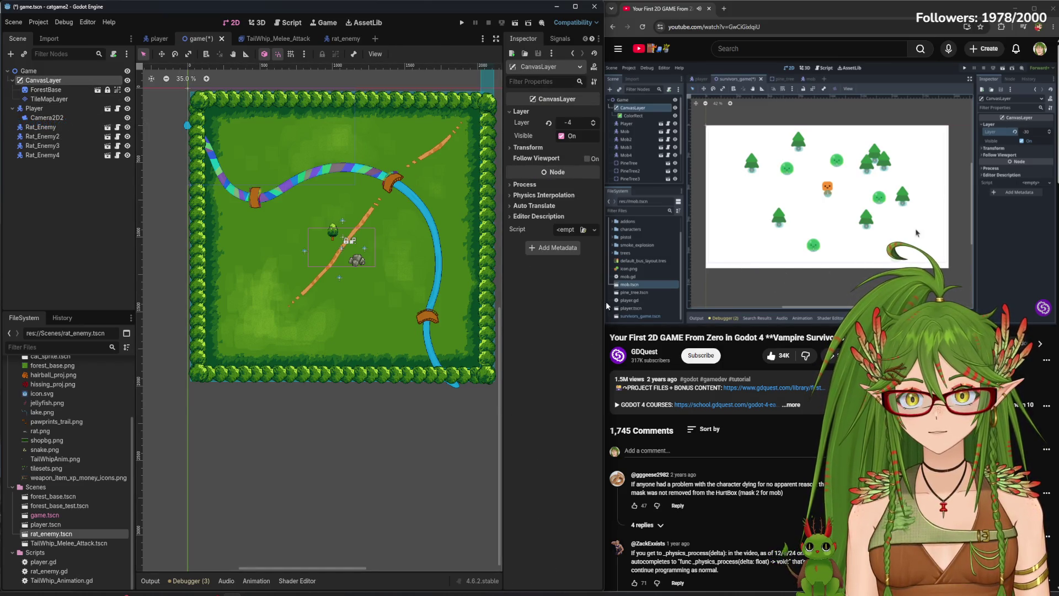
click(53, 225)
key(ctrl+s)
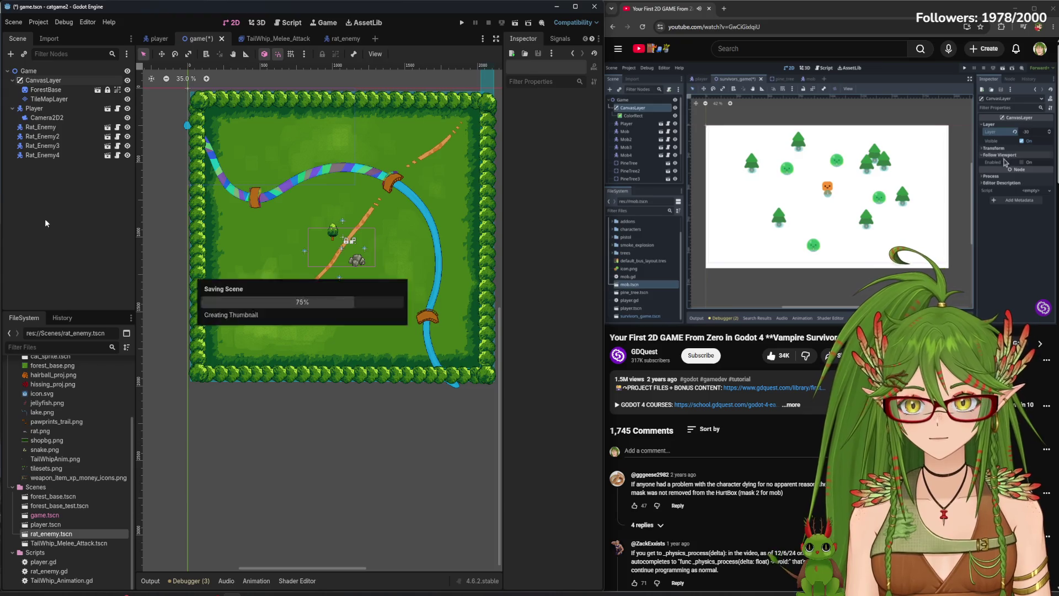
Reselect CanvasLayer to check its Layer setting in the Inspector
click(73, 84)
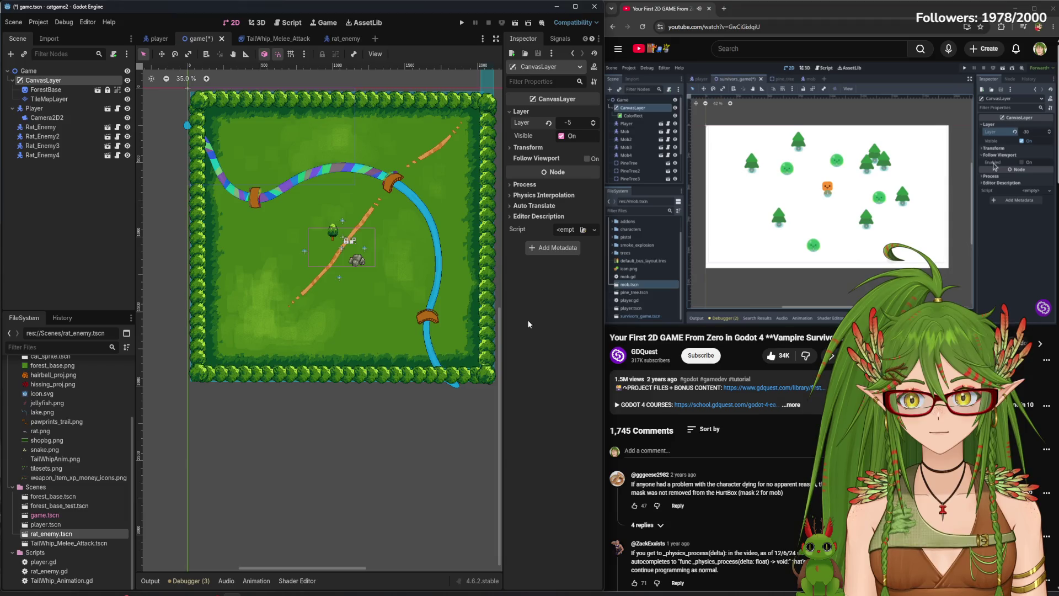
scroll(333, 218, up, 4)
scroll(333, 218, up, 2)
scroll(375, 236, down, 4)
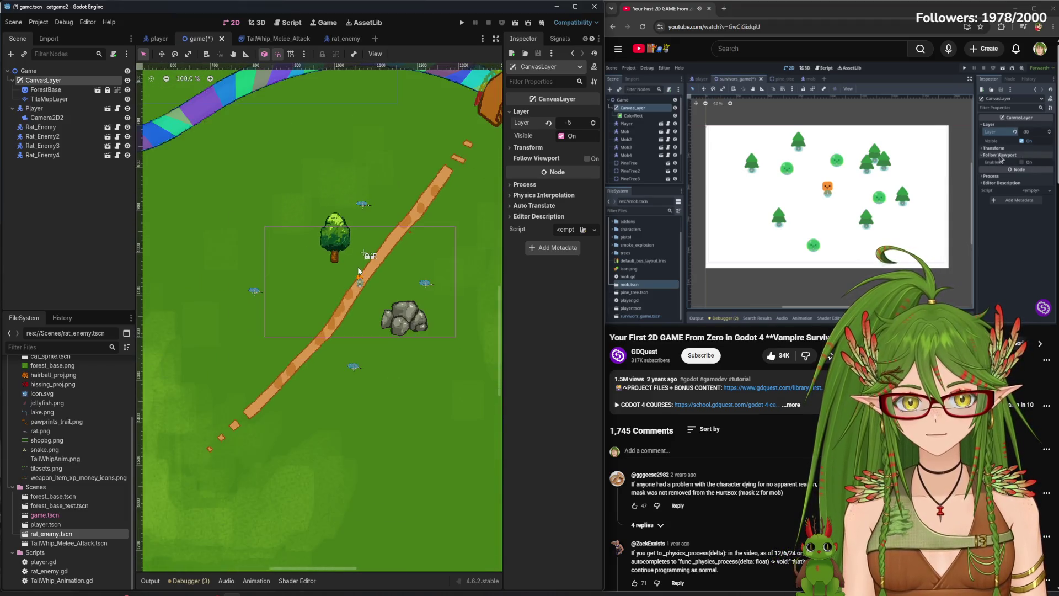
scroll(485, 230, up, 3)
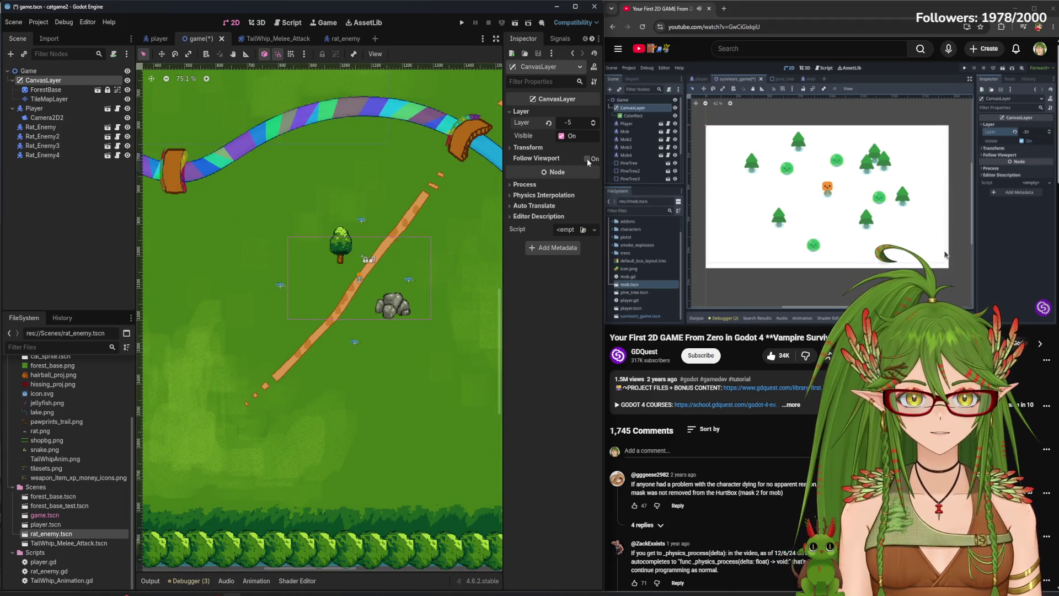
mouse_move(587, 158)
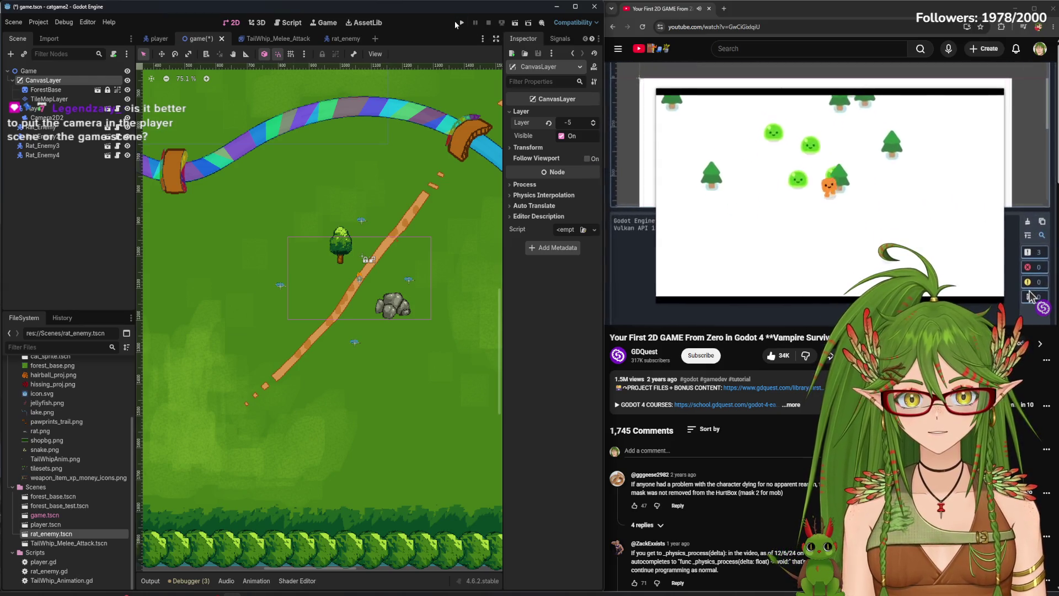
Test-run the game to check the camera and forest background, then stop it
click(812, 194)
click(463, 23)
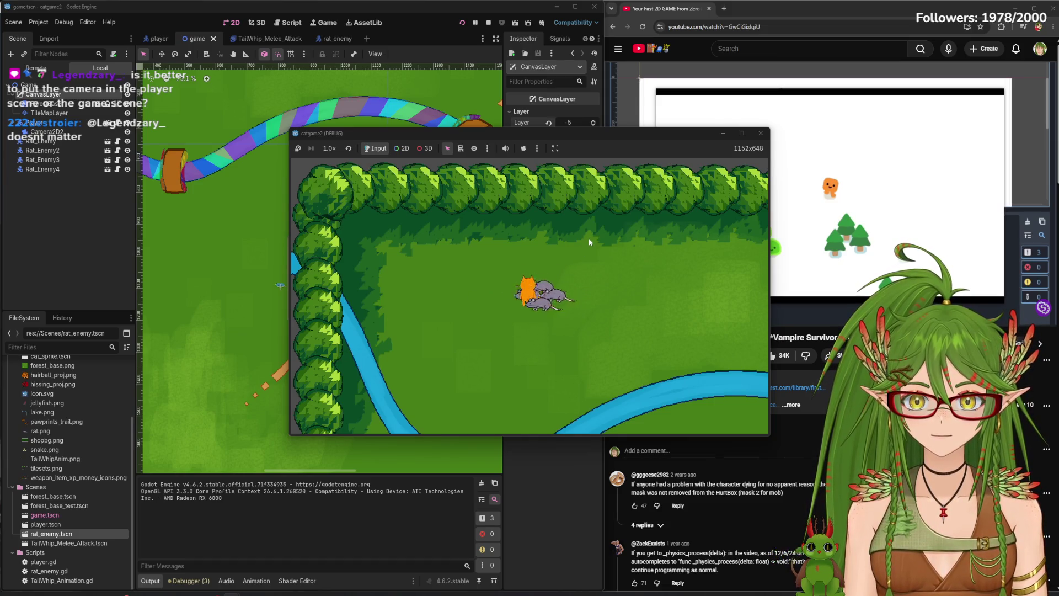
click(761, 133)
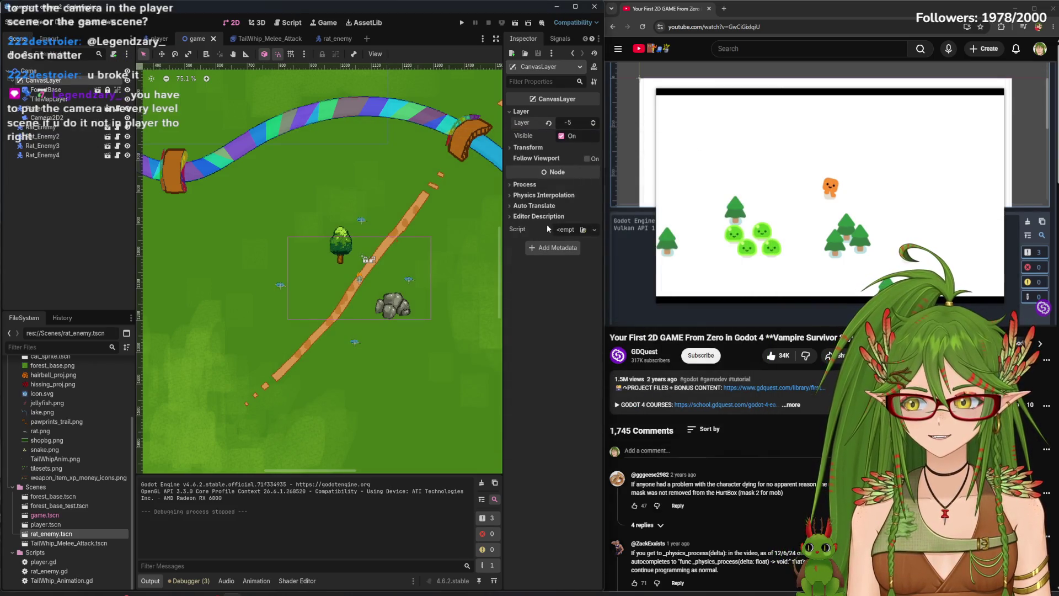
Inspect ForestBase, TileMapLayer and CanvasLayer, then rewind the tutorial video
click(57, 91)
click(49, 99)
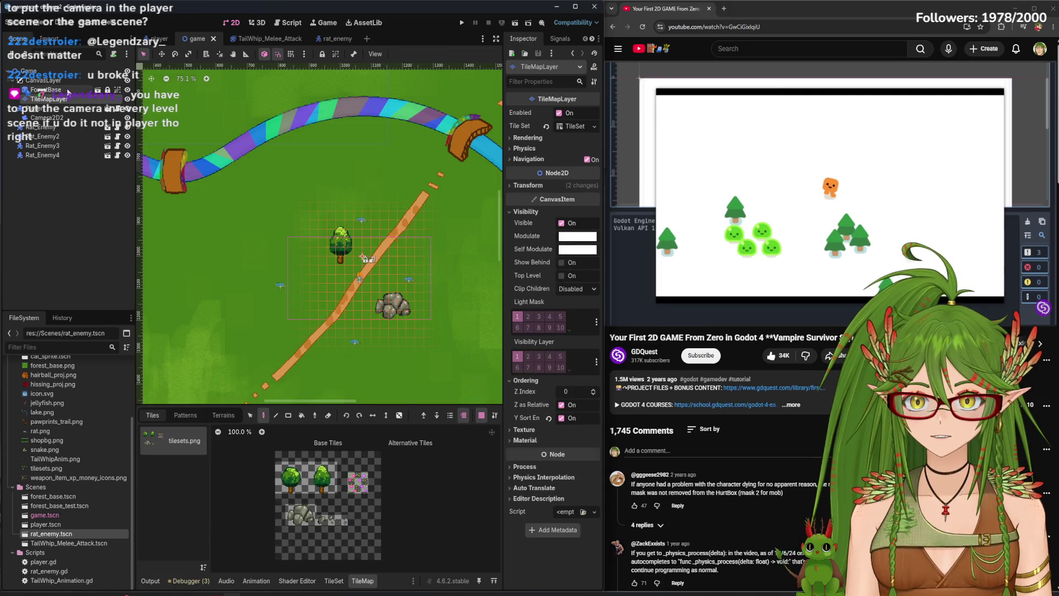
click(48, 81)
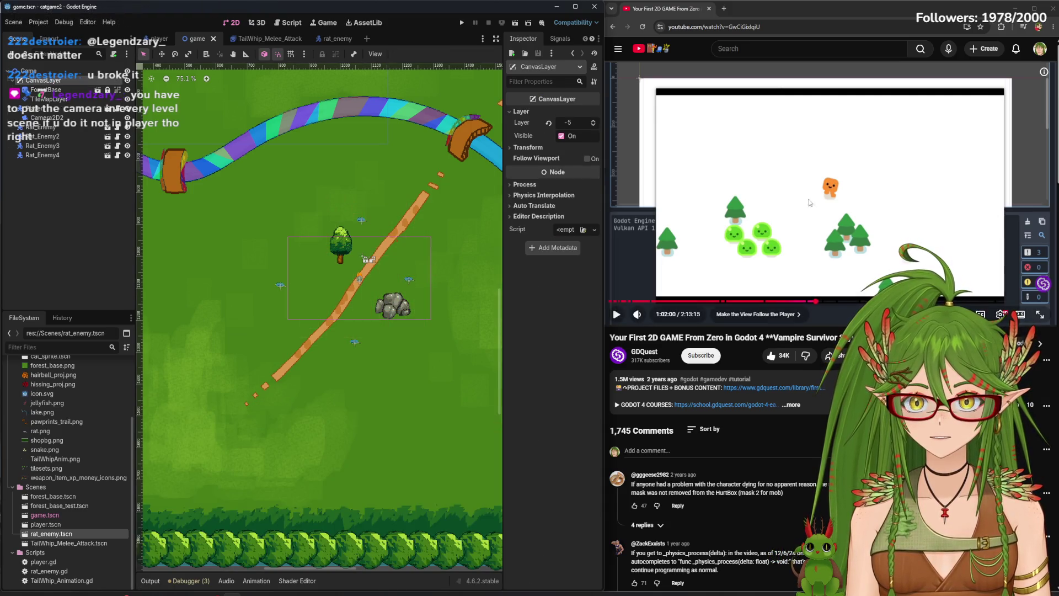
click(752, 178)
key(Left)
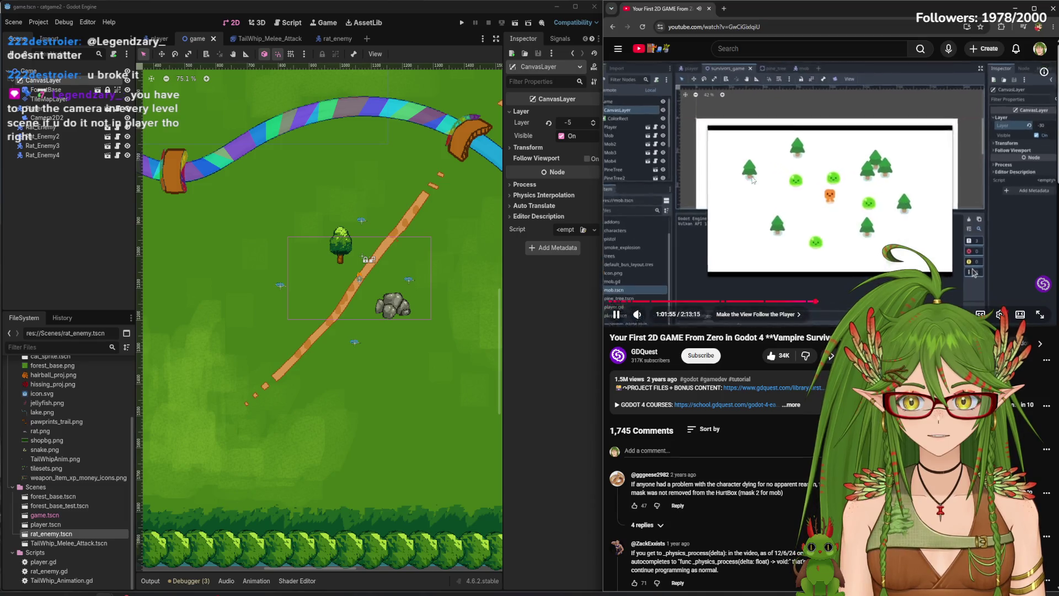
key(Left)
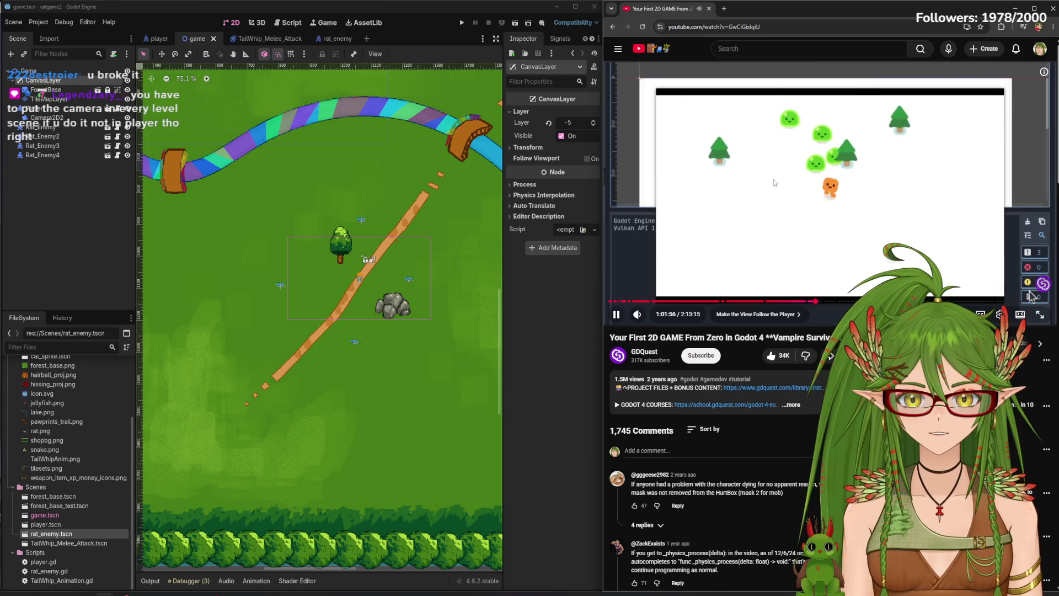
Run the game again to check the camera, then close it
click(774, 180)
click(115, 210)
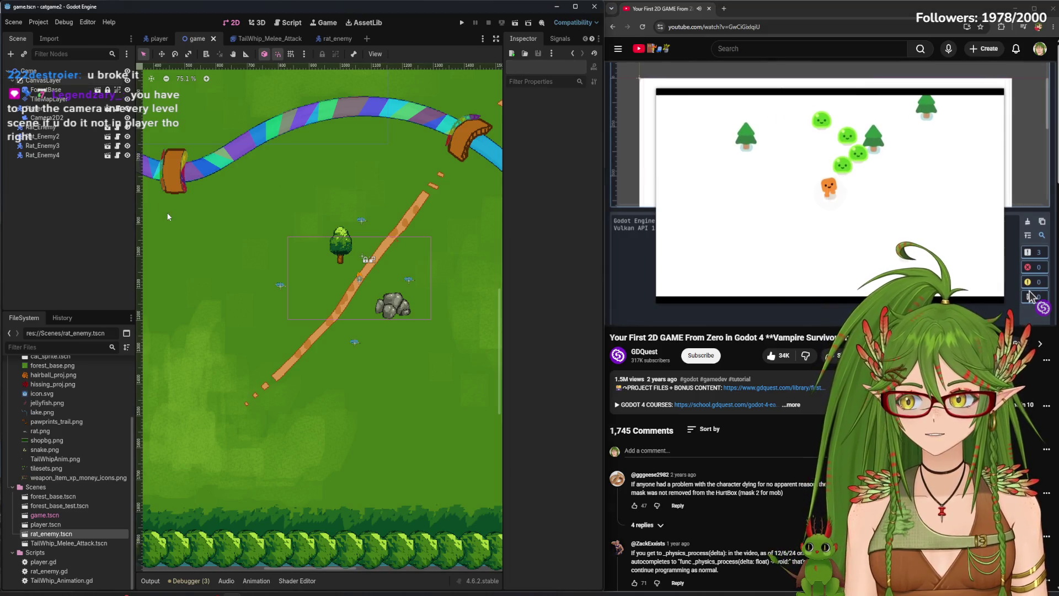
click(459, 24)
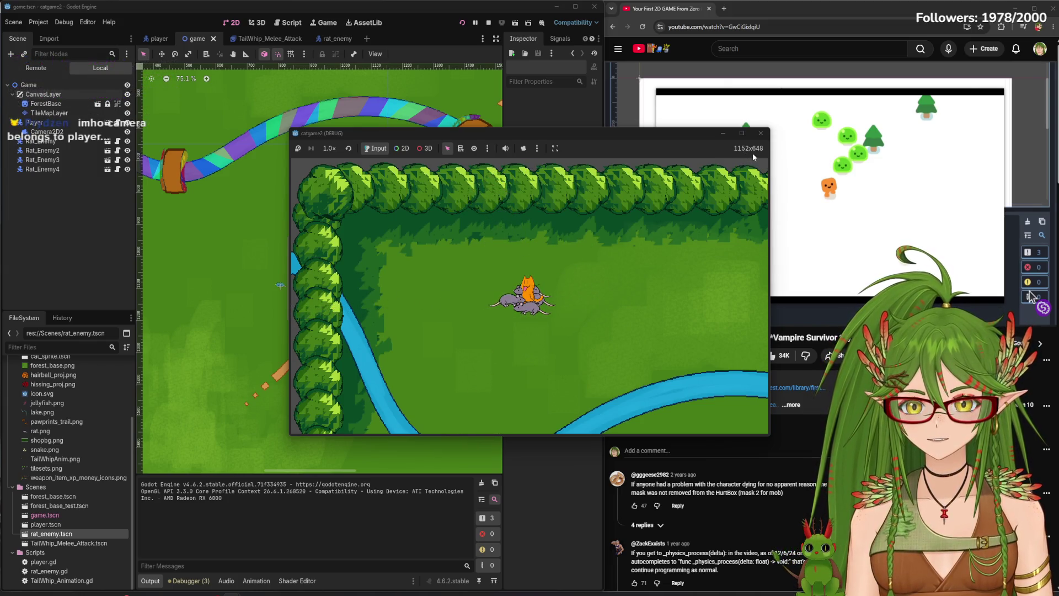
click(760, 133)
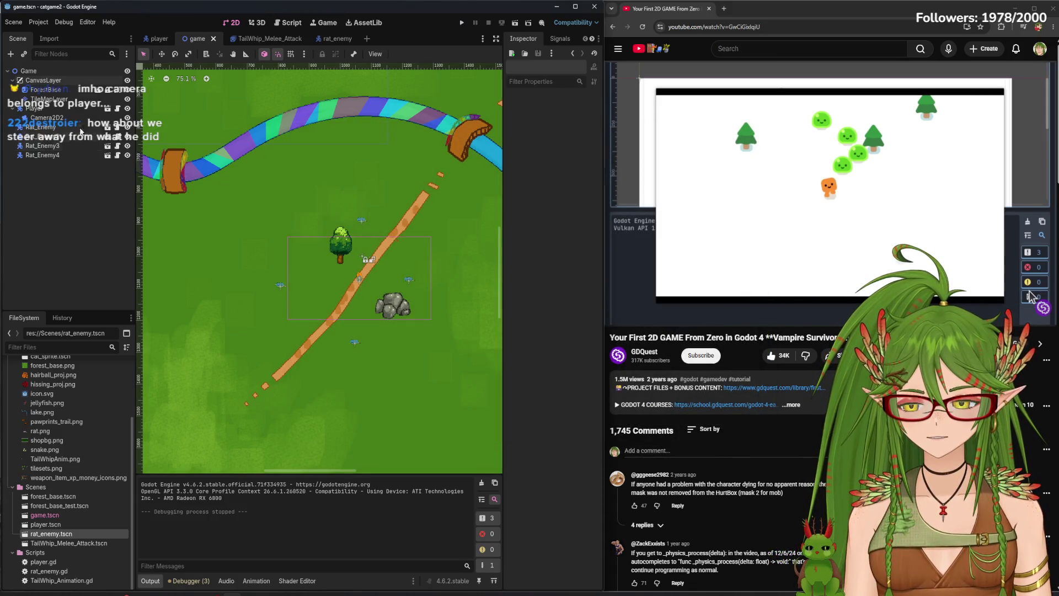
Undo the CanvasLayer edits so ForestBase and TileMapLayer sit directly under Game
click(45, 81)
scroll(267, 267, down, 6)
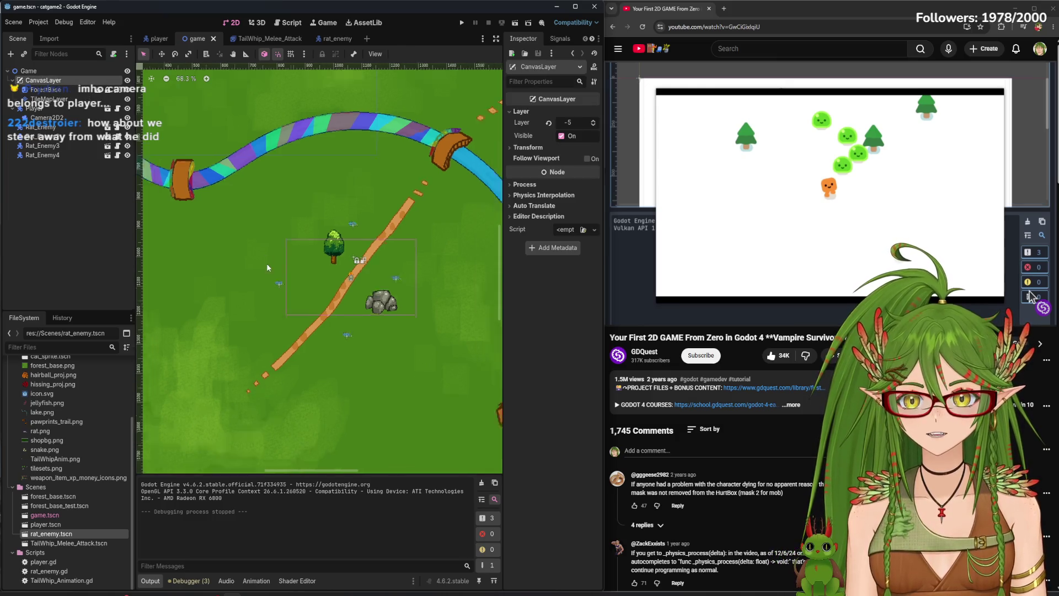
scroll(246, 129, down, 2)
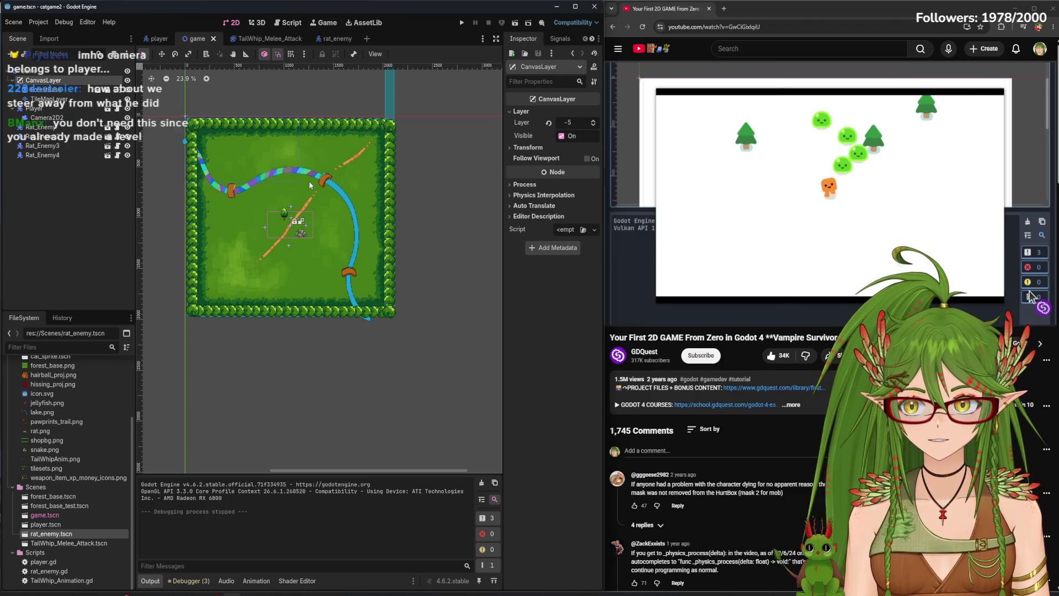
click(65, 167)
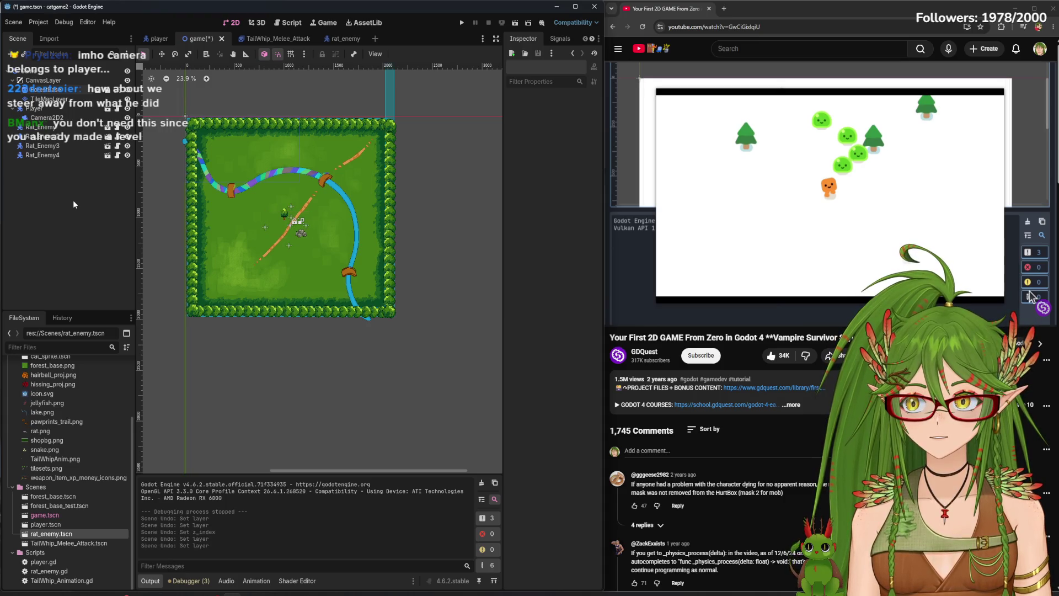
key(ctrl+z)
key(ctrl+z)
key(ctrl+z)
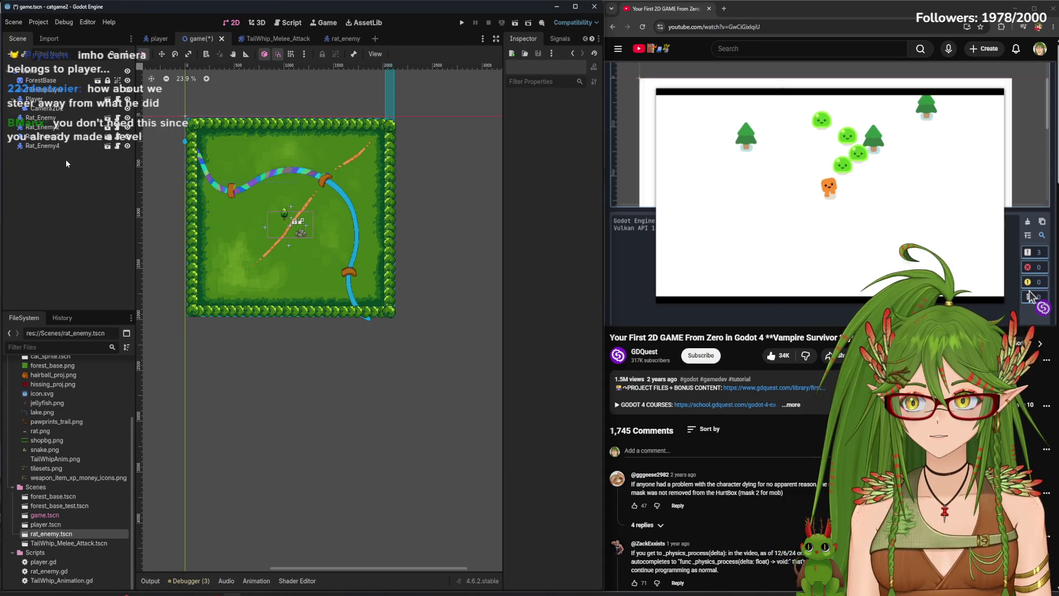
scroll(421, 261, up, 4)
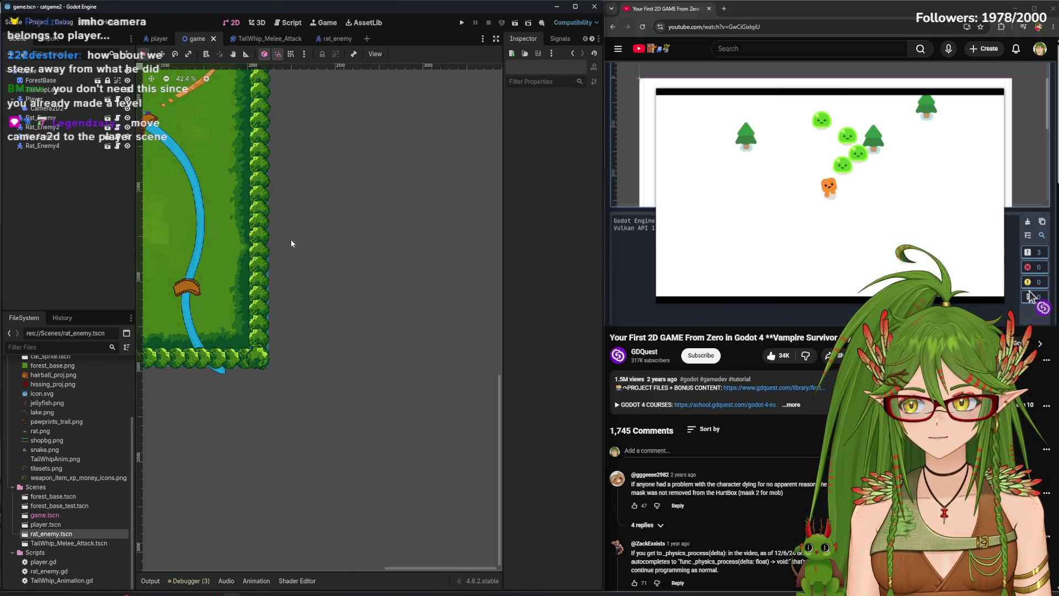
scroll(291, 241, down, 2)
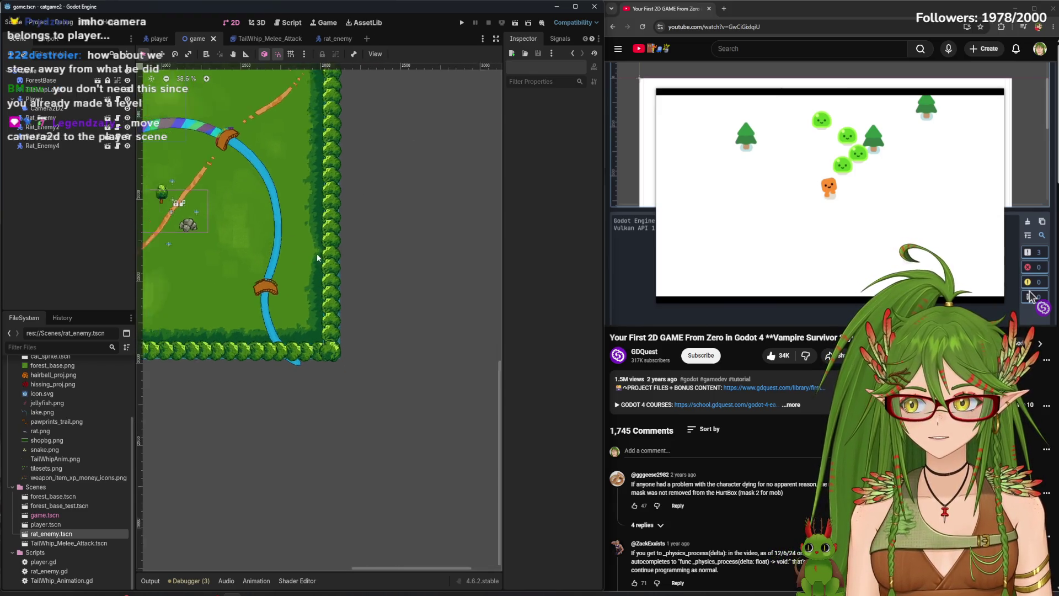
click(48, 109)
Cut Camera2D2 from the game scene, paste it under Player, and save the player scene
right_click(55, 109)
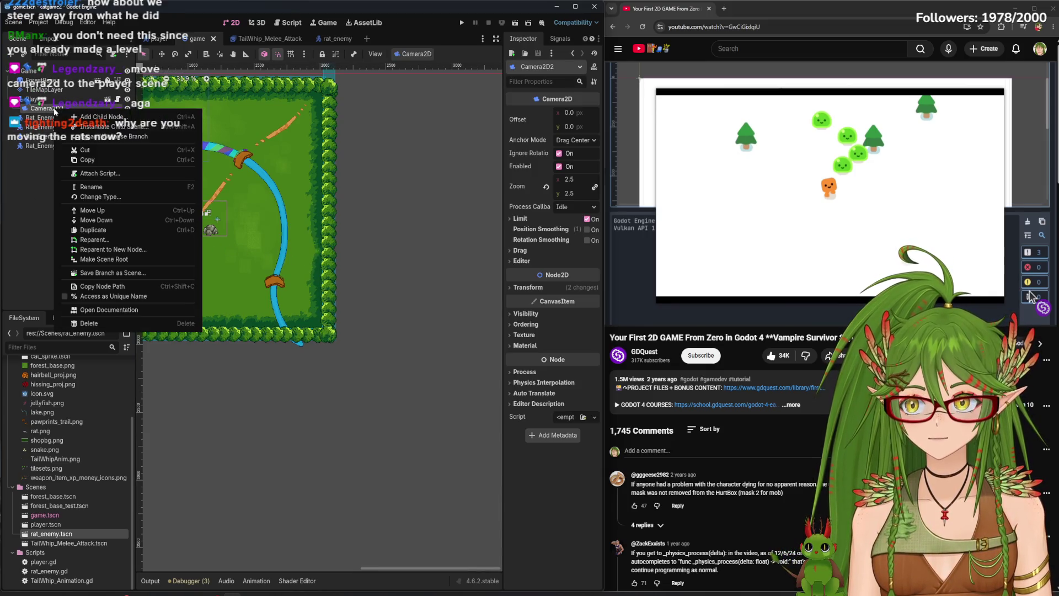
click(72, 137)
click(165, 38)
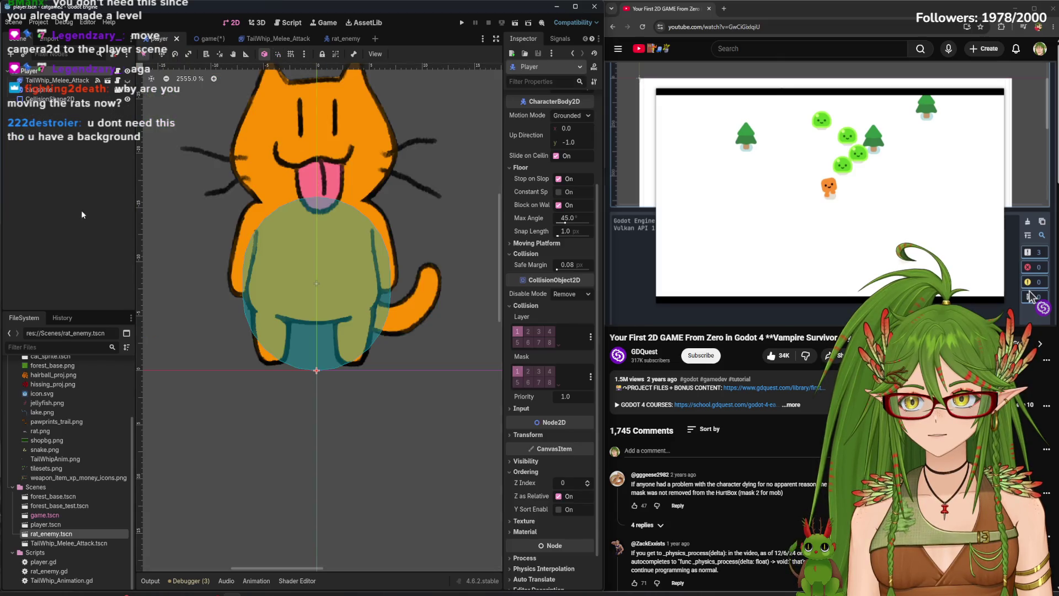
right_click(58, 178)
click(35, 135)
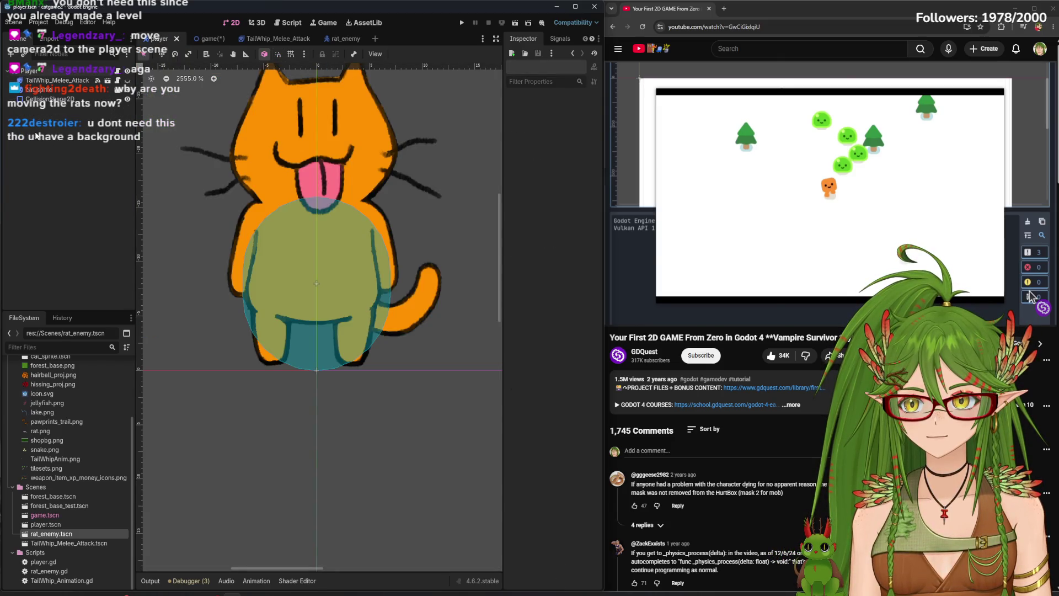
right_click(25, 70)
click(58, 141)
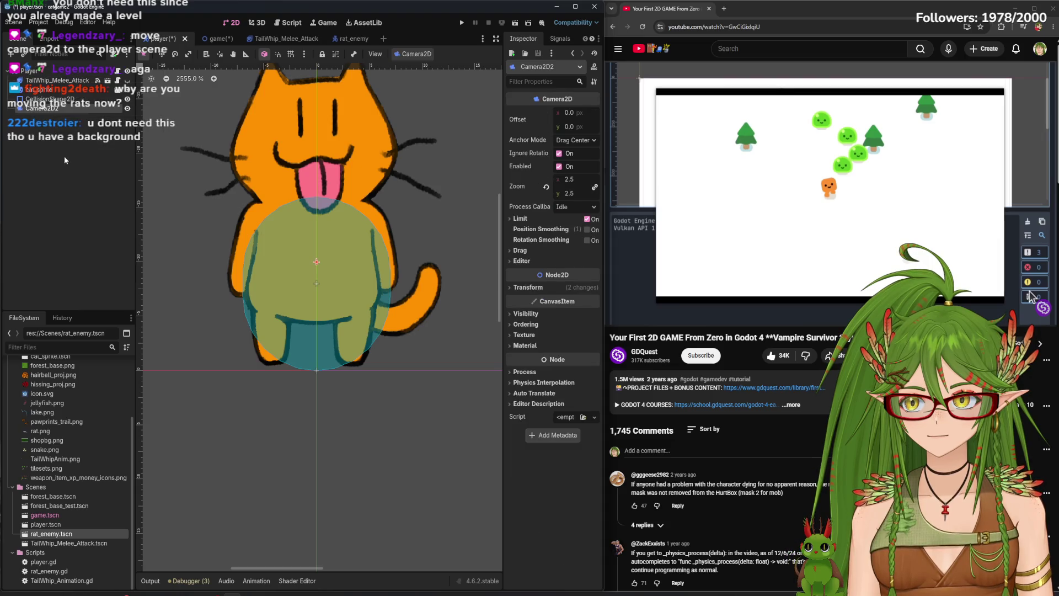
key(ctrl+s)
Run the game to check the camera follows, then return to the game scene
click(463, 22)
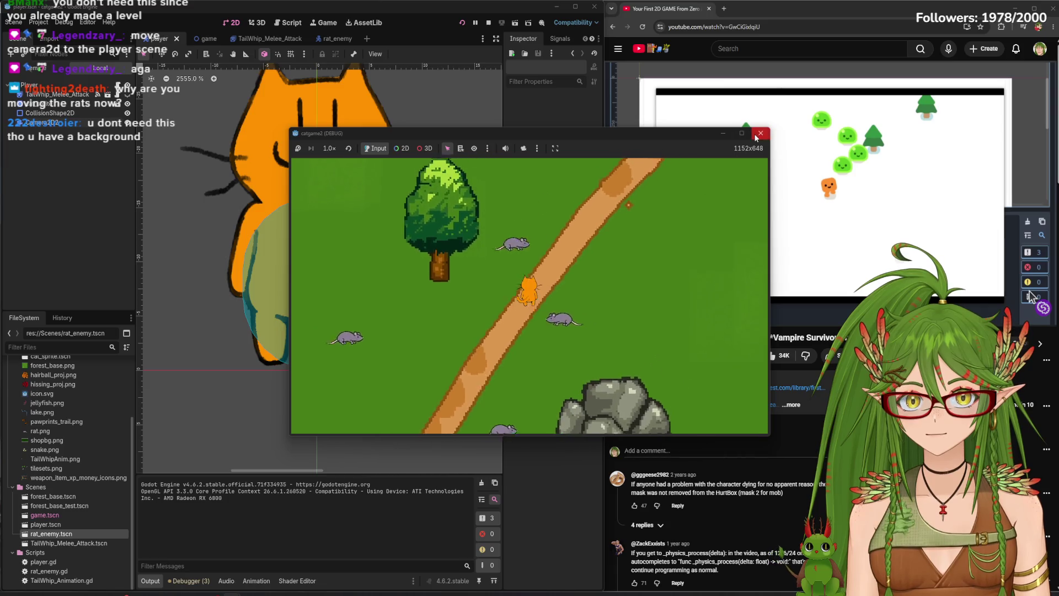
key(F8)
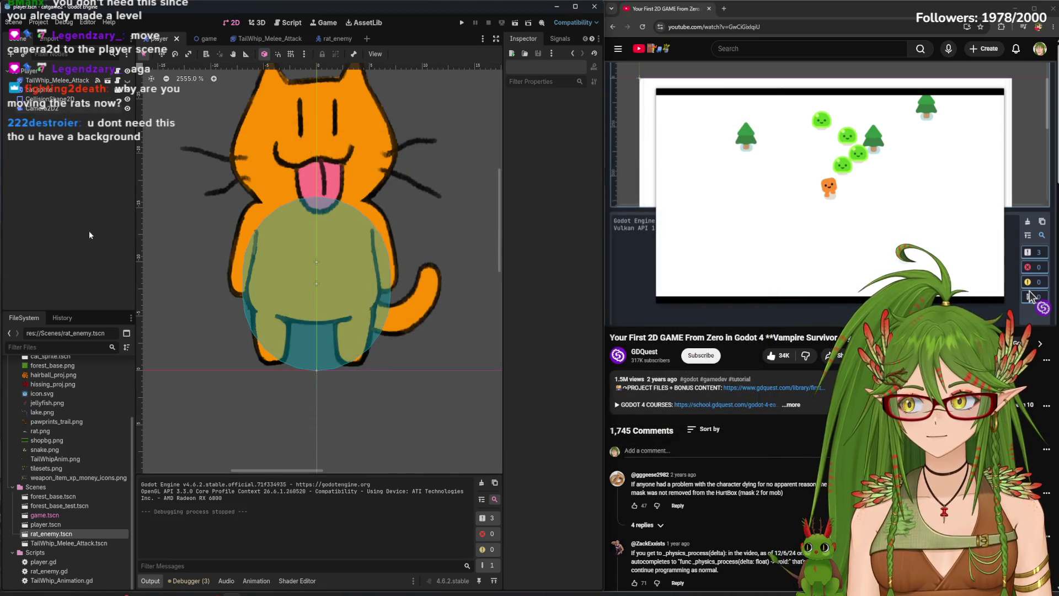
click(198, 39)
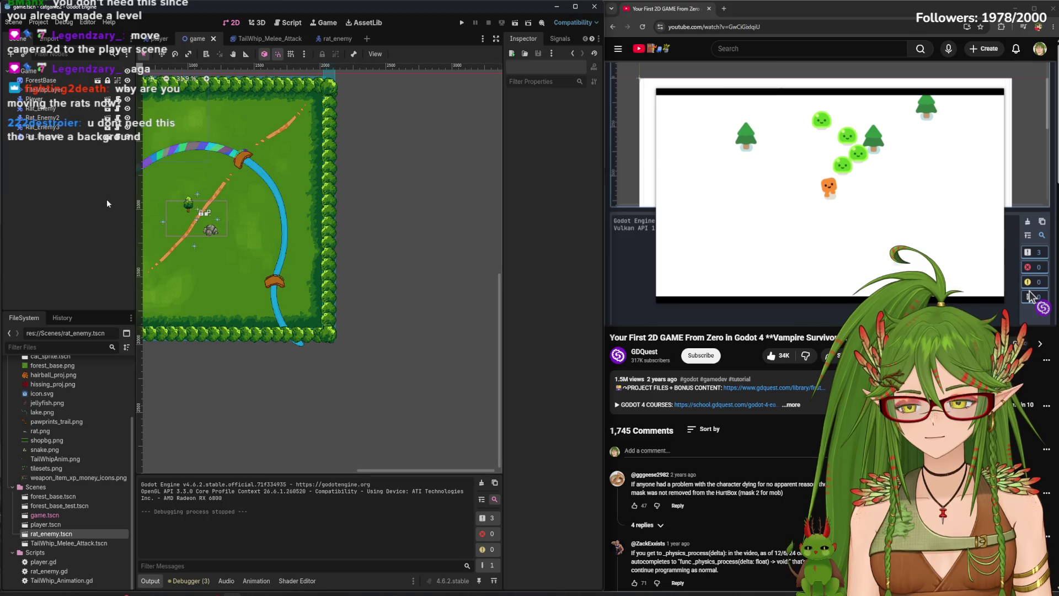
scroll(339, 213, up, 6)
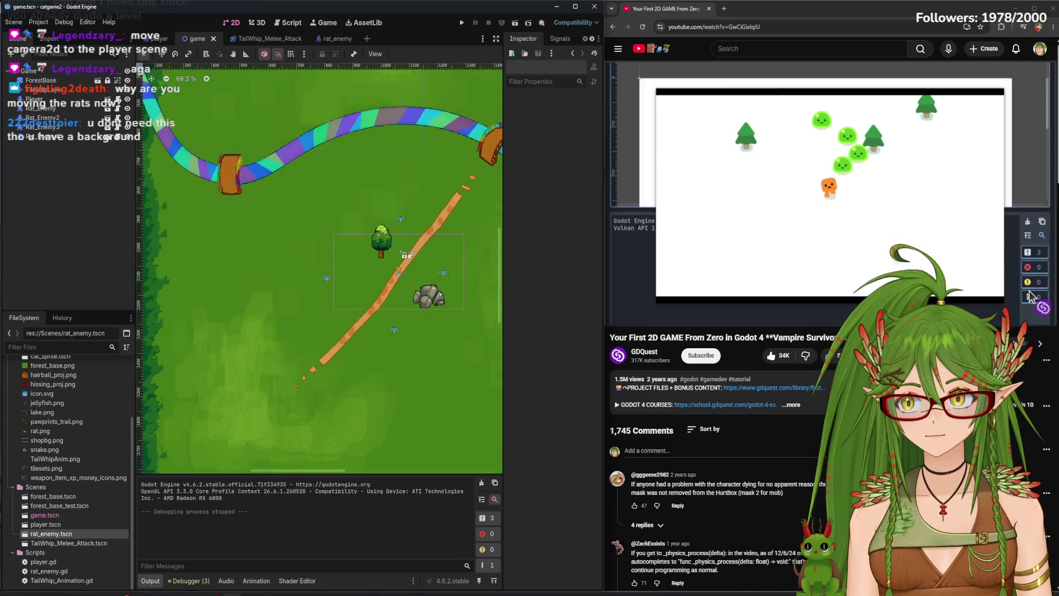
Pause the tutorial at its Area2D step and switch to the TailWhip_Melee_Attack scene
click(798, 195)
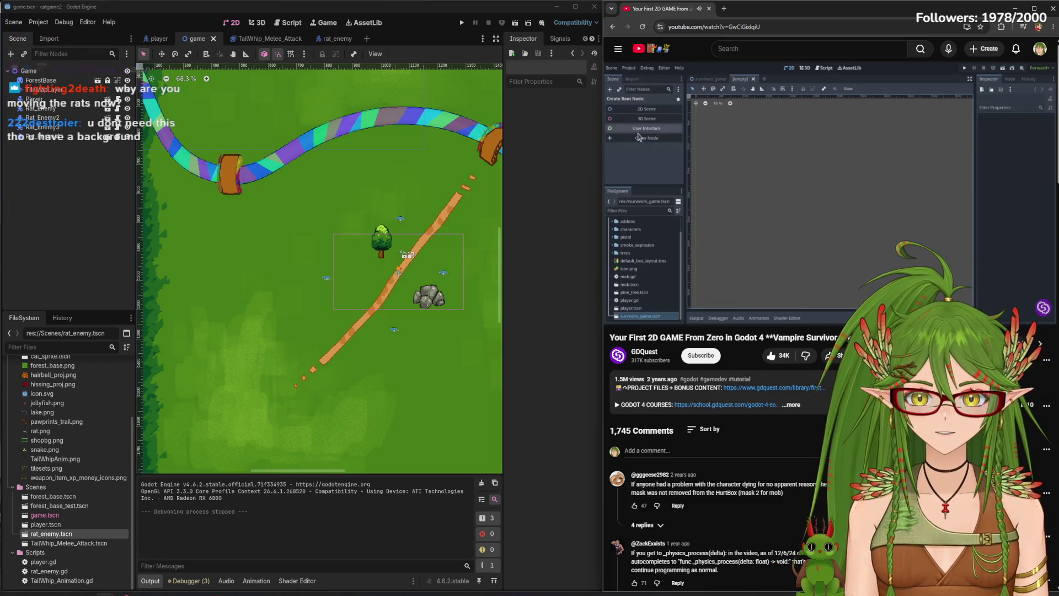
click(770, 131)
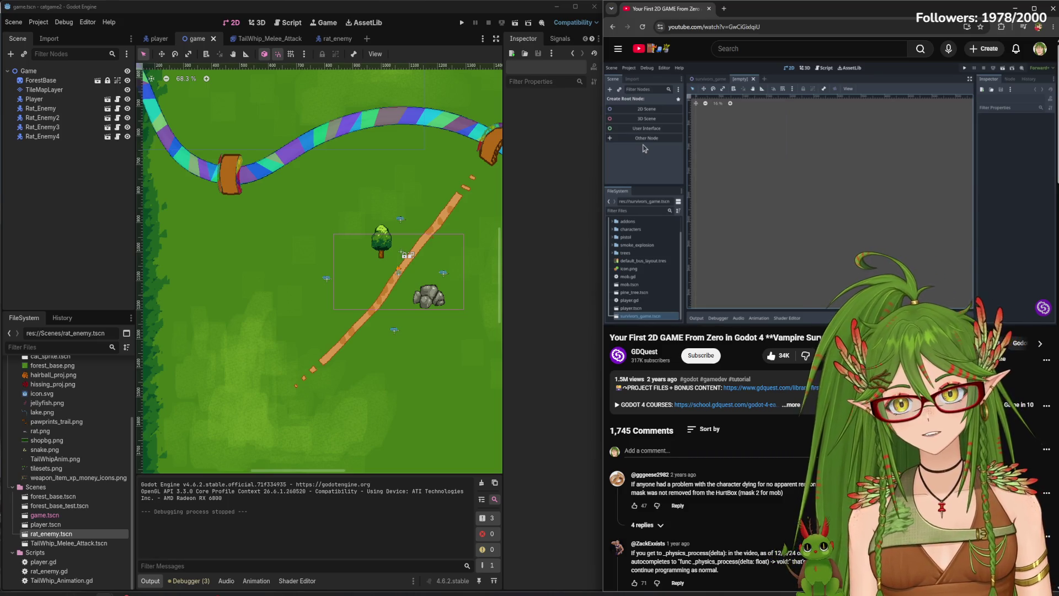
click(722, 112)
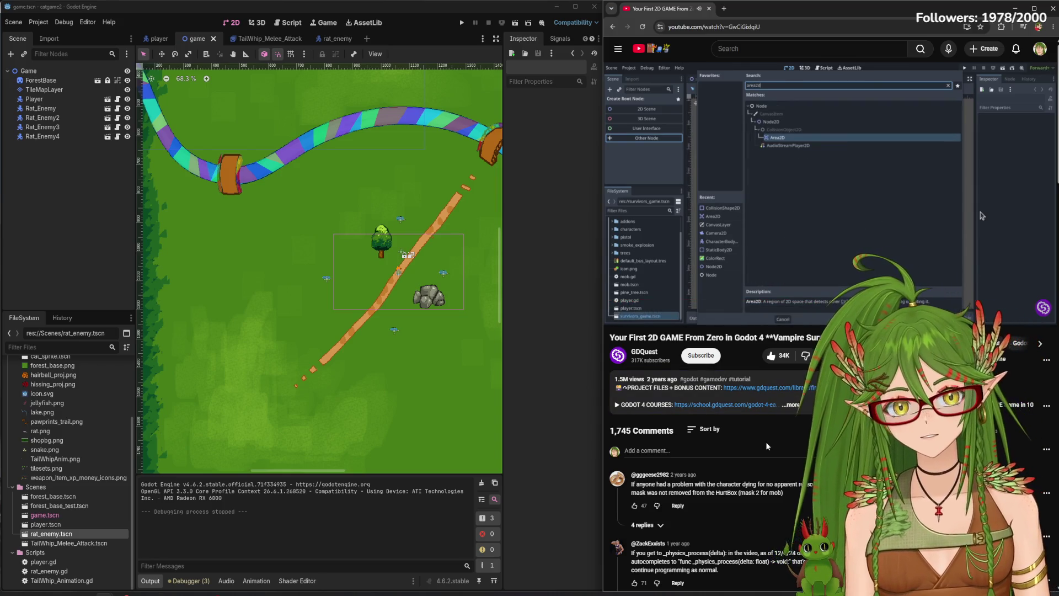
click(734, 164)
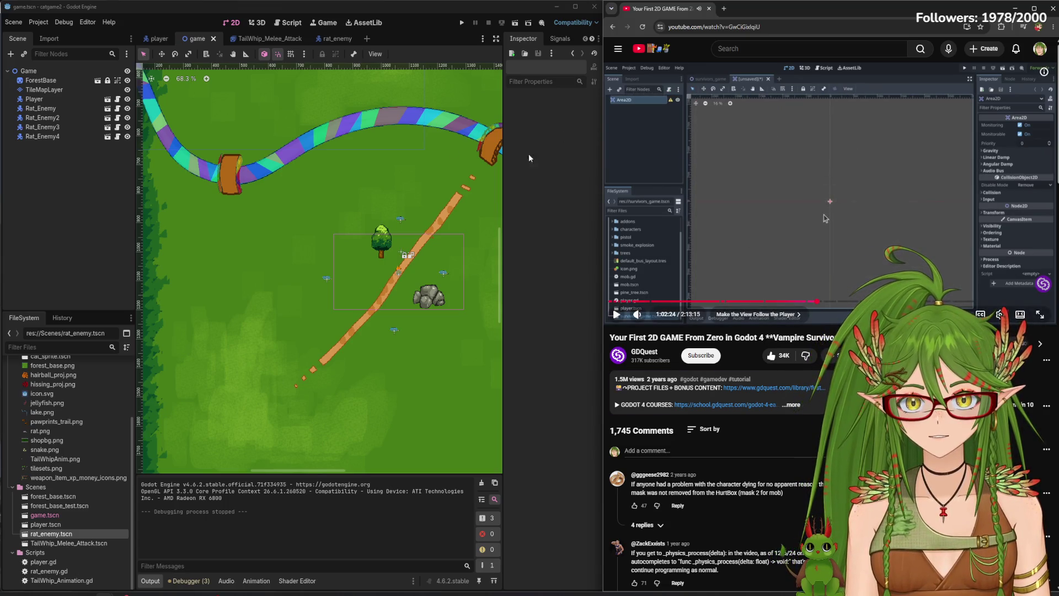
click(260, 38)
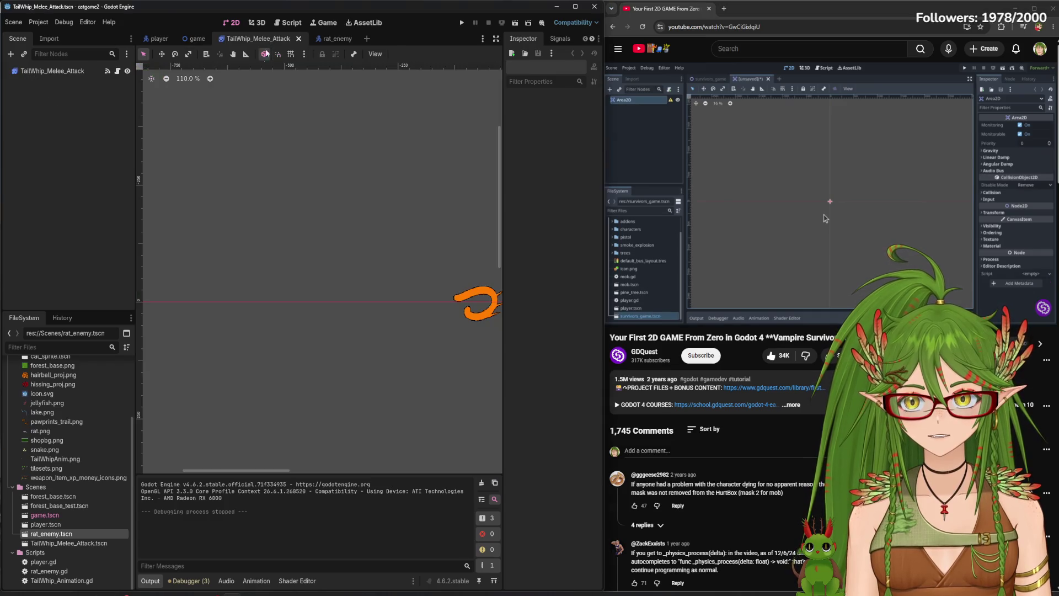
Frame the slash sprite and rewatch the tutorial's new-scene step
key(f)
scroll(260, 308, up, 2)
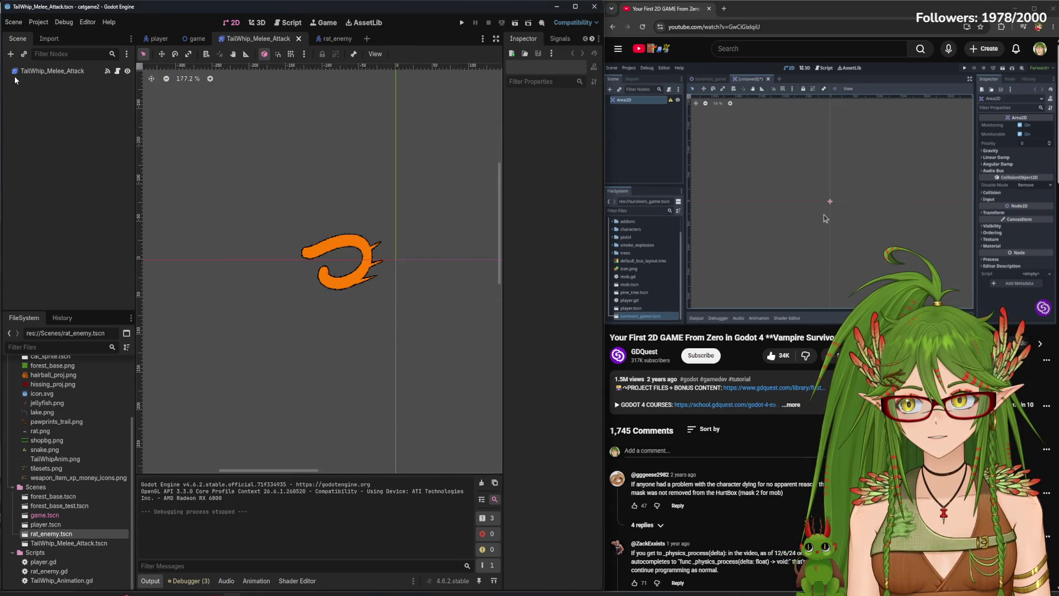
click(800, 265)
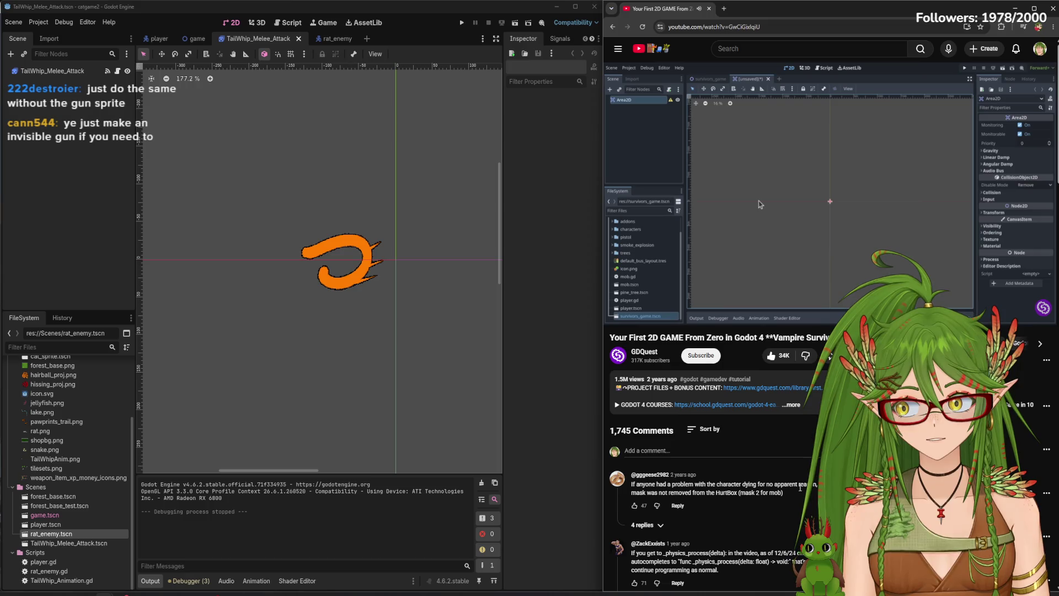
click(819, 203)
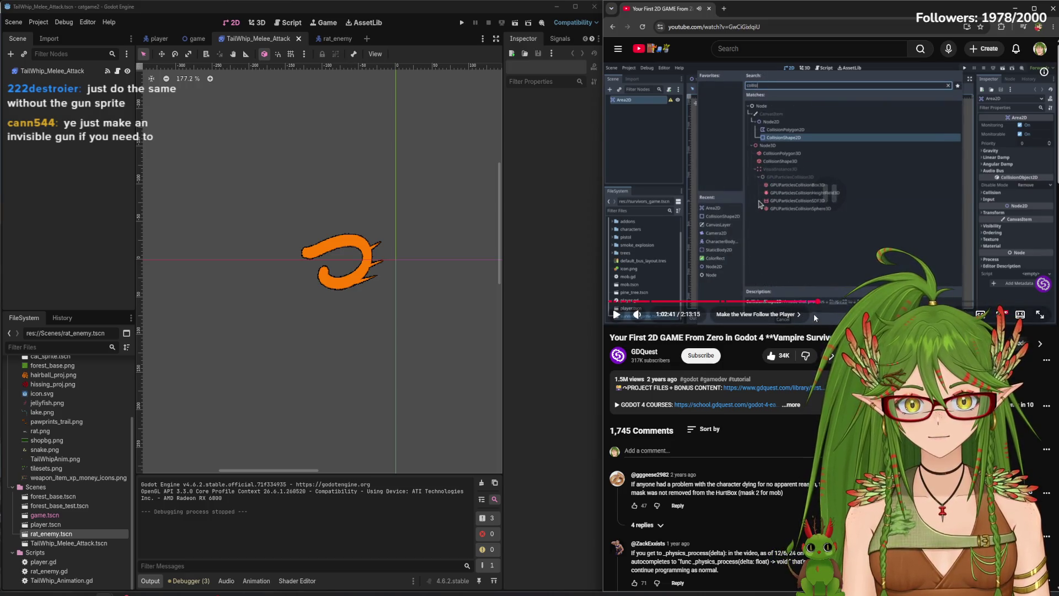
key(Left)
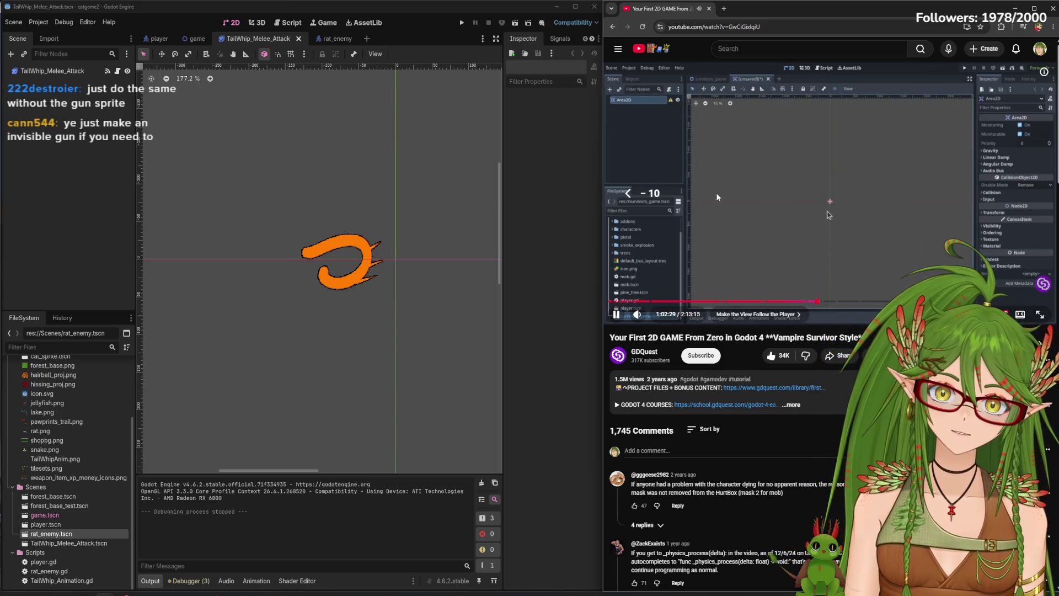
click(736, 200)
Create a new scene with an Area2D root and save it as area_2d.tscn
click(367, 38)
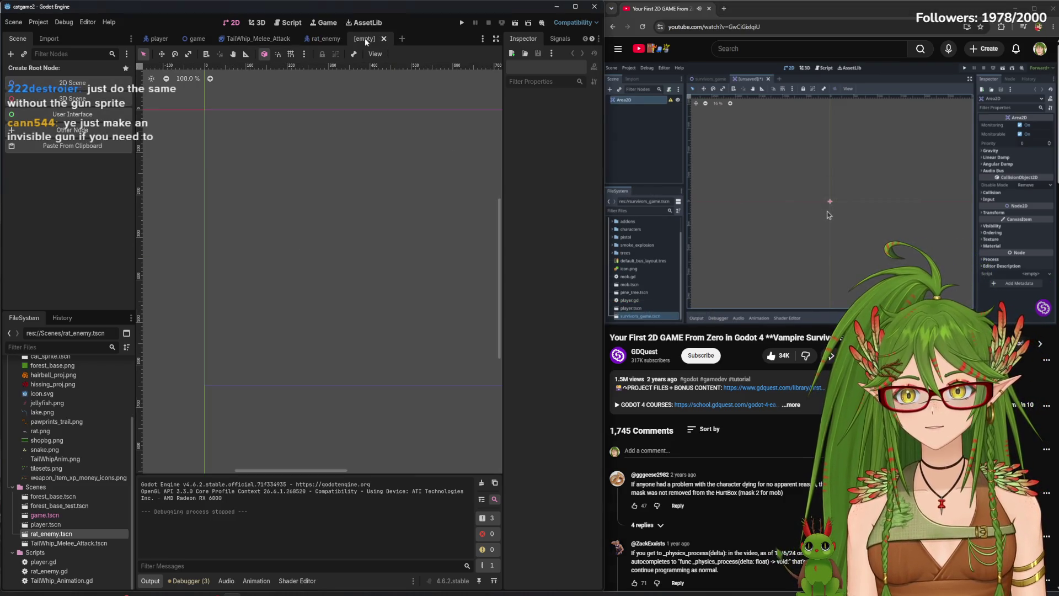
click(75, 132)
text(area)
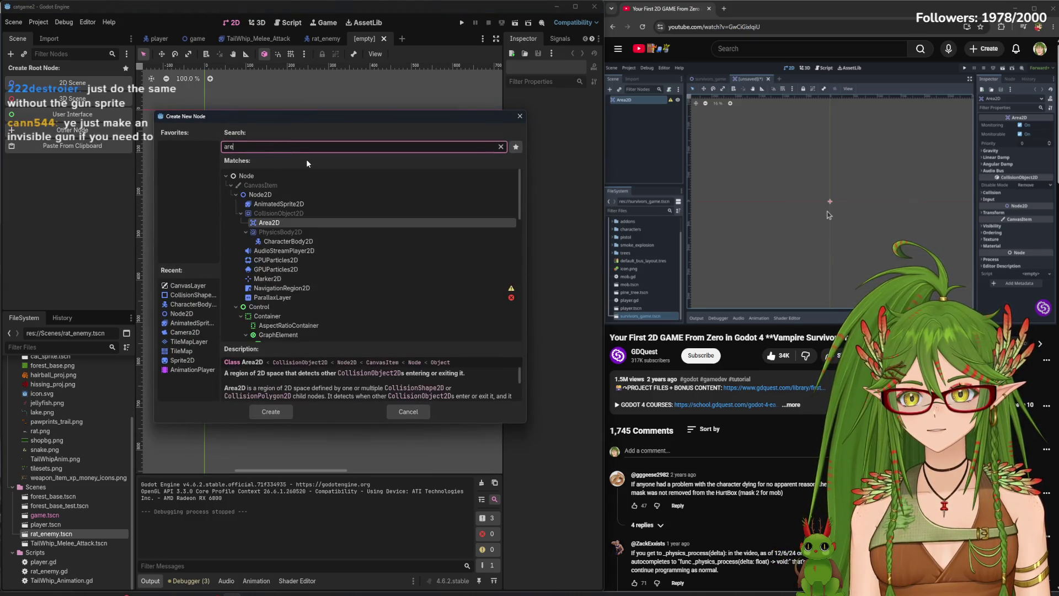
click(270, 411)
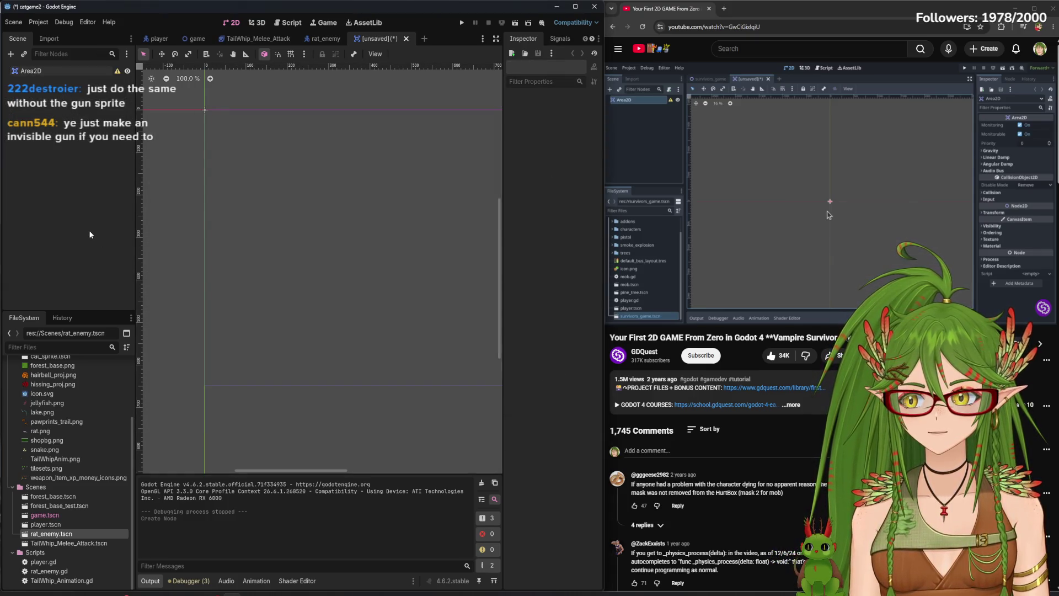
key(ctrl+s)
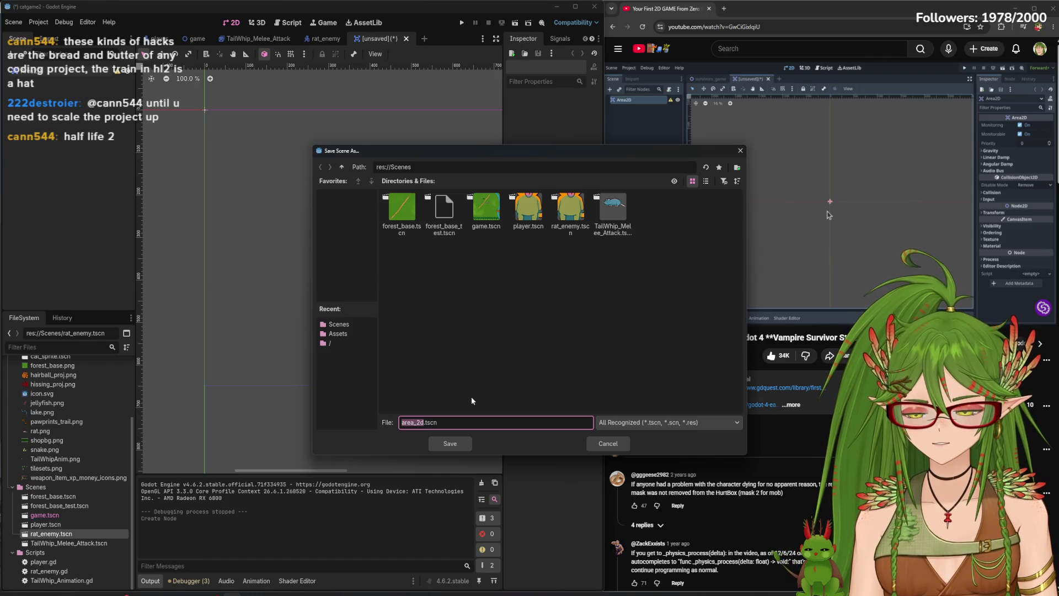
click(441, 444)
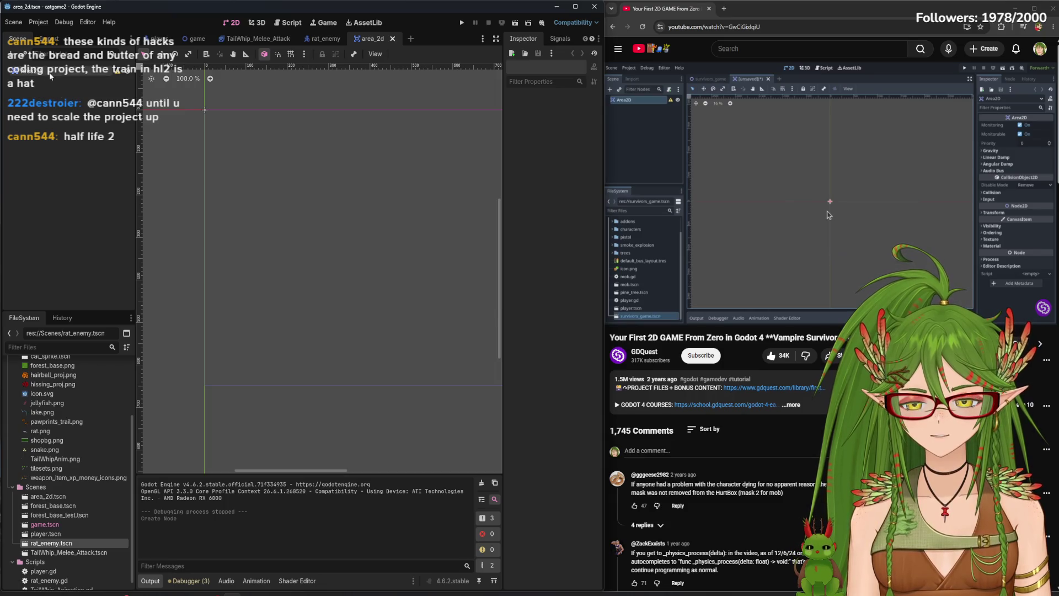
Attempt to rename area_2d.tscn, then dismiss the resulting error dialog
right_click(55, 496)
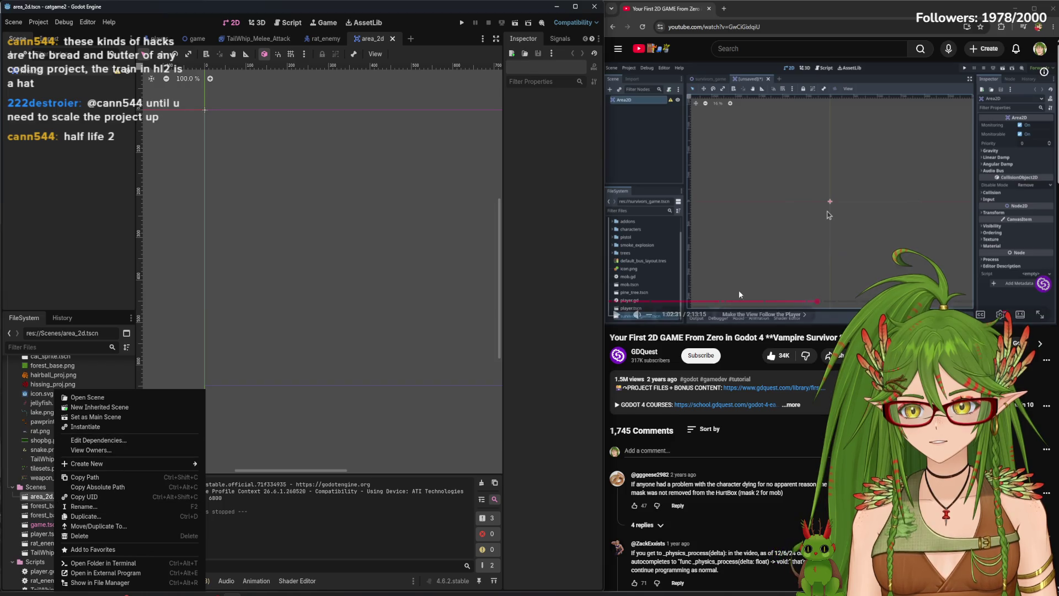
click(759, 234)
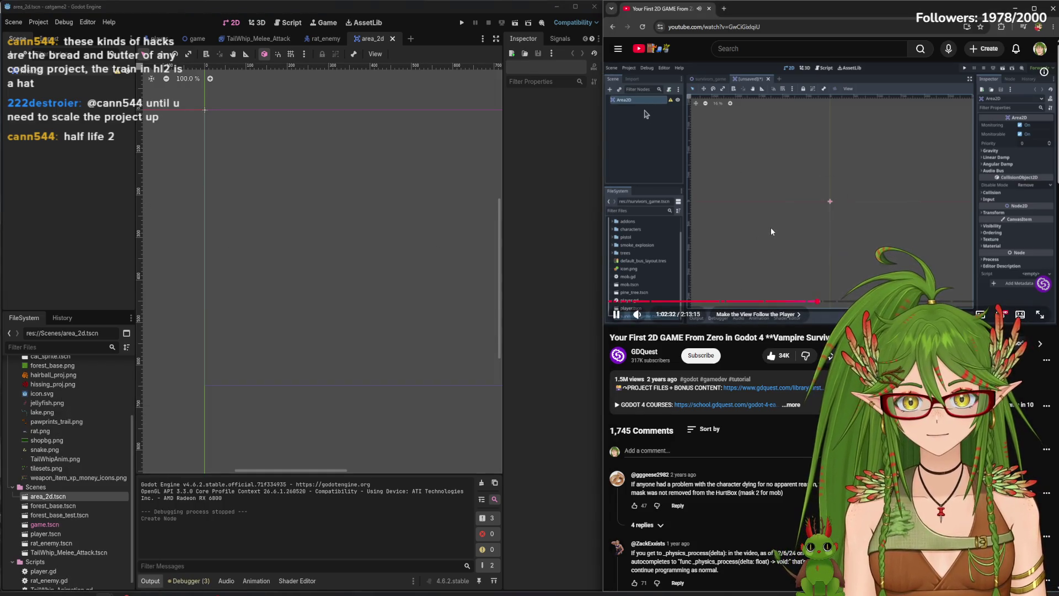
click(711, 216)
right_click(63, 500)
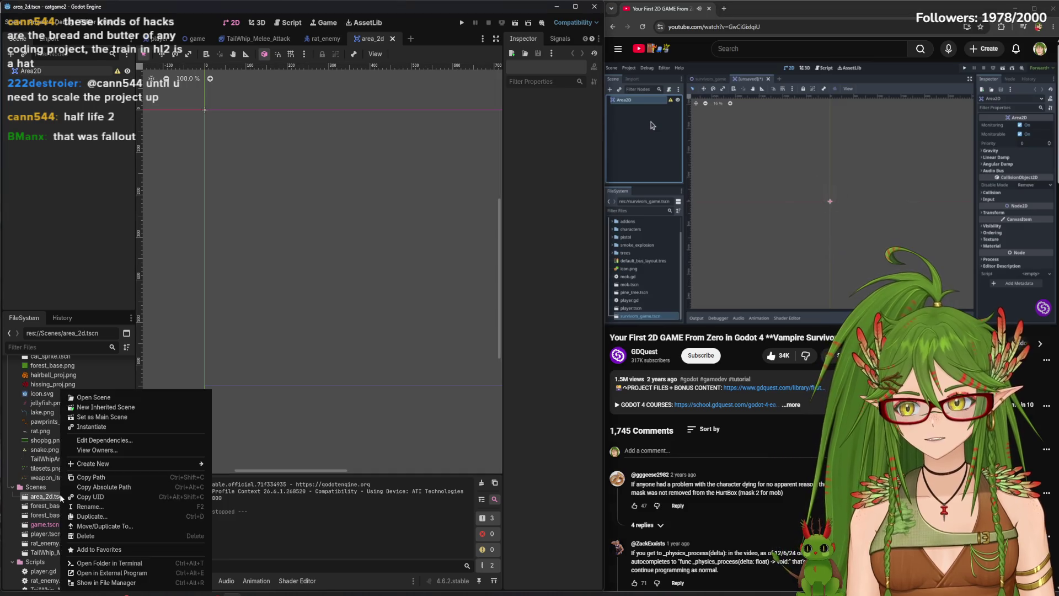
click(92, 506)
text(gui.tscn)
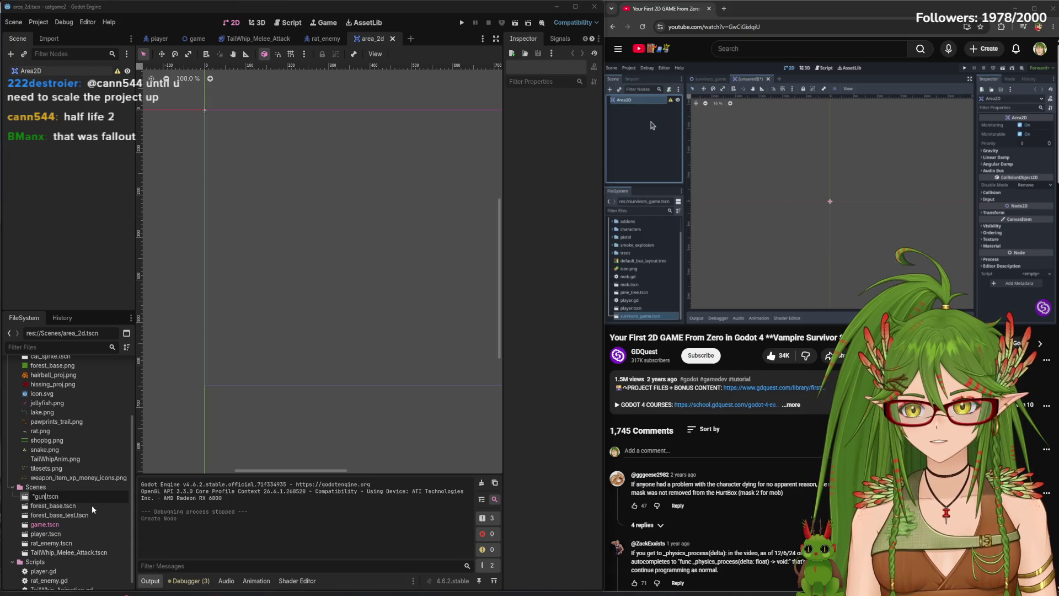
text(")
key(Return)
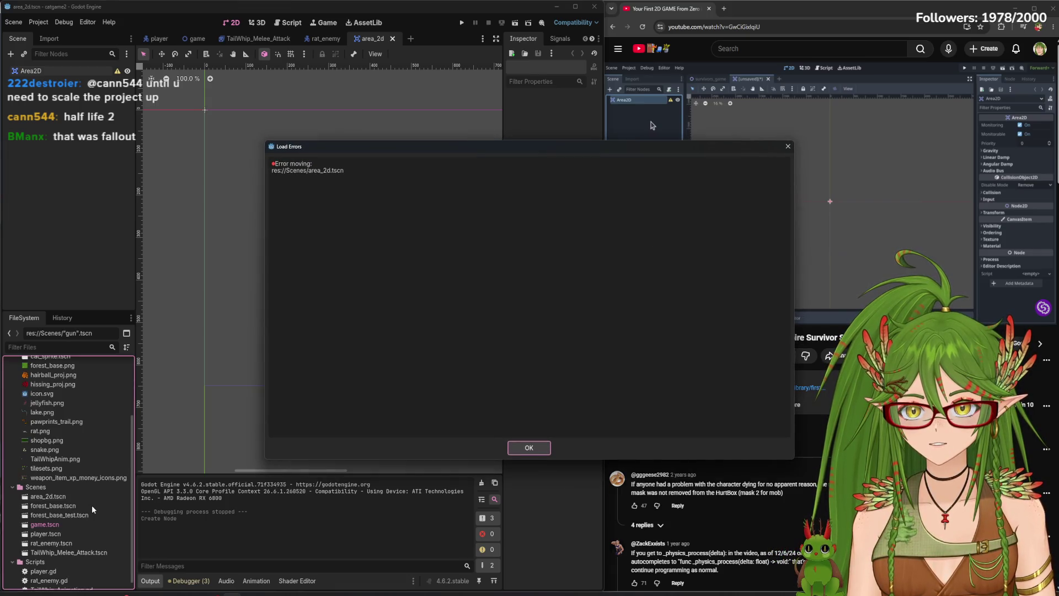
click(786, 146)
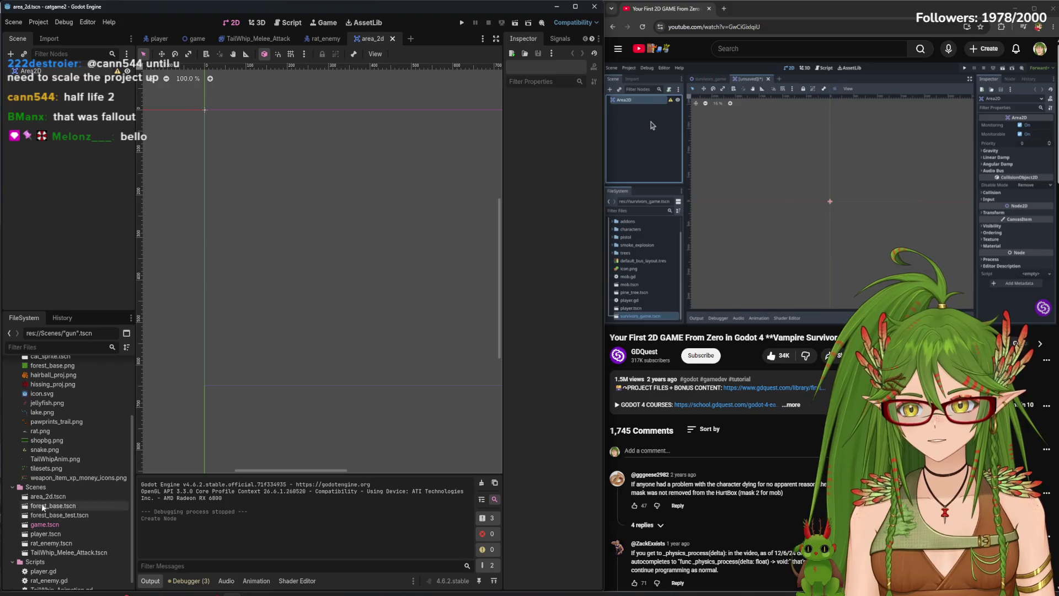
Rename area_2d.tscn again, typing the new name quote_gun_quote.tscn
right_click(55, 499)
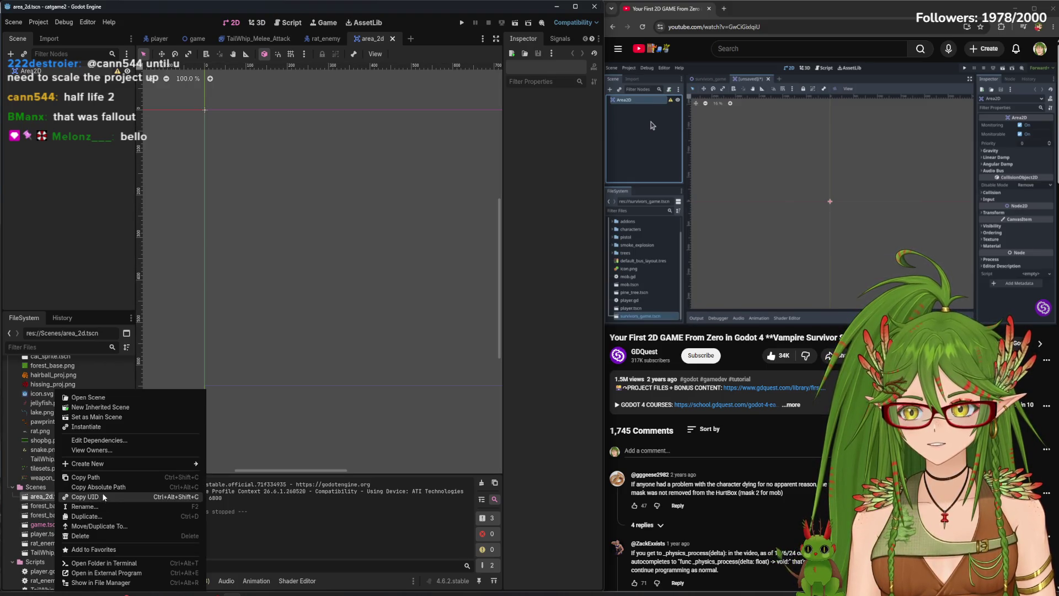
click(91, 507)
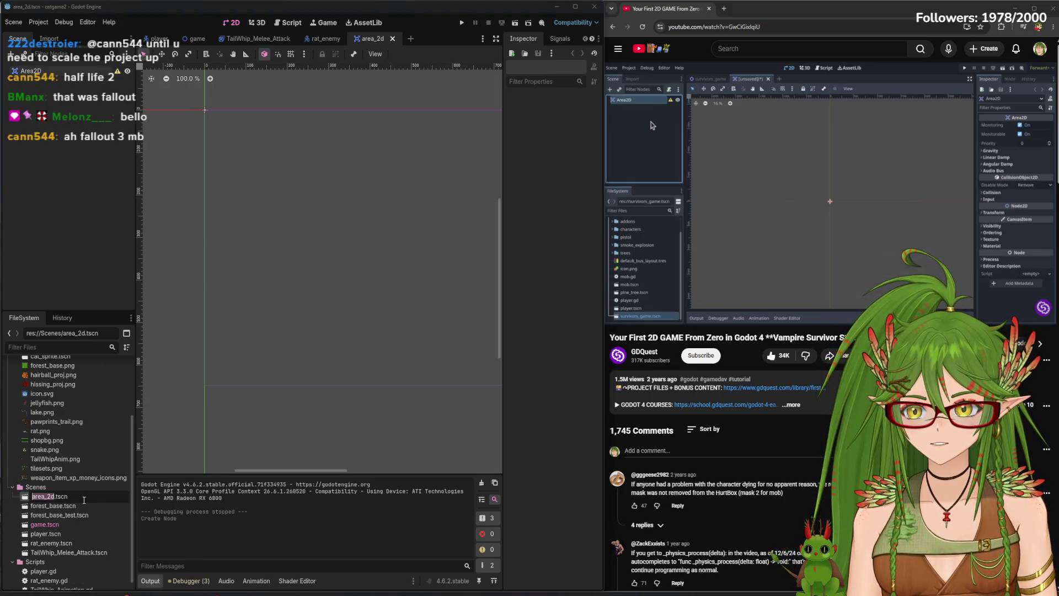
text(gun_)
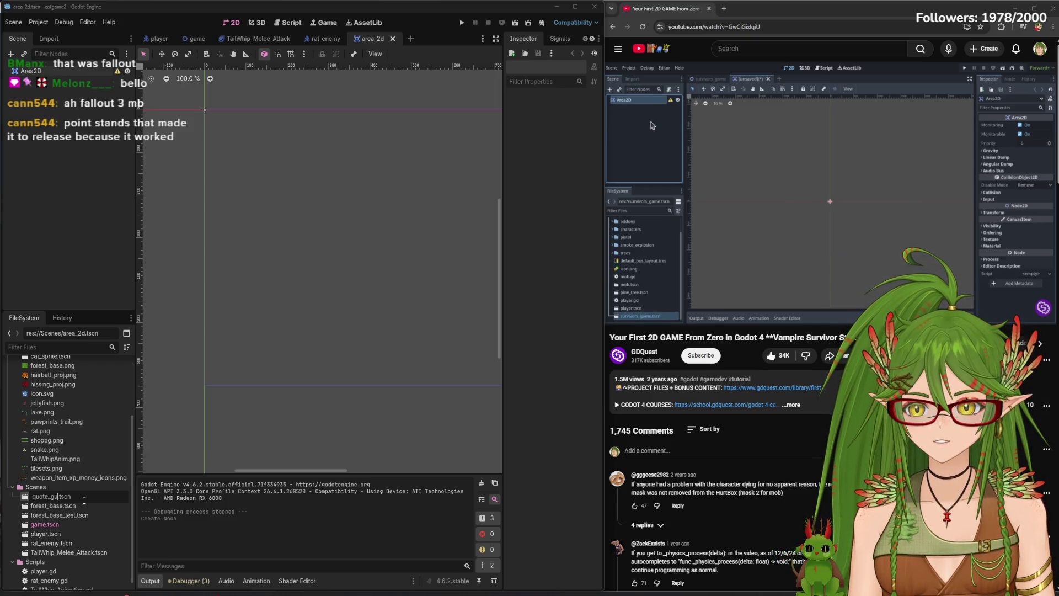
text(e)
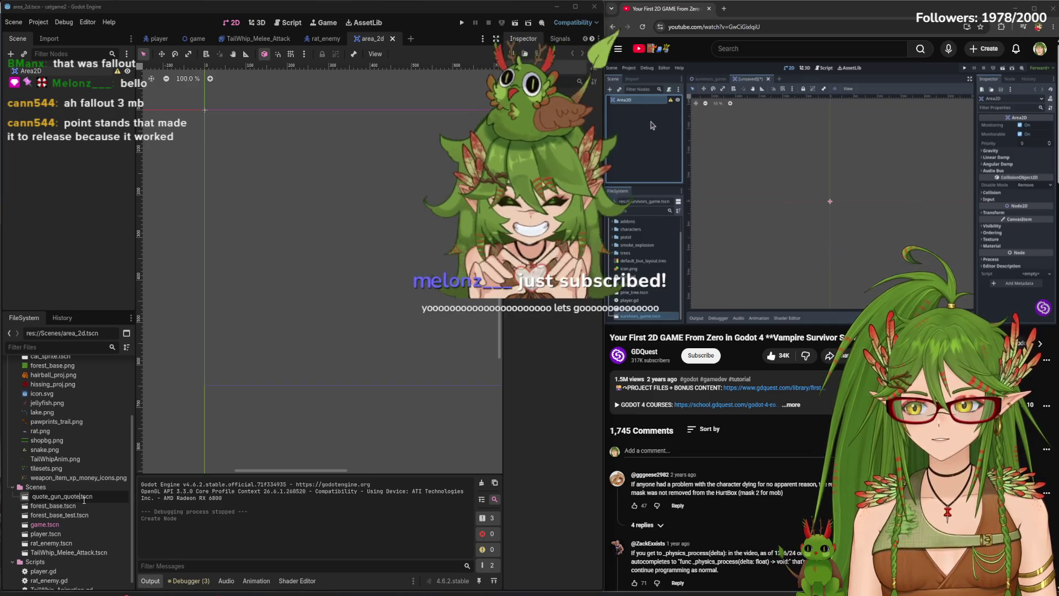
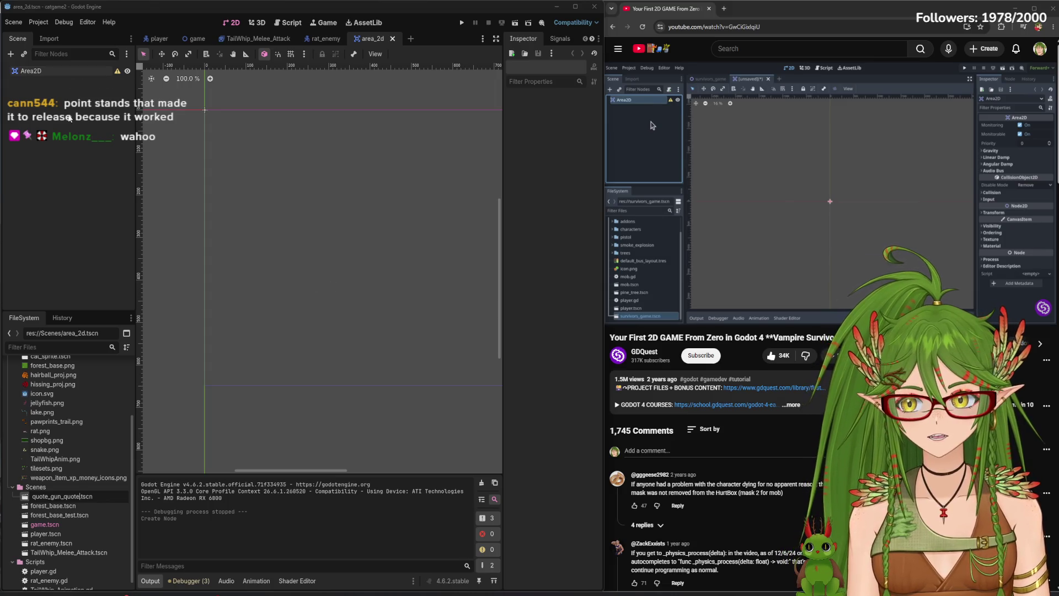
Confirm the quote_gun_quote.tscn name and add a CollisionShape2D child under the Area2D
key(Return)
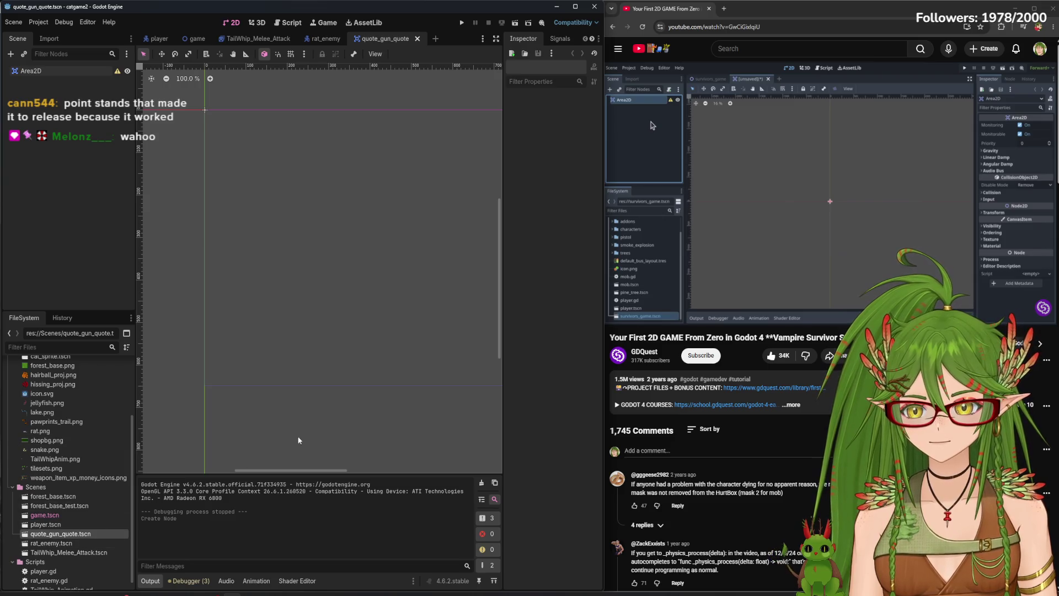
key(XF86AudioPlay)
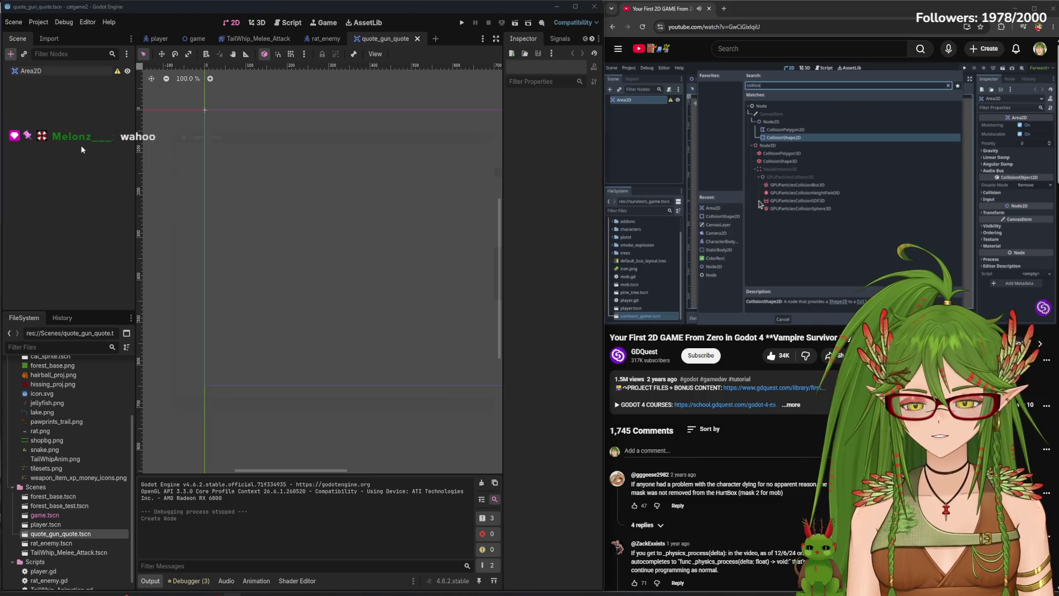
key(ctrl+a)
text(collis)
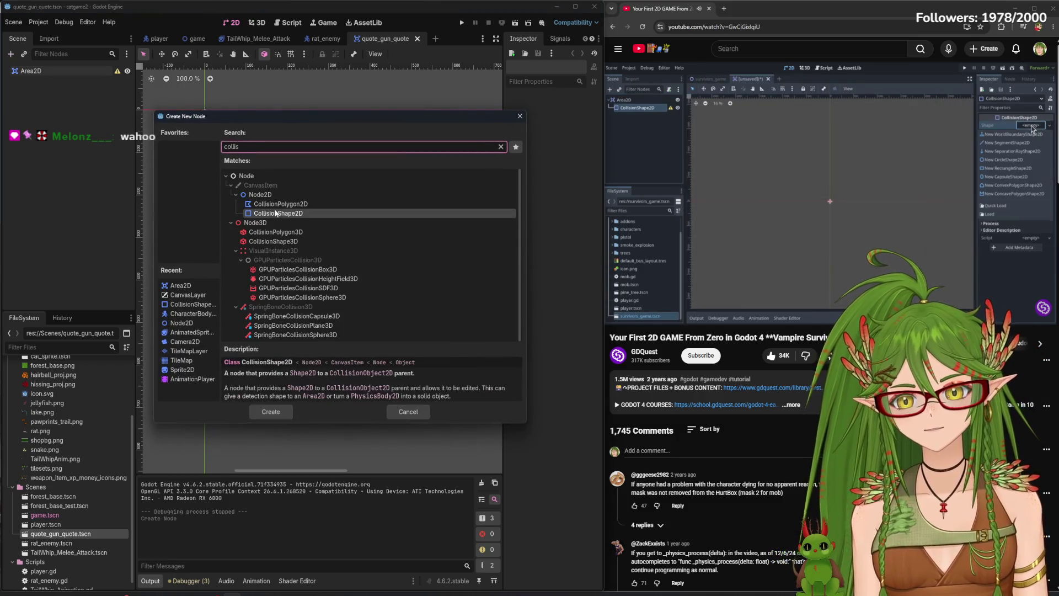
double_click(275, 213)
Give the collision shape a new CircleShape2D
click(581, 113)
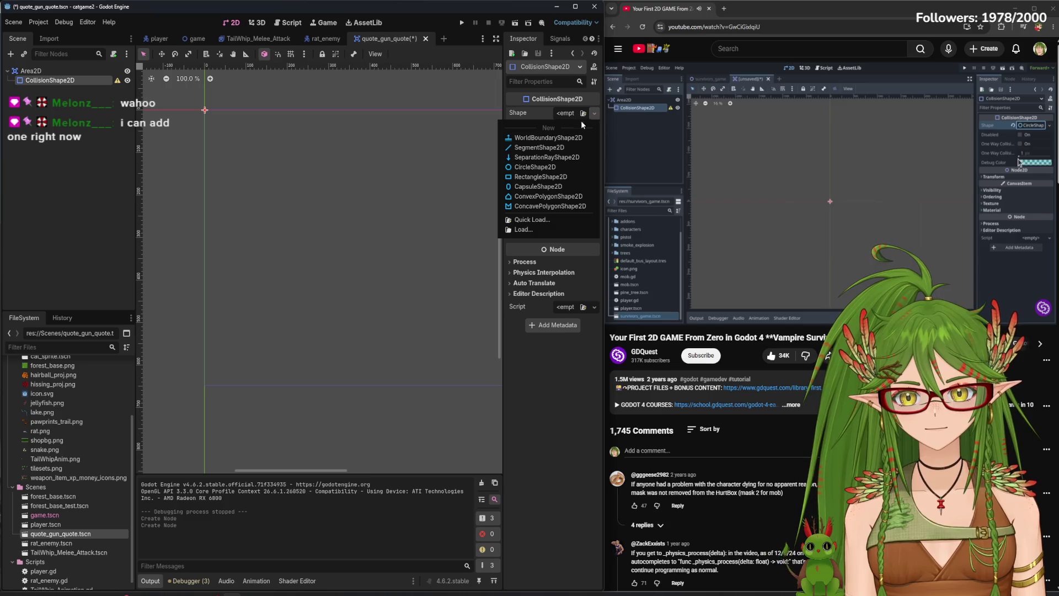
click(579, 113)
click(583, 113)
text(circle)
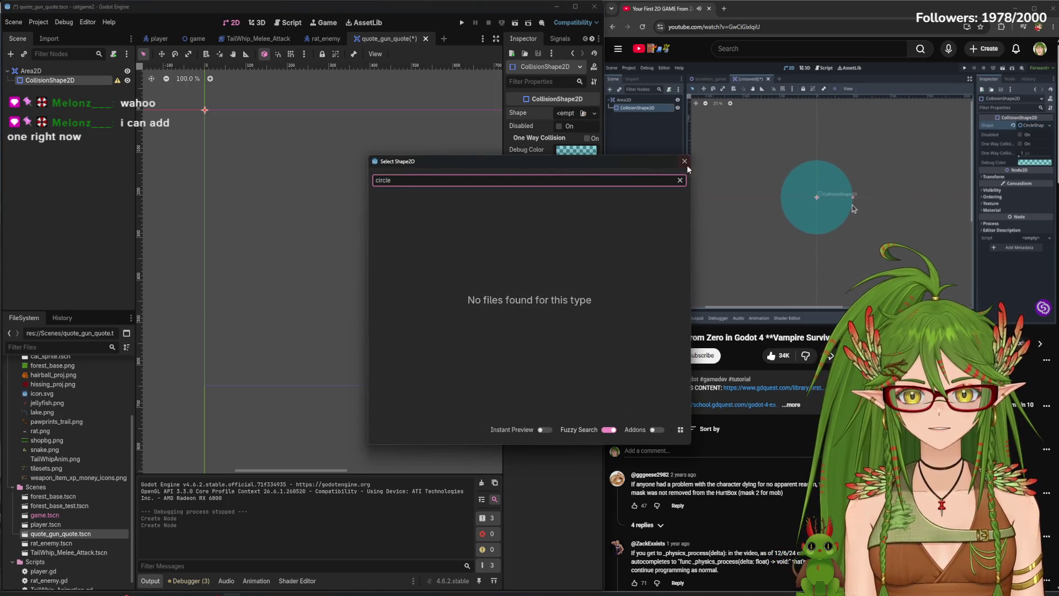
click(685, 161)
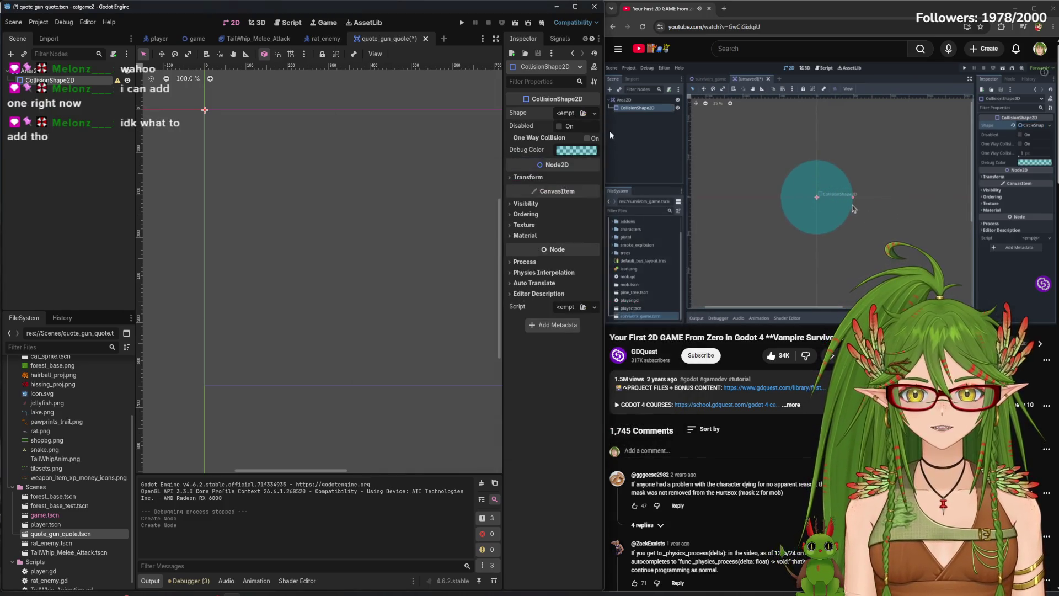
click(585, 114)
click(524, 165)
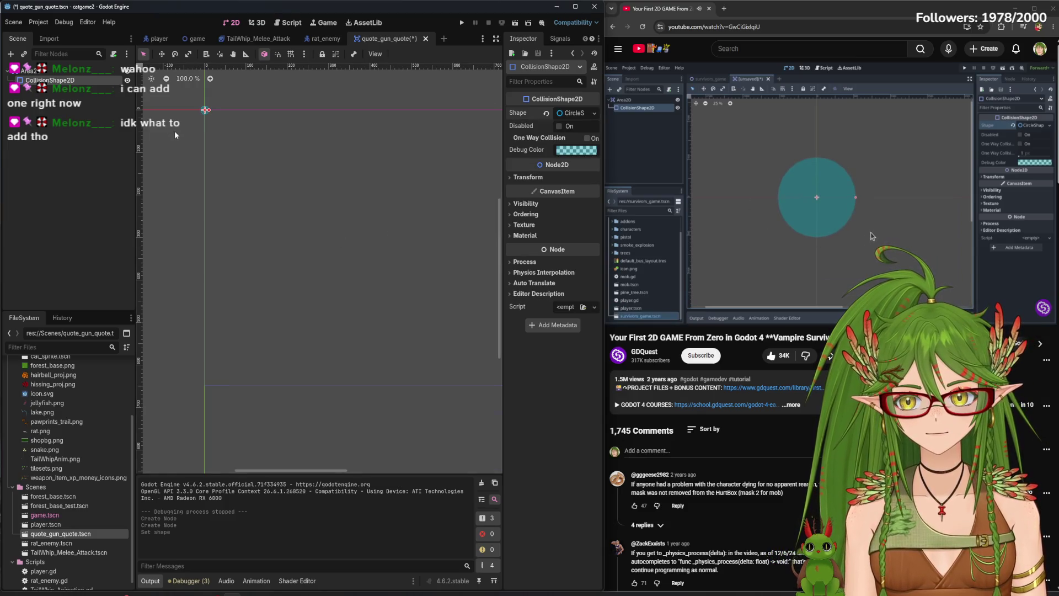
scroll(338, 300, up, 14)
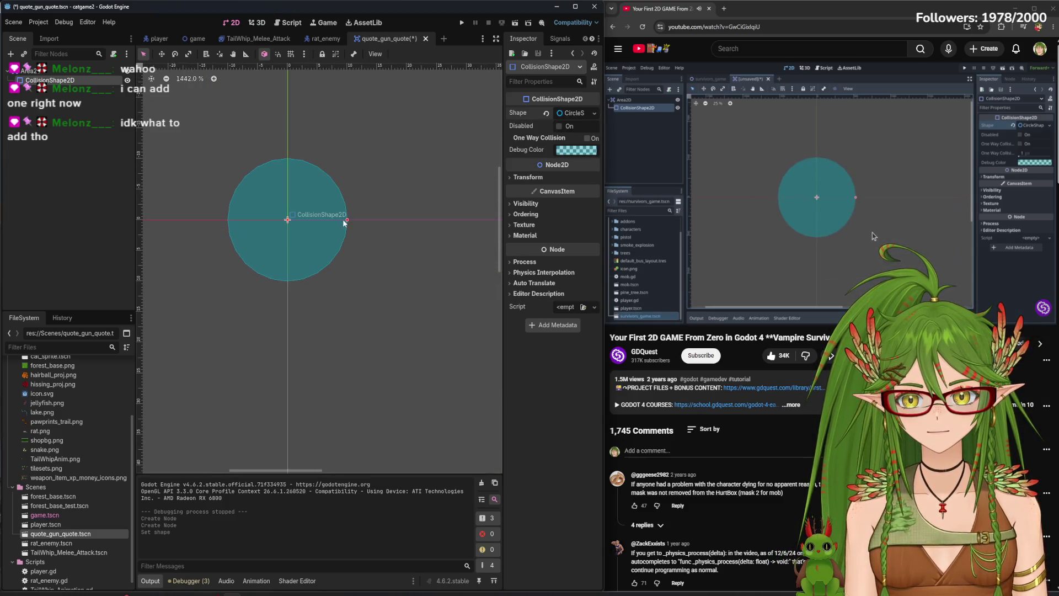
Enlarge the circle's radius, then pull it back in slightly, saving the scene after each change
drag(344, 223, 403, 226)
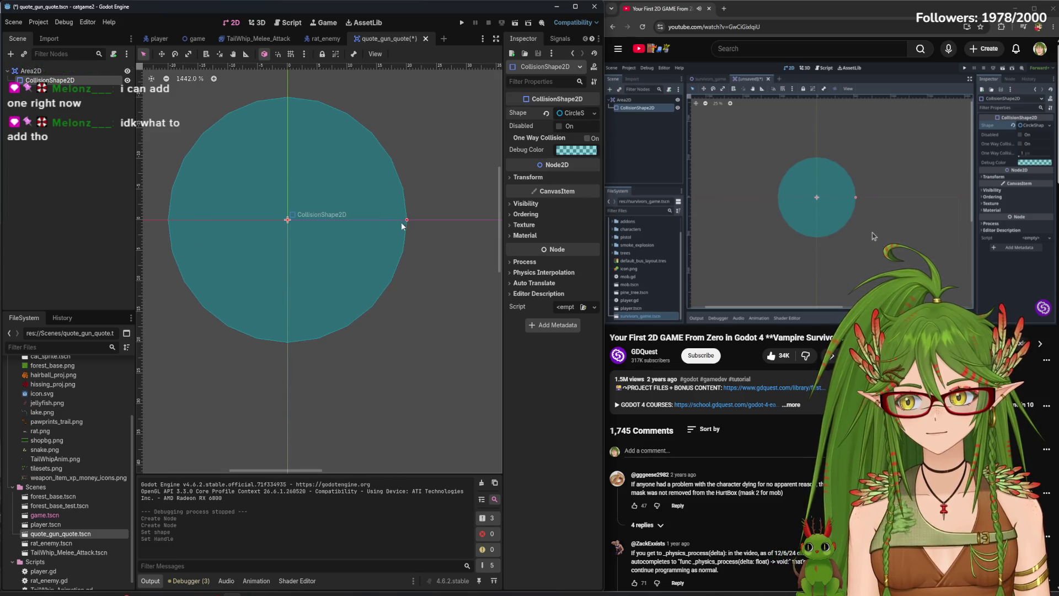
click(402, 226)
key(ctrl+s)
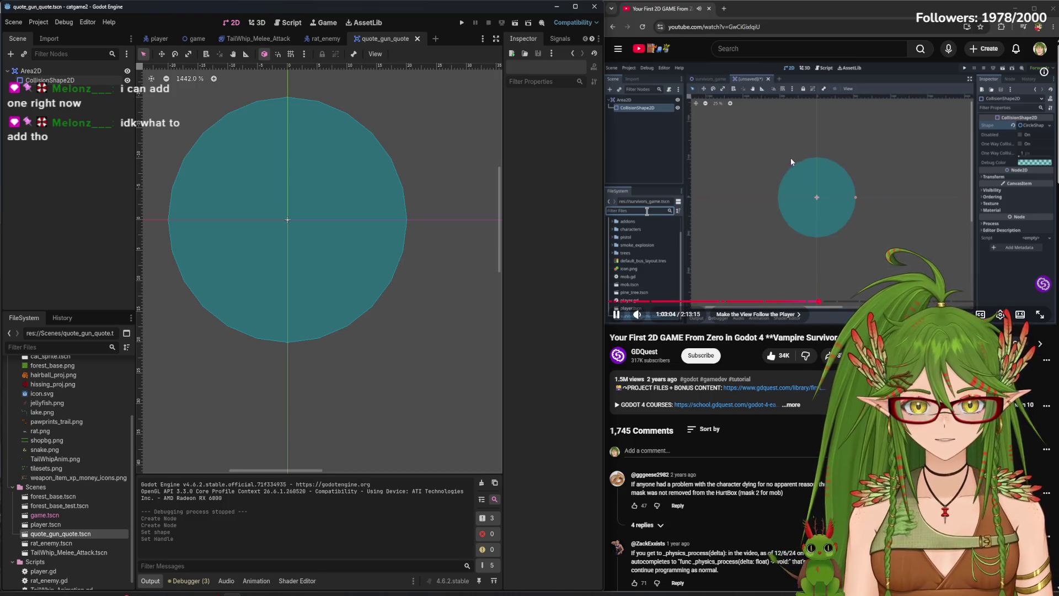
click(369, 257)
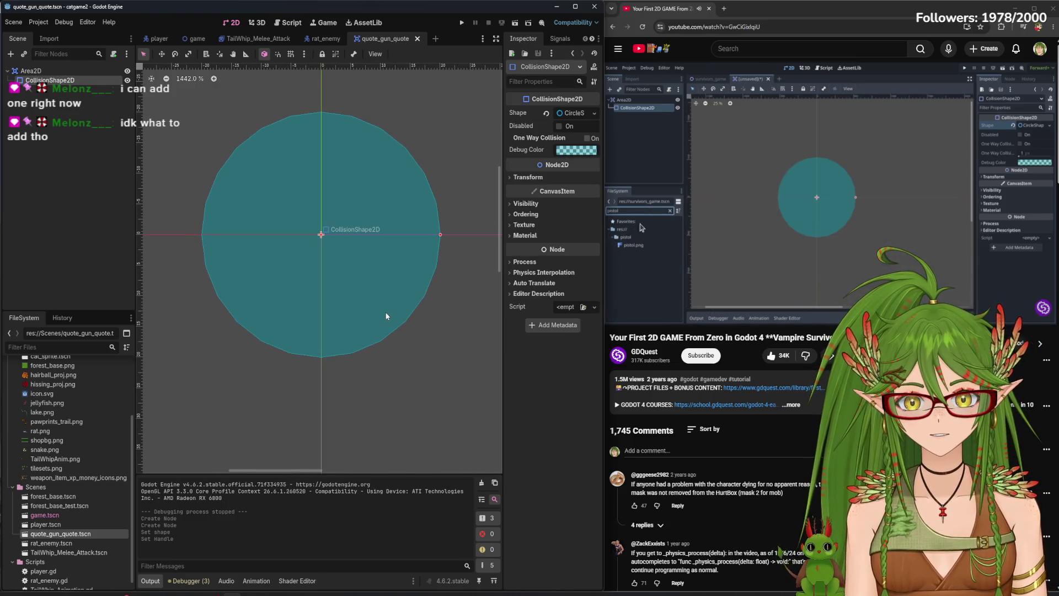
drag(441, 235, 421, 235)
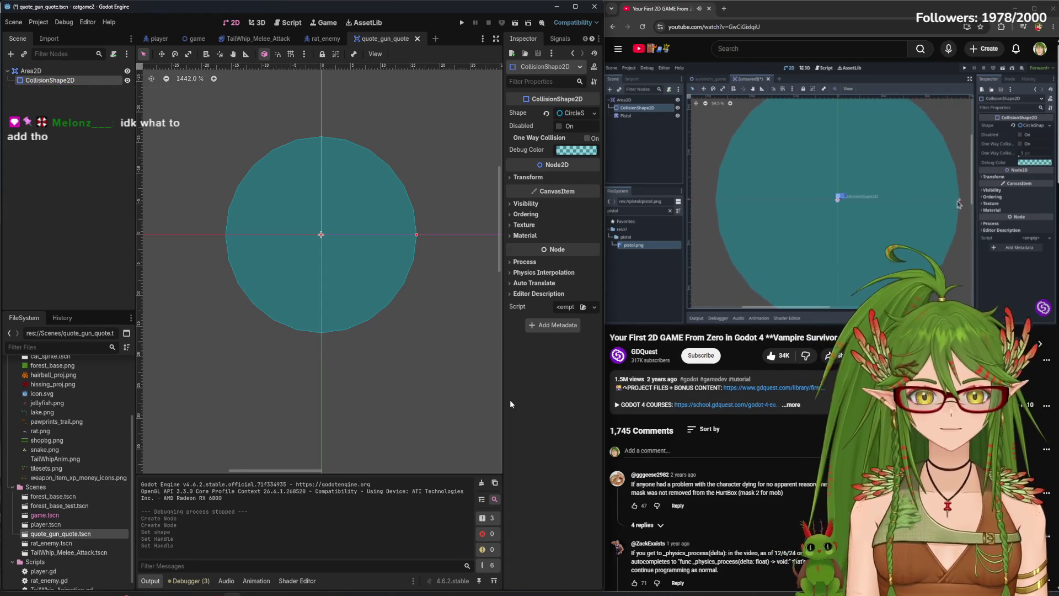
click(104, 210)
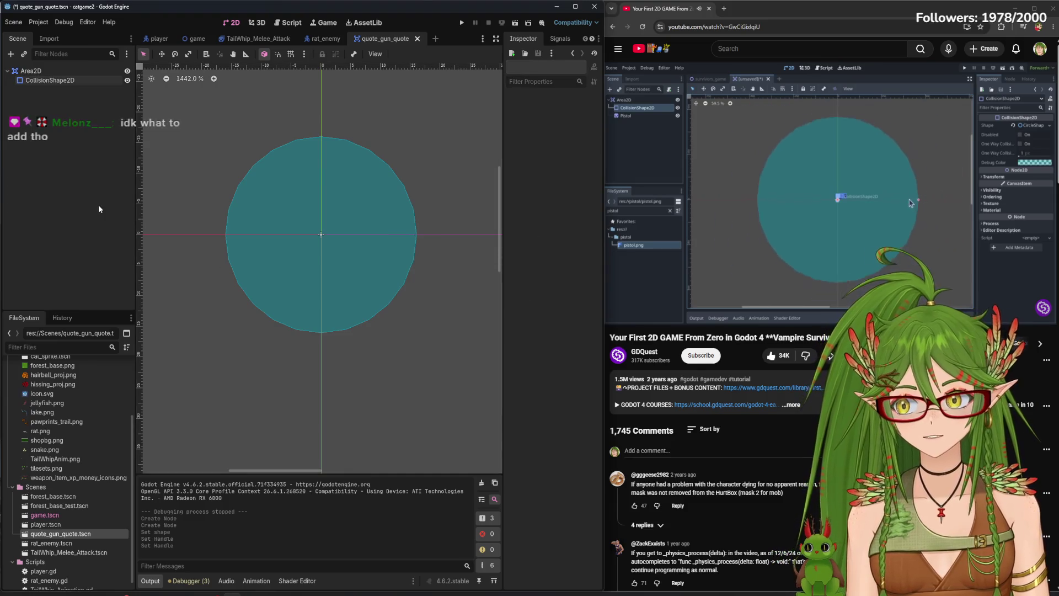
key(ctrl+s)
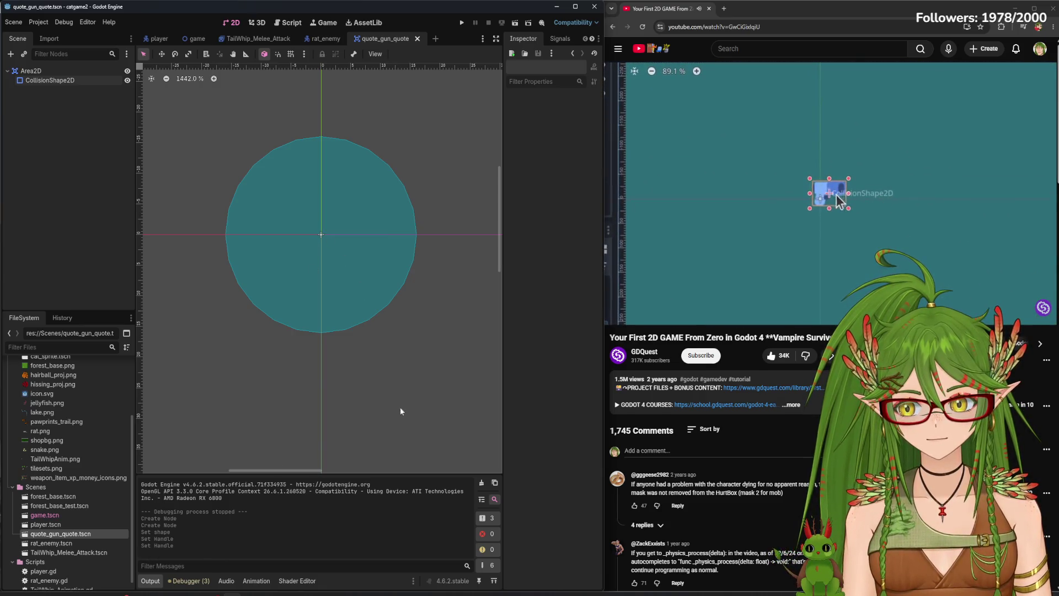
scroll(307, 244, up, 4)
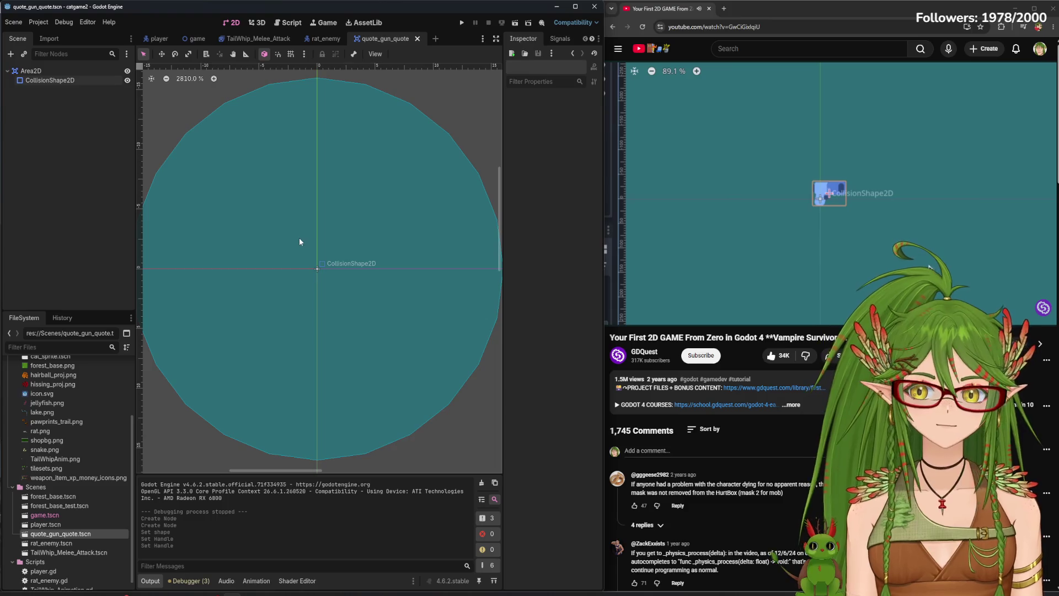
key(k)
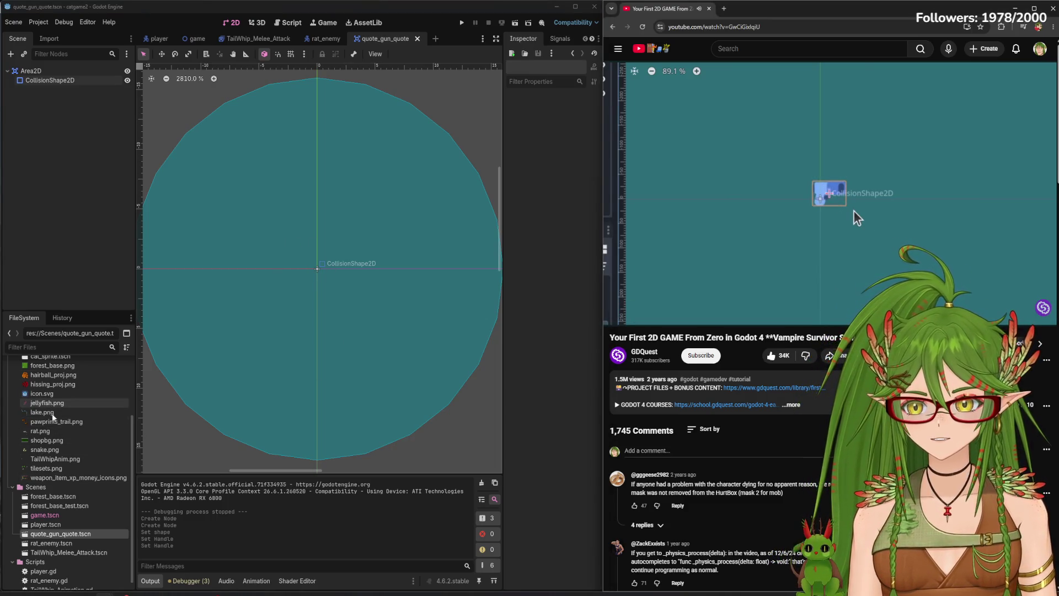
Drop hairball_proj.png into the scene as a sprite and scale it down
mouse_move(53, 375)
mouse_down()
mouse_move(146, 372)
mouse_move(311, 273)
mouse_up()
scroll(303, 334, down, 5)
scroll(302, 334, down, 2)
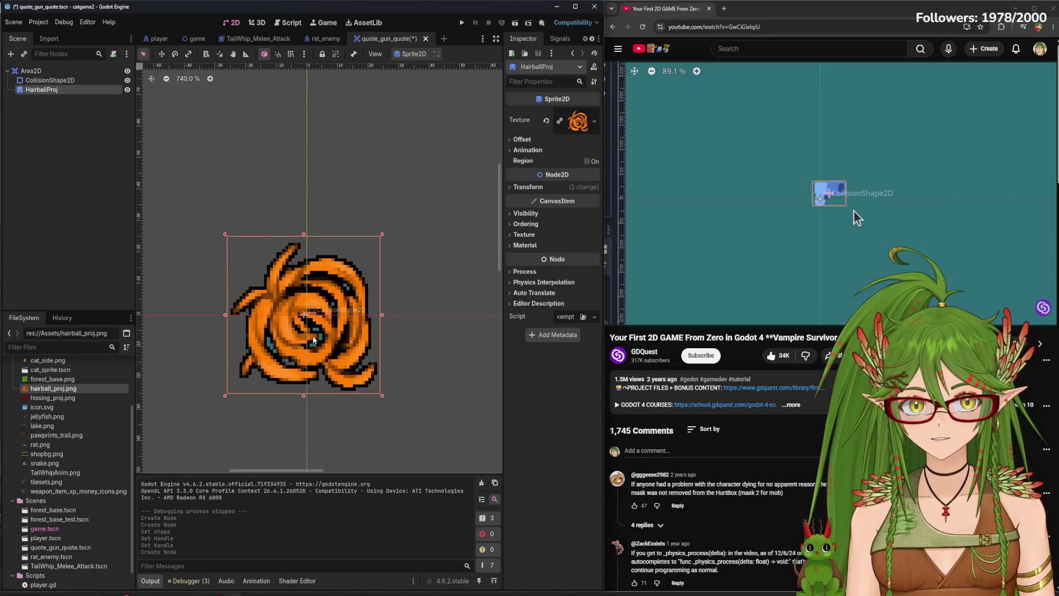
mouse_move(381, 399)
mouse_down()
mouse_move(283, 293)
mouse_move(417, 398)
mouse_up()
scroll(258, 291, up, 5)
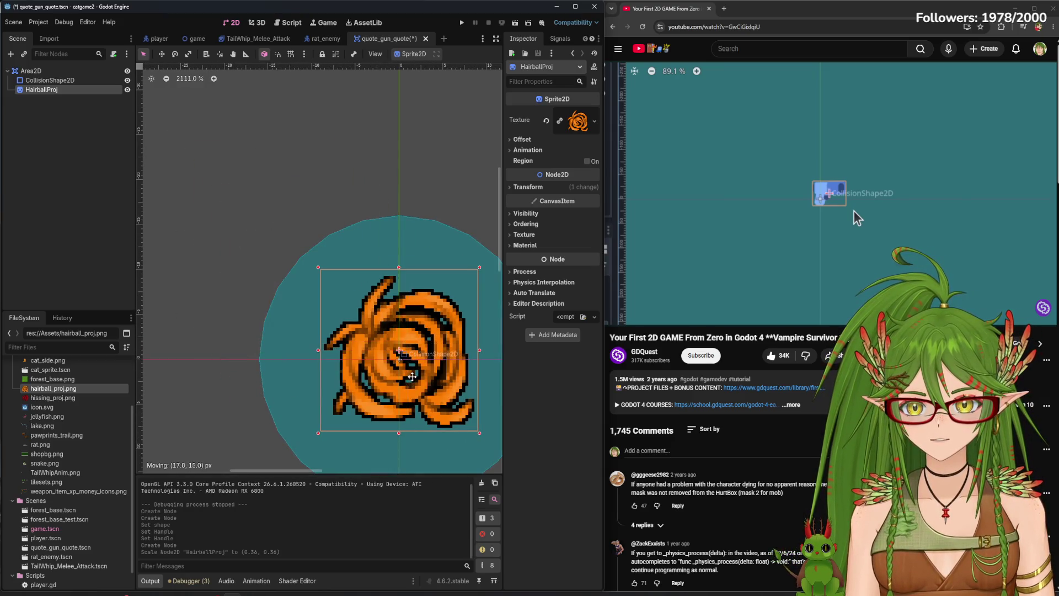
scroll(397, 331, up, 2)
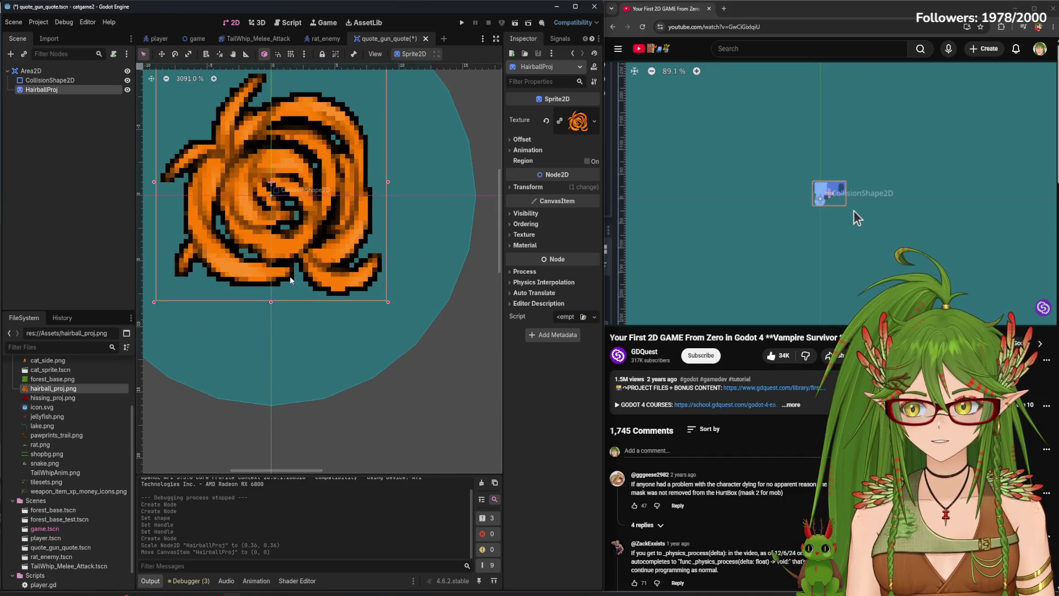
drag(392, 307, 217, 132)
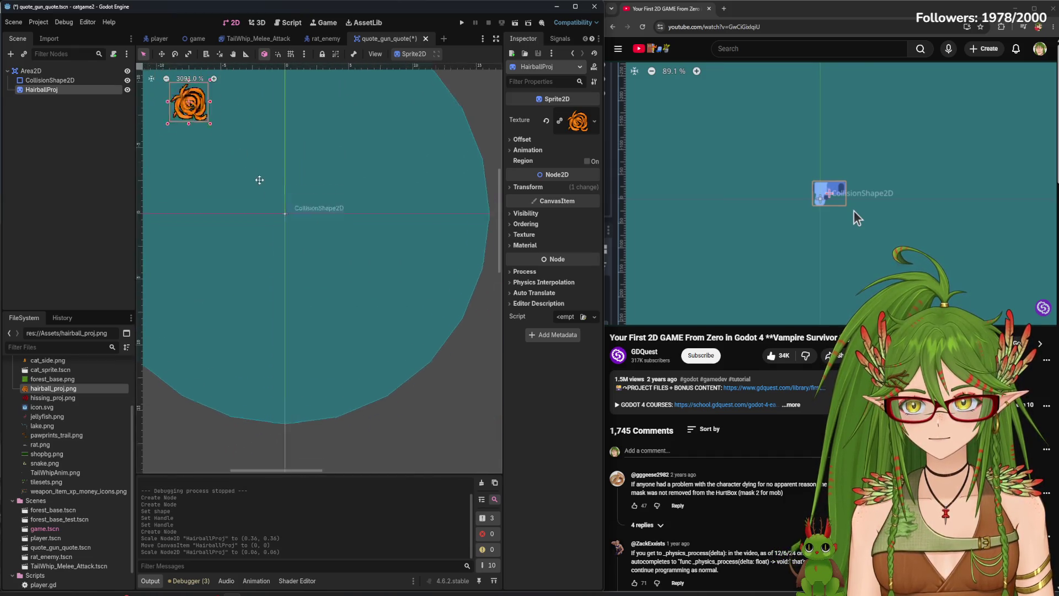
Shrink the HairballProj sprite to 0.01, centre it at (0, 0) and save
drag(282, 190, 372, 298)
scroll(352, 287, up, 2)
scroll(352, 287, up, 4)
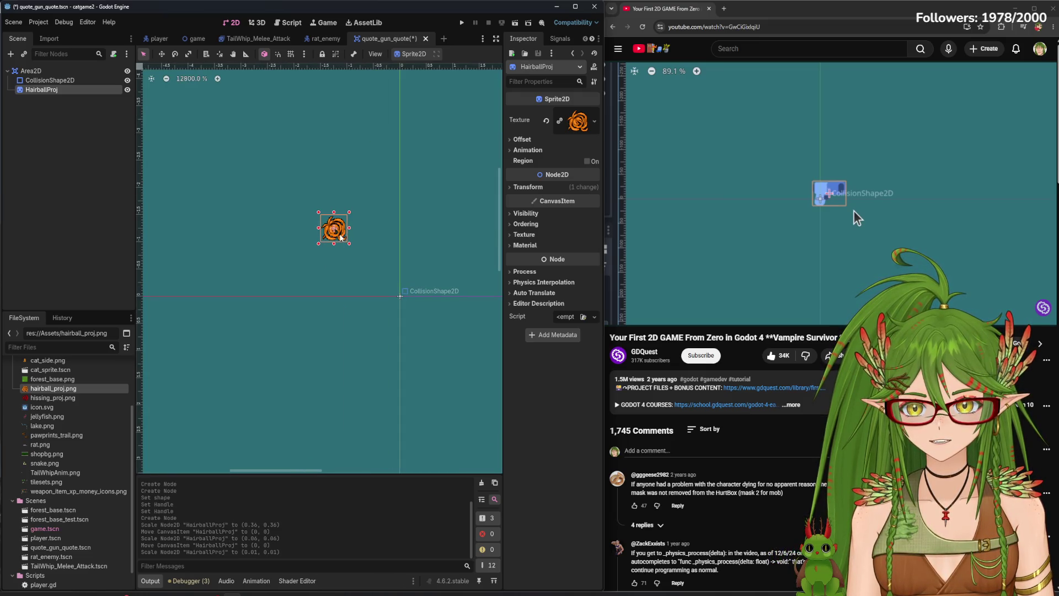
drag(334, 229, 400, 296)
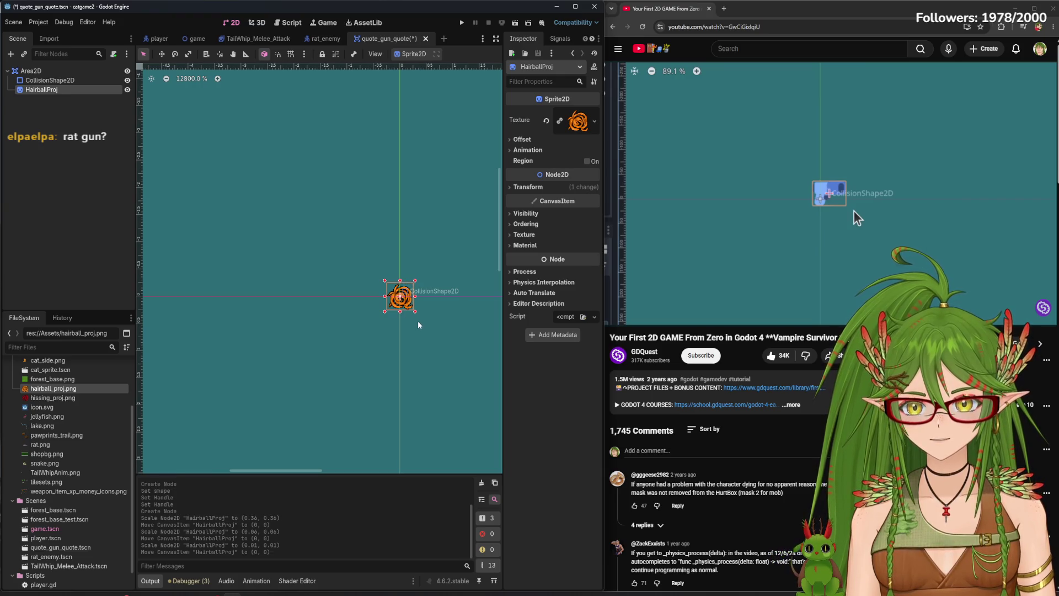
click(78, 235)
key(ctrl+s)
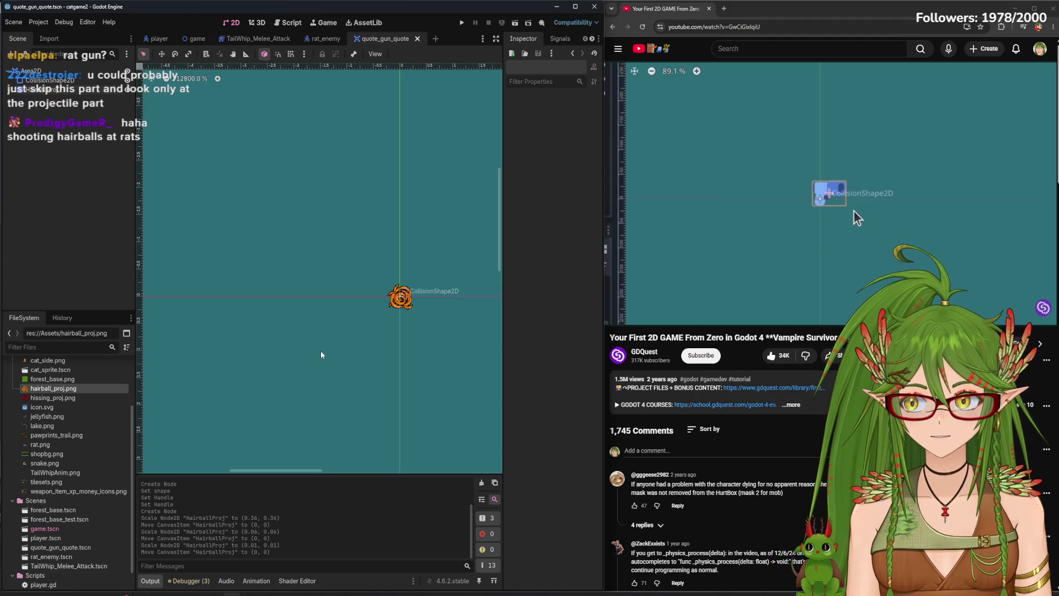
scroll(358, 380, down, 7)
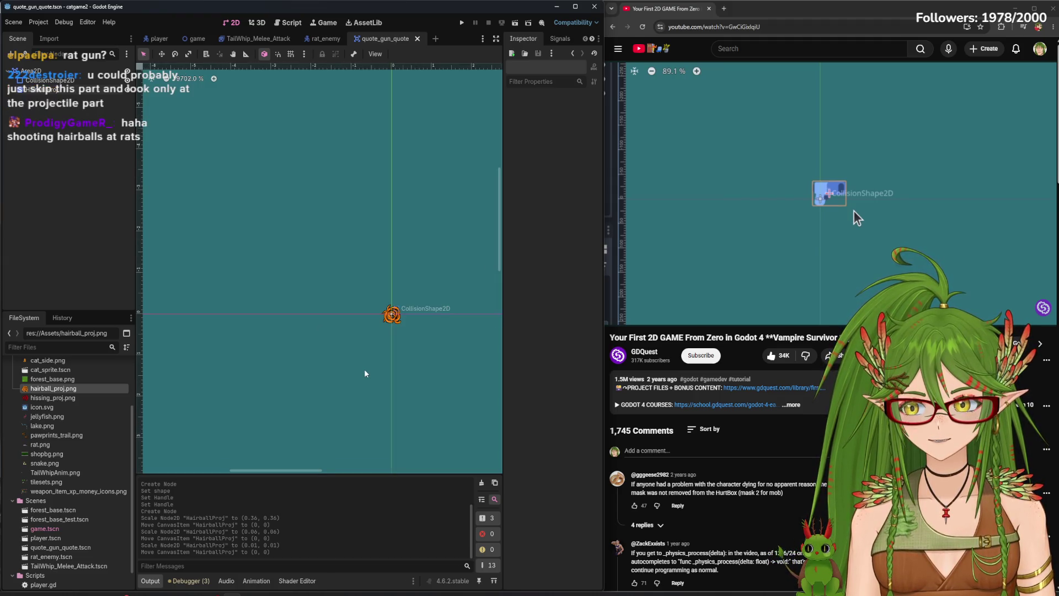
scroll(350, 402, down, 5)
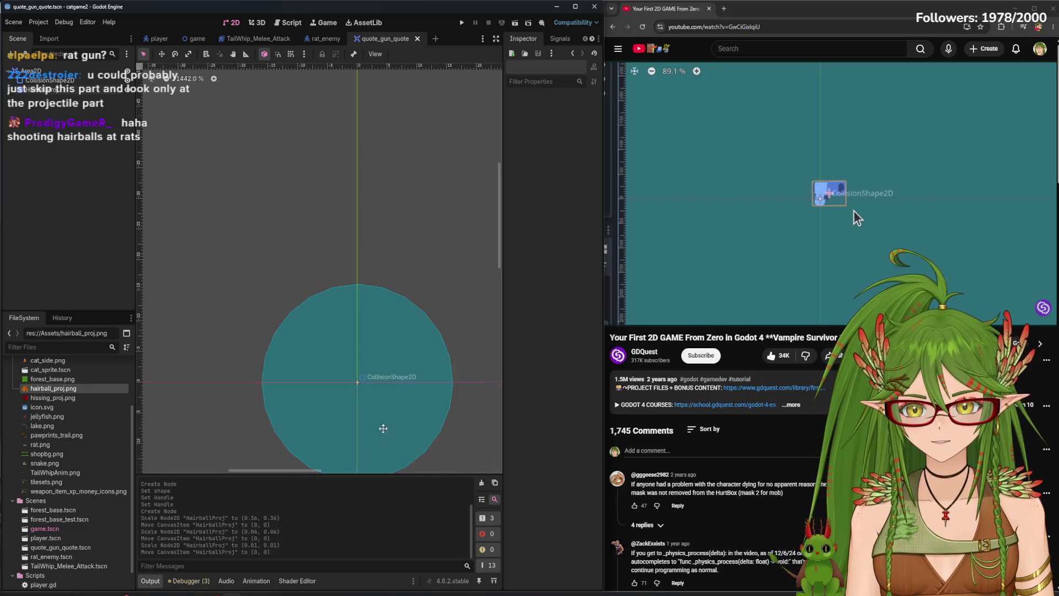
scroll(331, 309, up, 7)
scroll(346, 279, up, 5)
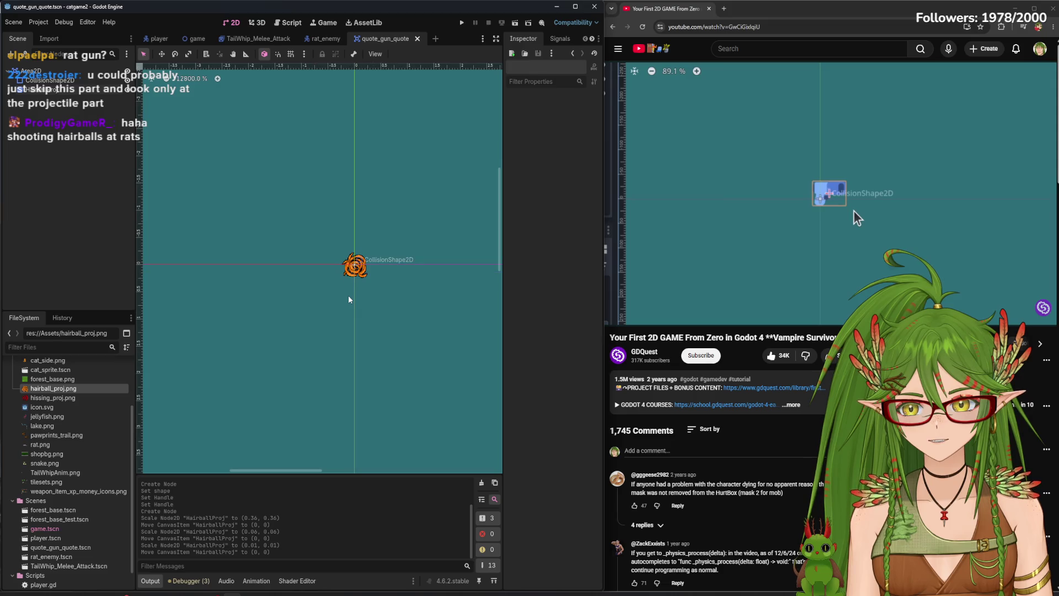
scroll(352, 292, down, 10)
click(690, 206)
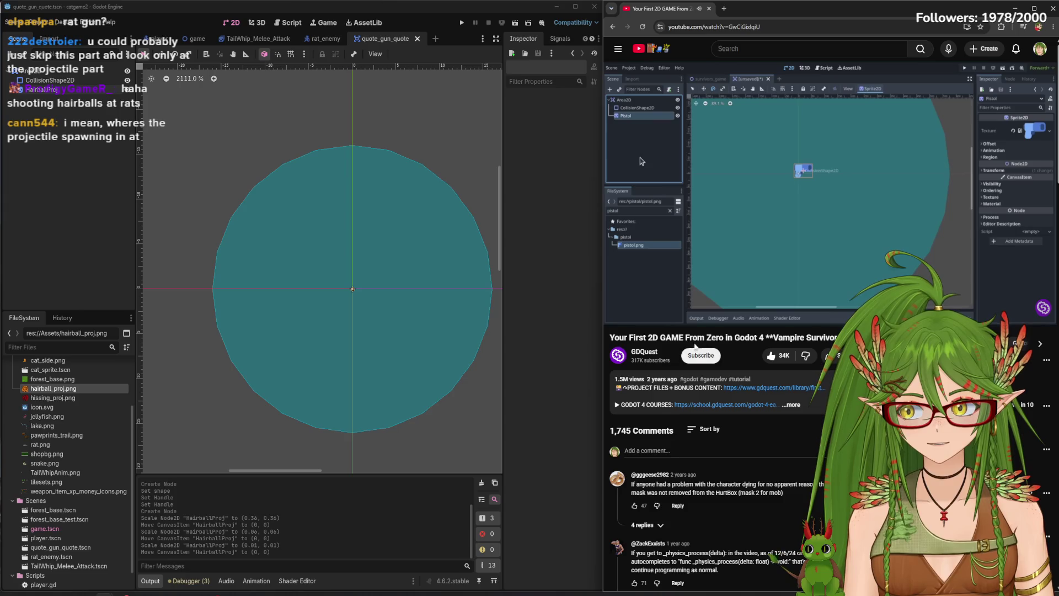
Name the root Area2D node 'test' and save quote_gun_quote.tscn
click(758, 230)
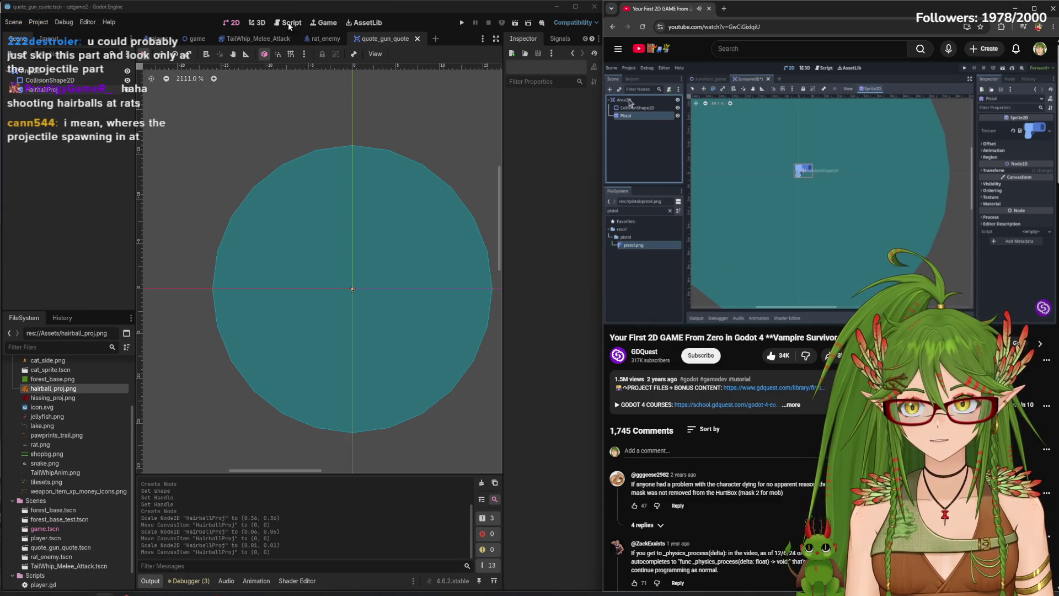
click(753, 123)
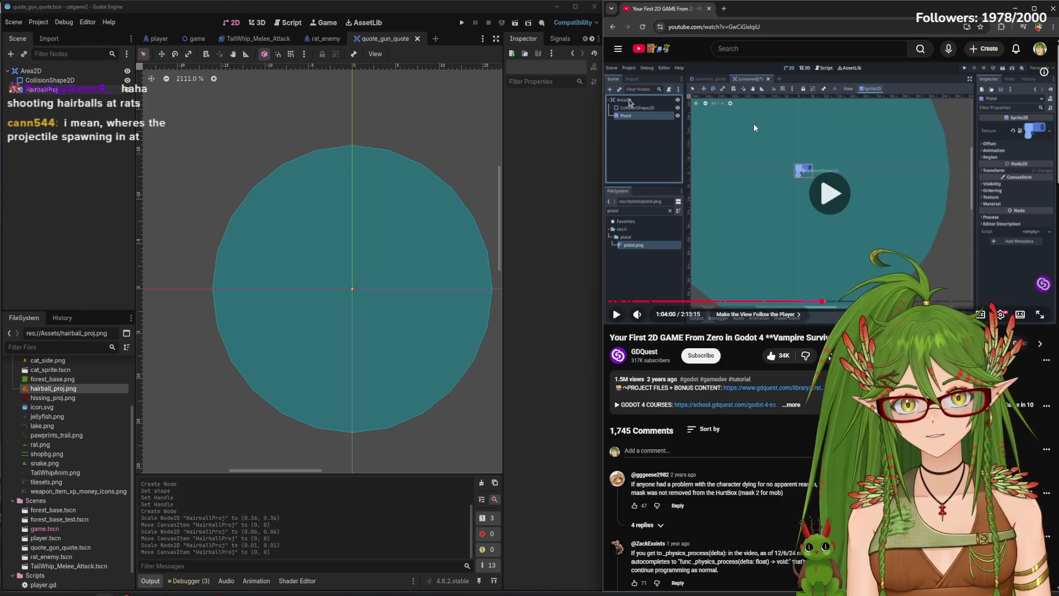
click(769, 153)
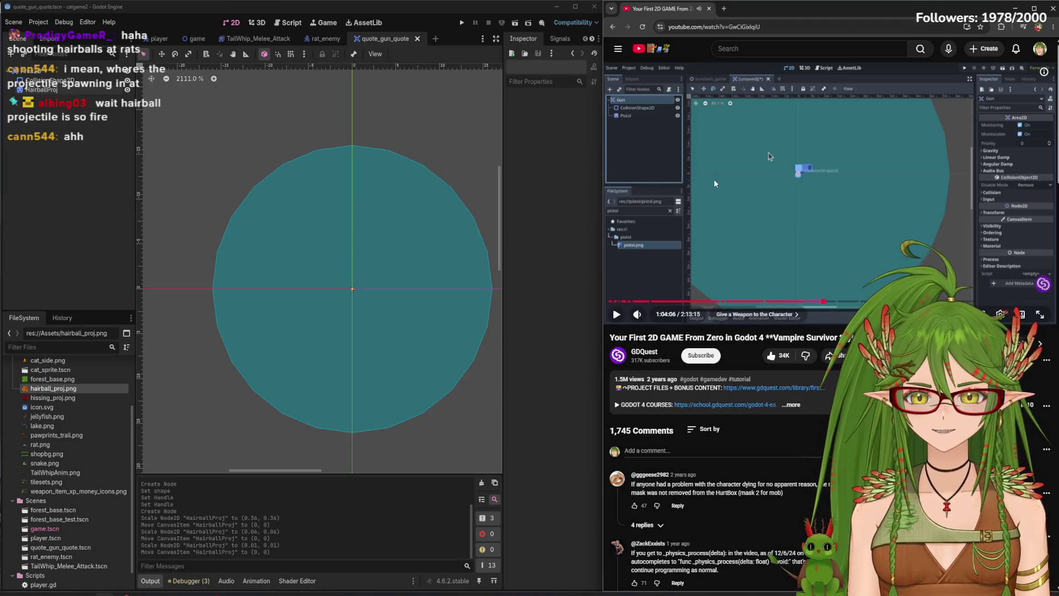
click(59, 70)
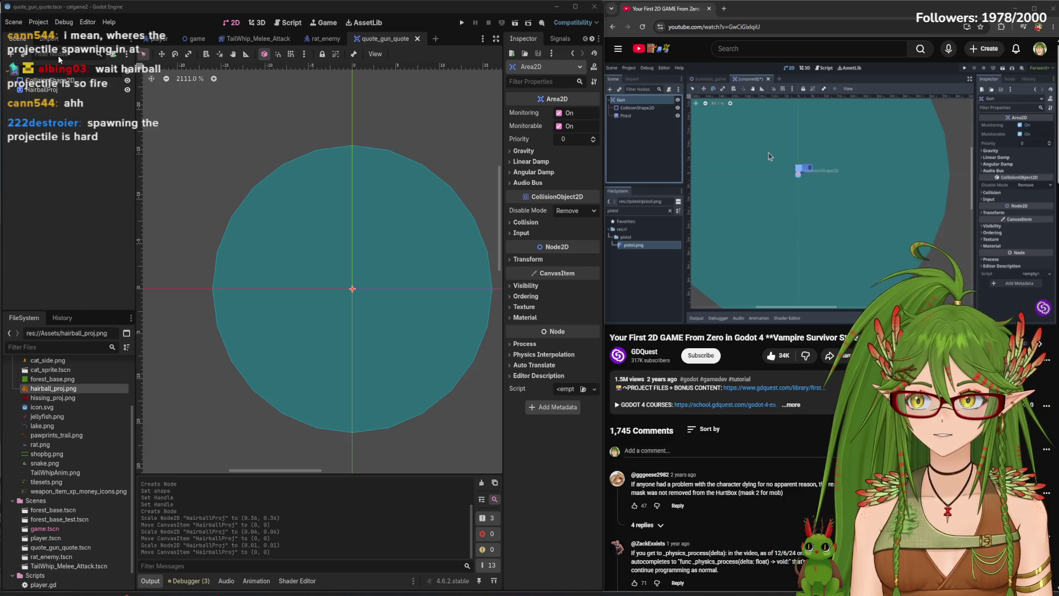
text(test)
key(Return)
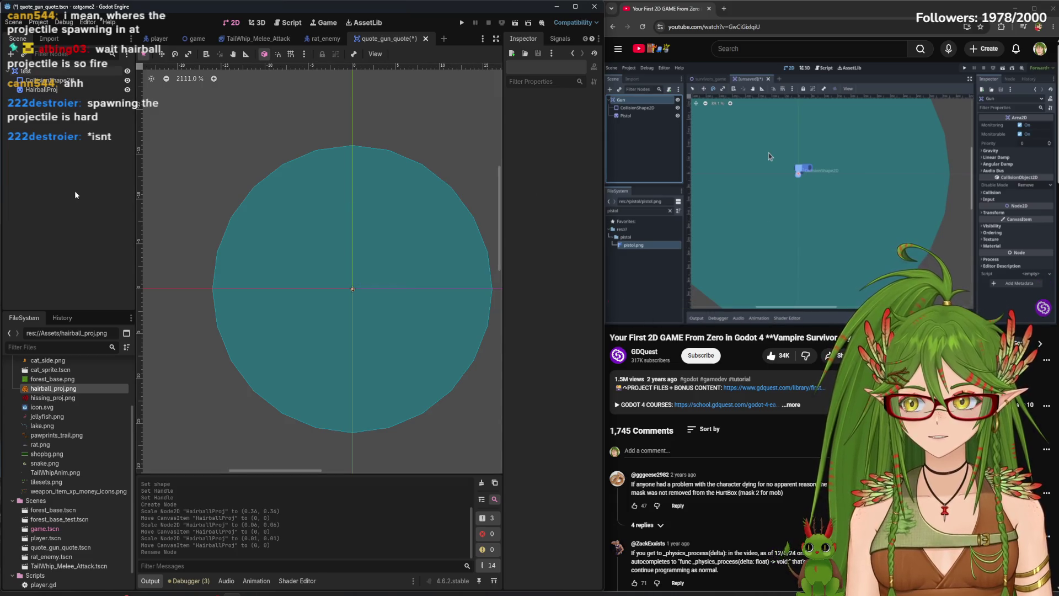
key(ctrl+s)
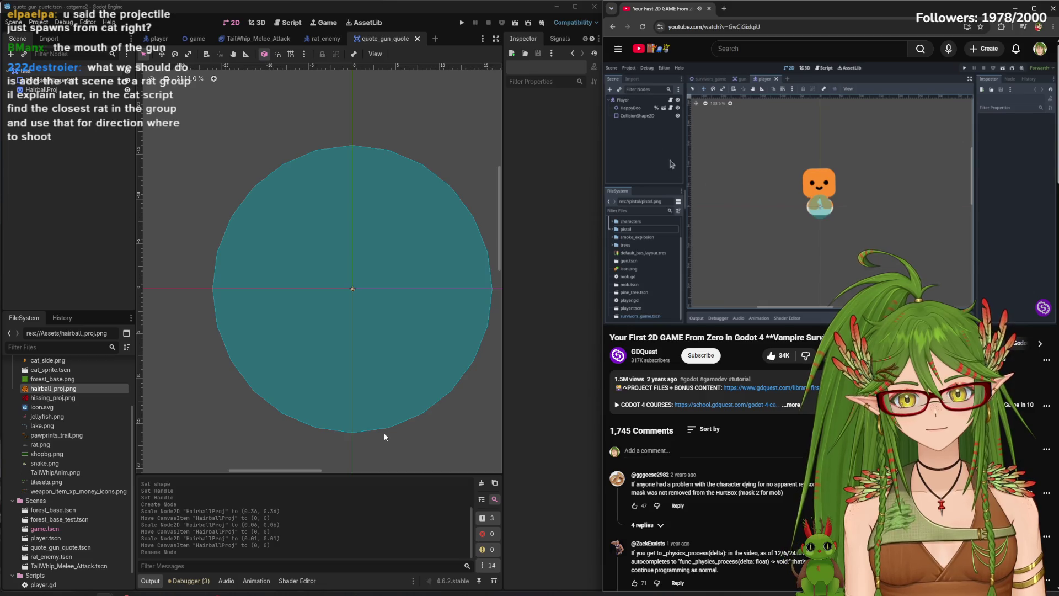
click(750, 220)
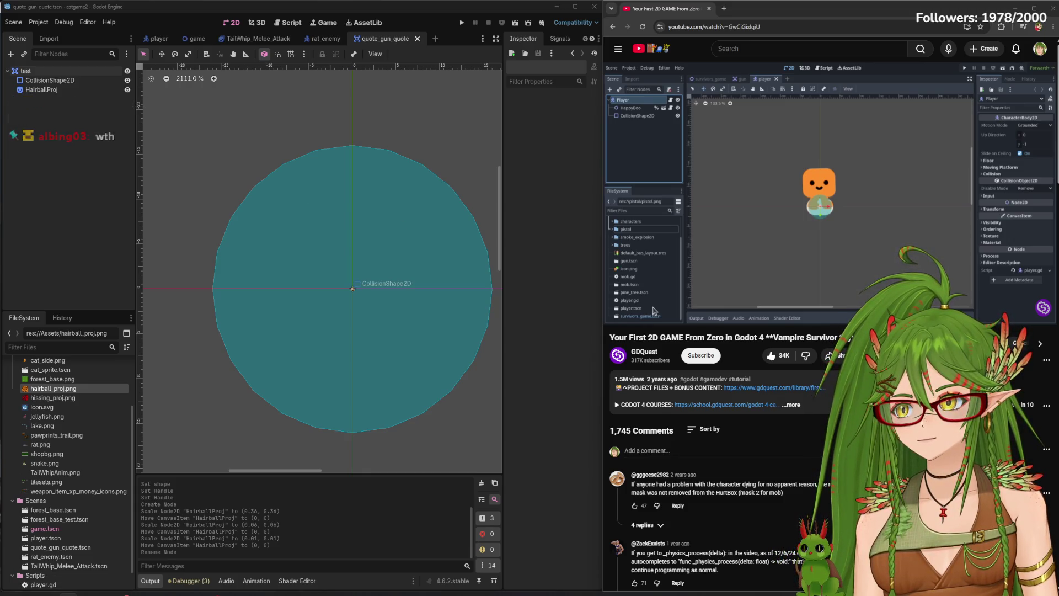
Bring up the weapon_item_xp_money_icons.png sheet in Photos and zoom around the icons
key(alt+Tab)
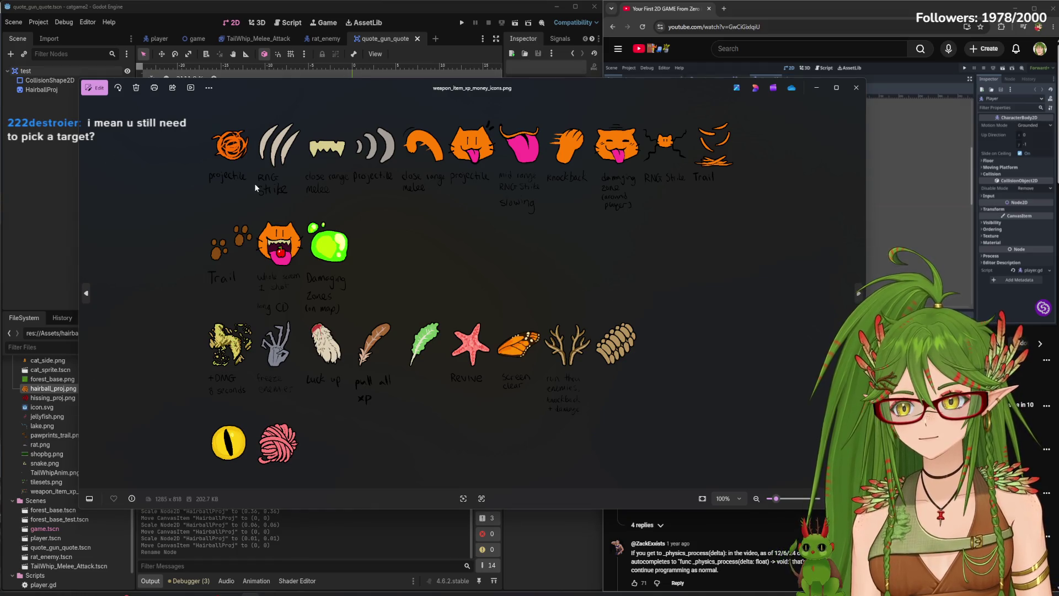
scroll(427, 268, up, 5)
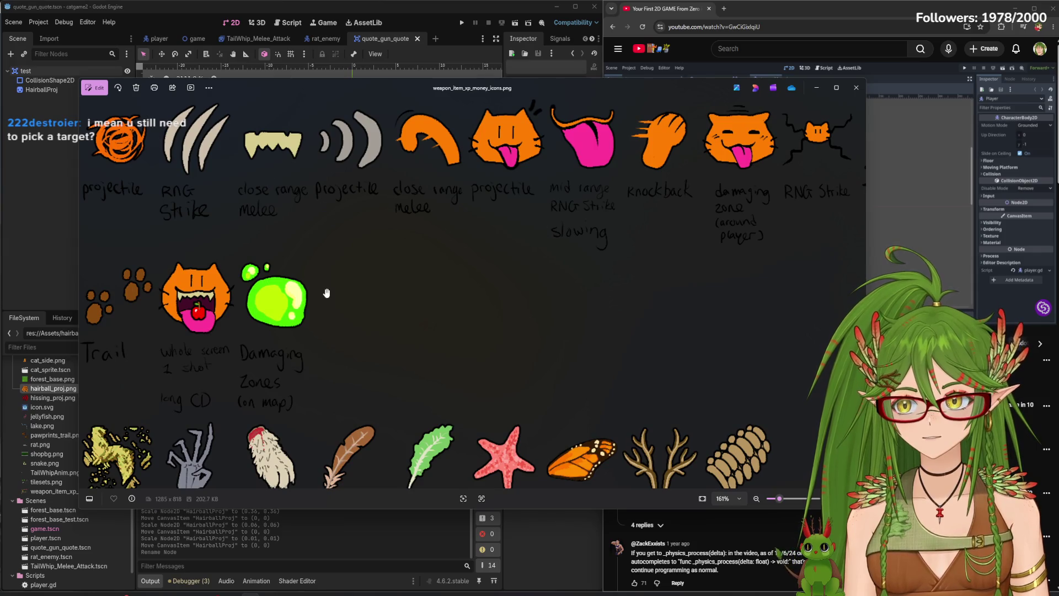
scroll(414, 330, down, 3)
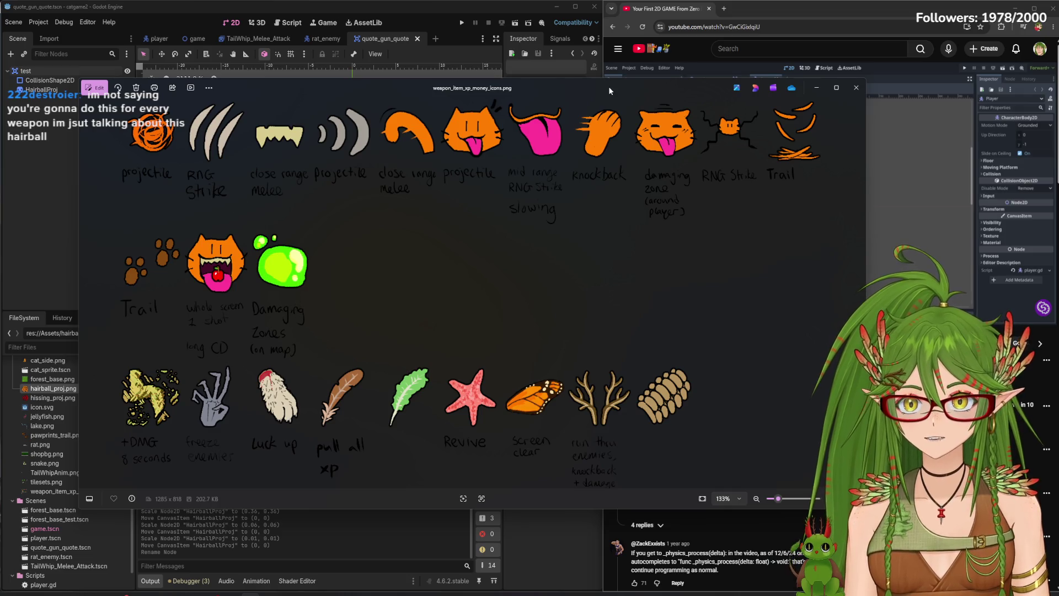
mouse_move(609, 90)
mouse_down()
mouse_move(657, 226)
mouse_move(632, 83)
mouse_move(580, 82)
mouse_up()
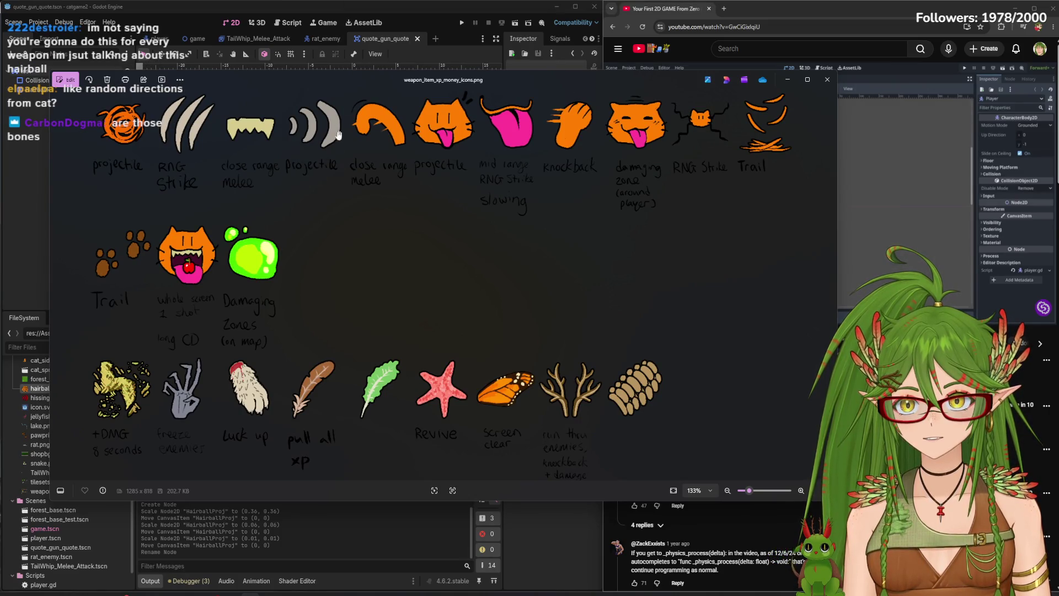
mouse_move(557, 83)
mouse_down()
mouse_move(528, 144)
mouse_move(655, 81)
mouse_move(636, 75)
mouse_up()
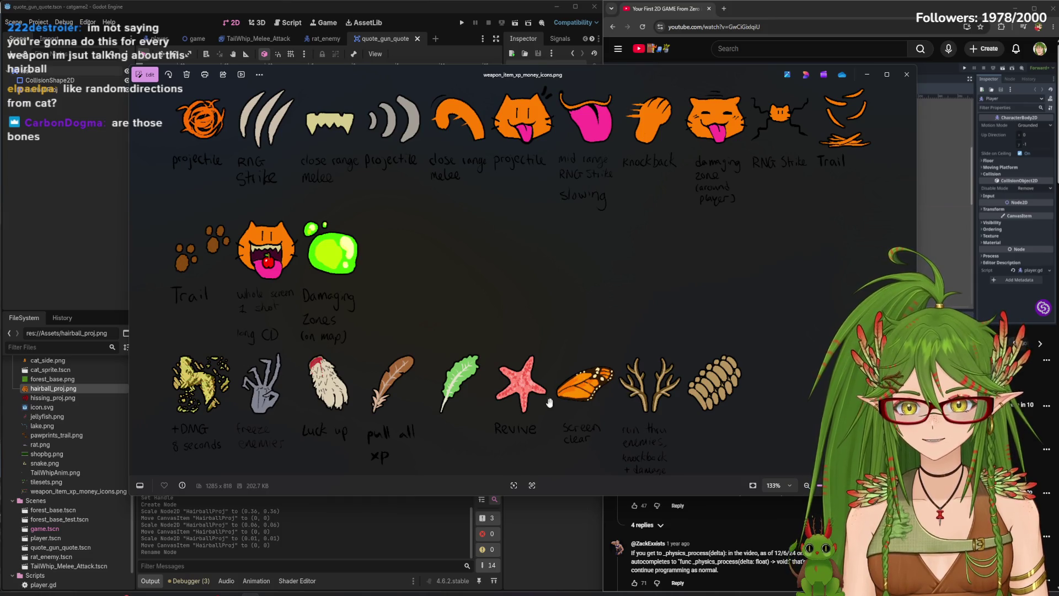
scroll(739, 209, down, 2)
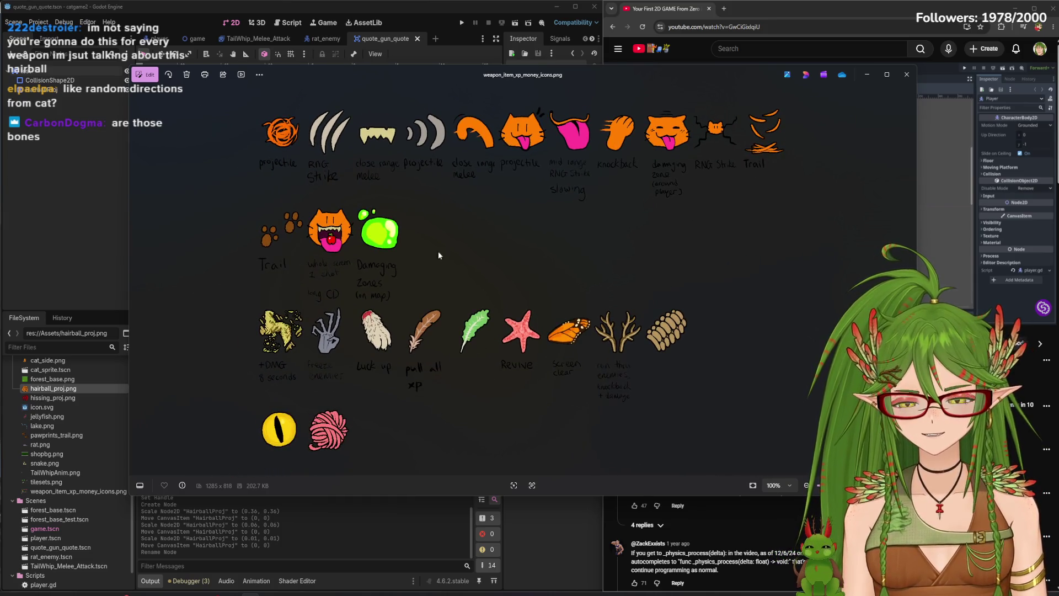
scroll(497, 134, up, 1)
scroll(496, 134, down, 1)
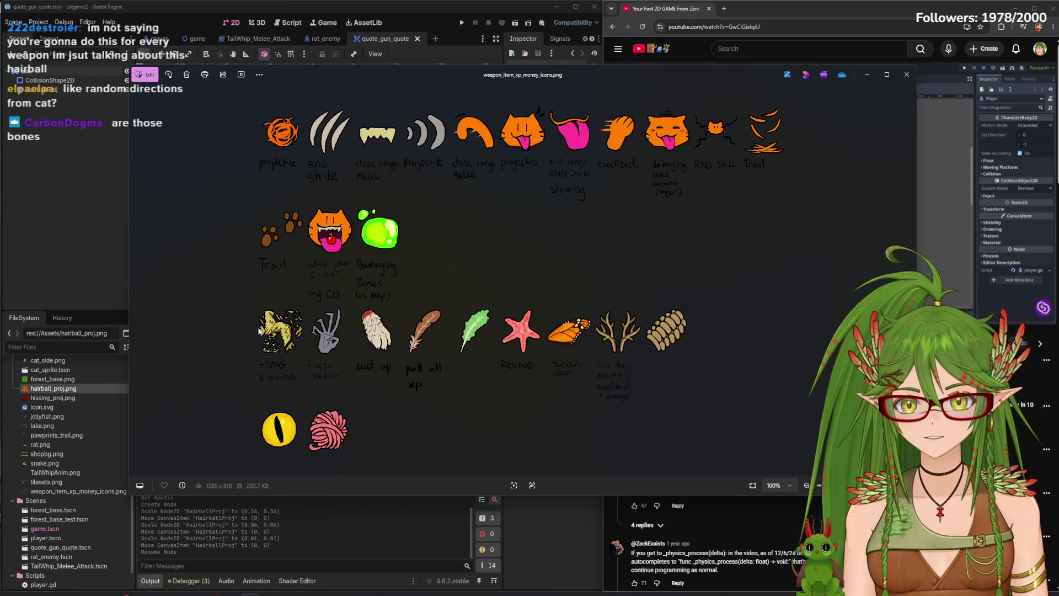
scroll(384, 408, up, 3)
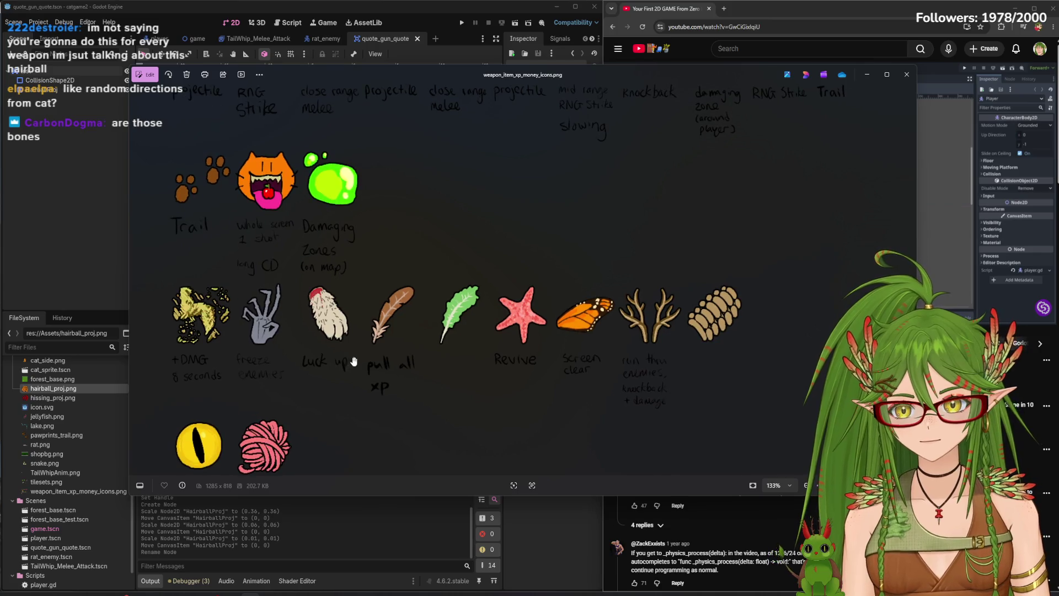
scroll(349, 413, down, 3)
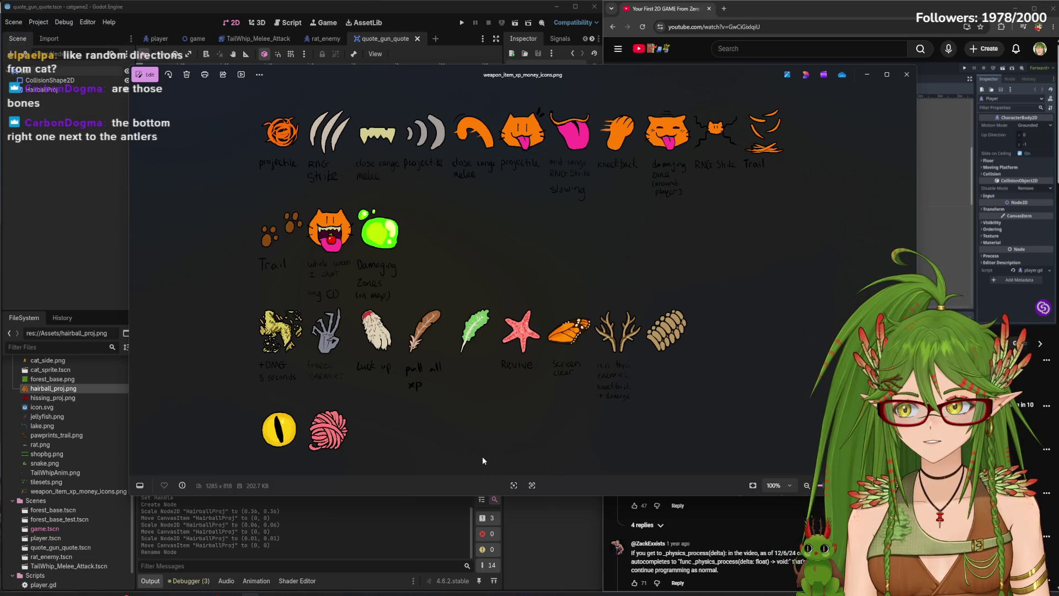
scroll(622, 353, up, 4)
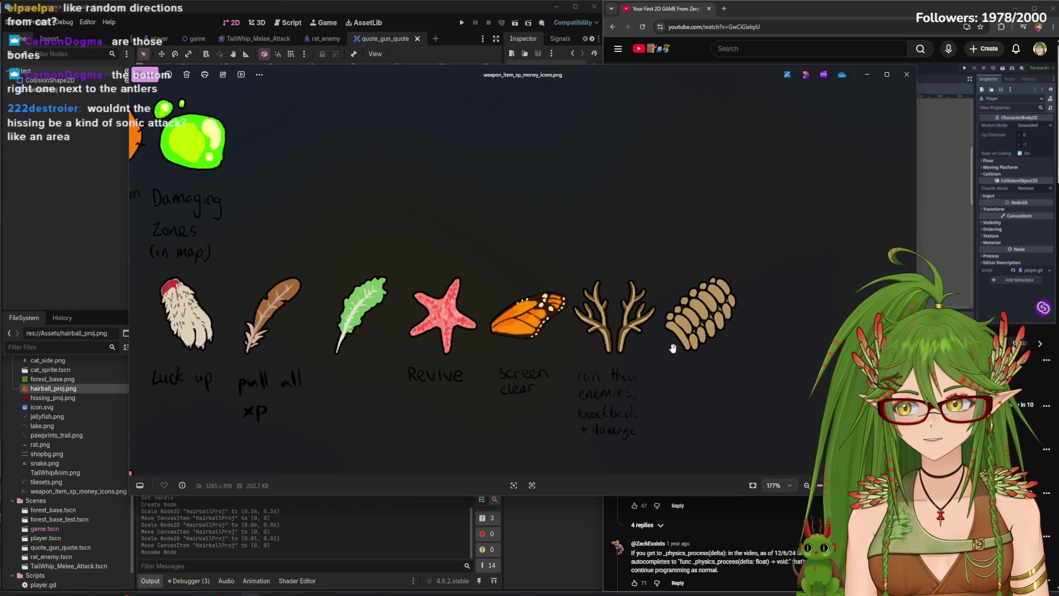
scroll(710, 313, up, 4)
Inspect the enlarged hairball icon and upper icon rows, then close the viewer
drag(710, 313, 537, 307)
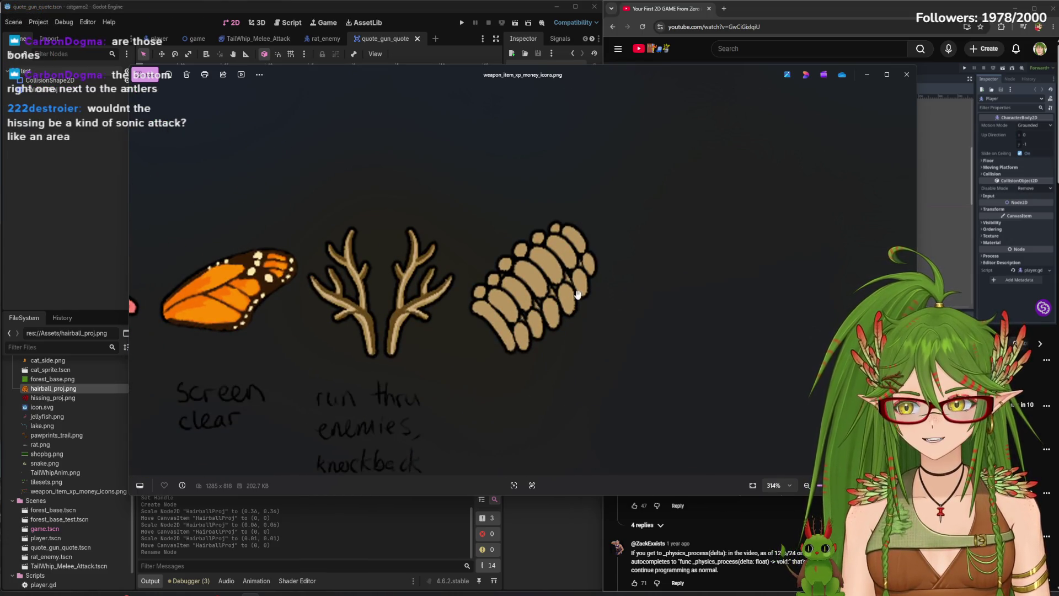
scroll(489, 333, down, 8)
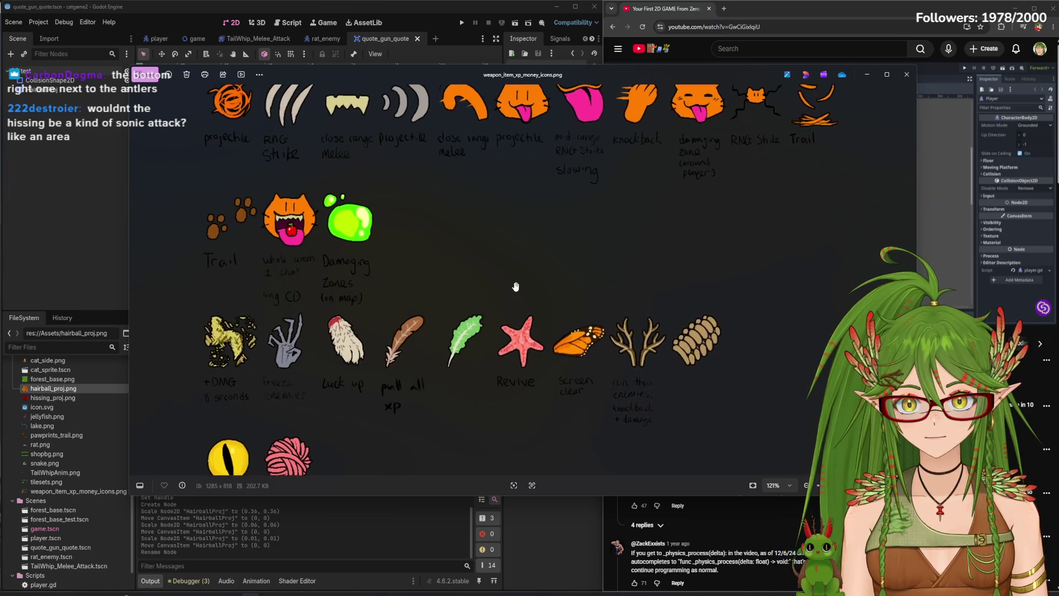
scroll(515, 284, up, 5)
drag(516, 225, 542, 360)
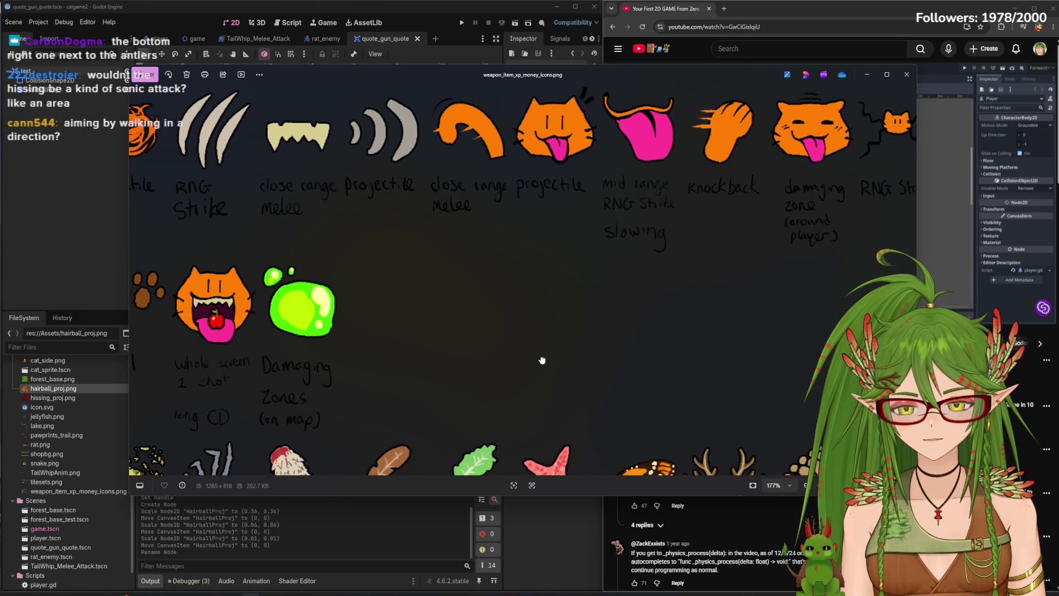
scroll(540, 361, down, 4)
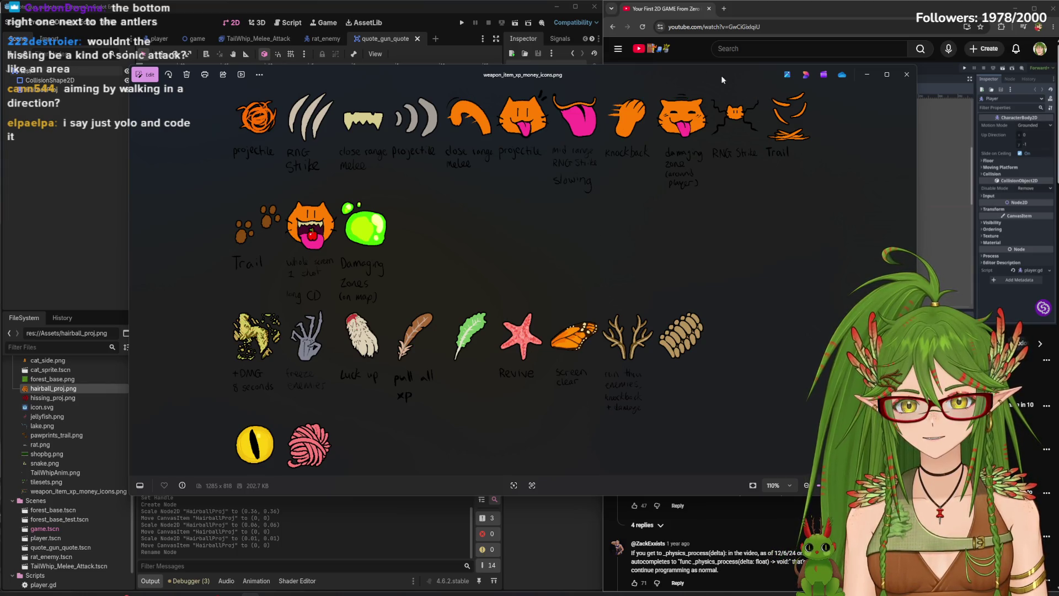
mouse_move(724, 74)
mouse_down()
mouse_move(671, 150)
mouse_move(677, 205)
mouse_move(711, 166)
mouse_up()
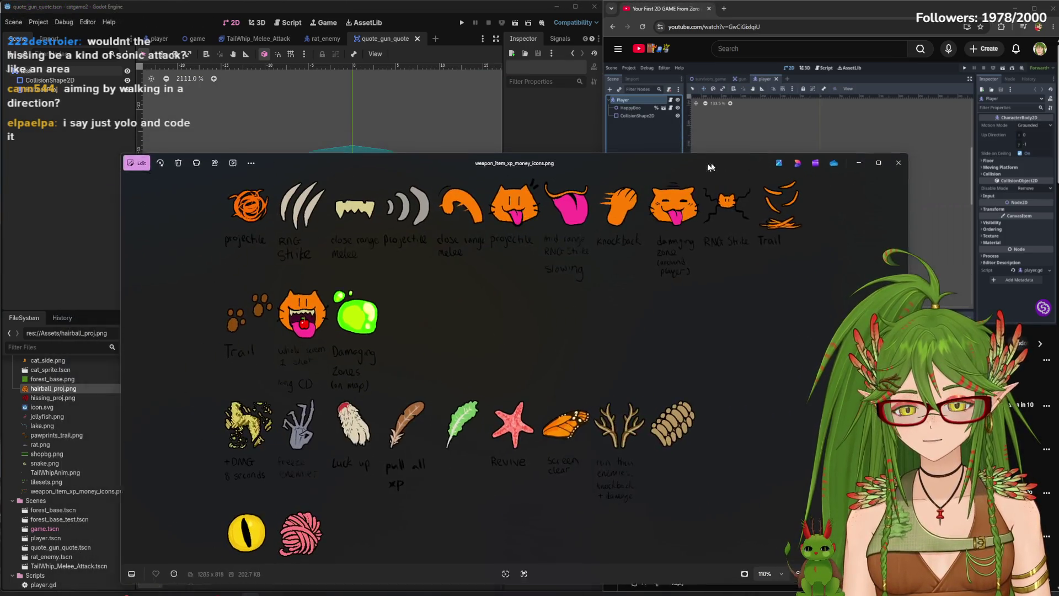
click(899, 162)
Close the icon sheet viewer and open a new browser tab
click(776, 276)
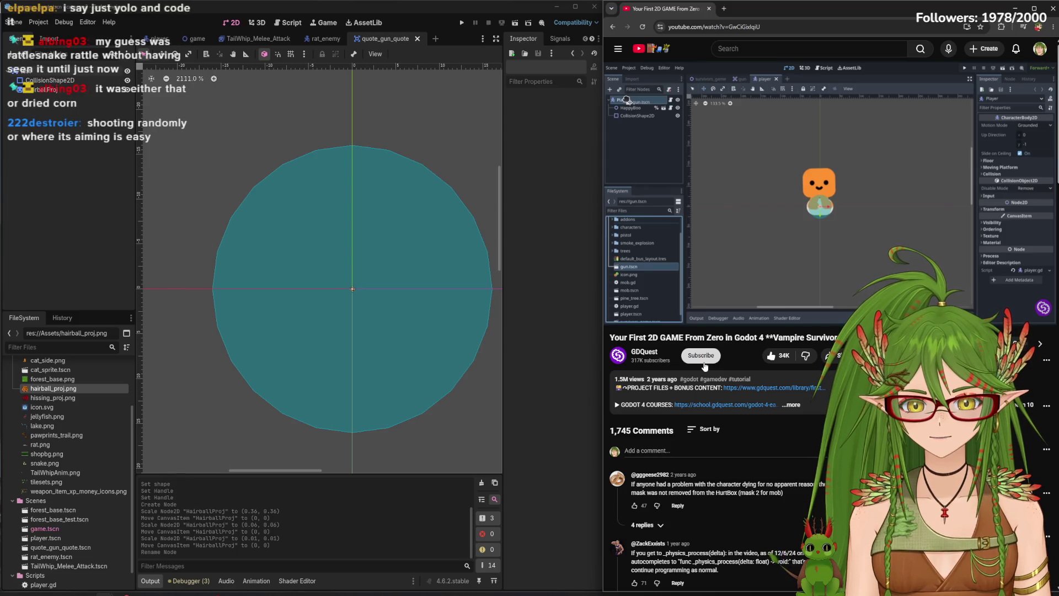
click(724, 8)
Search Bing images for 'kong dog toy', view the Walmart picture, then close both search tabs
text(kong dog toy)
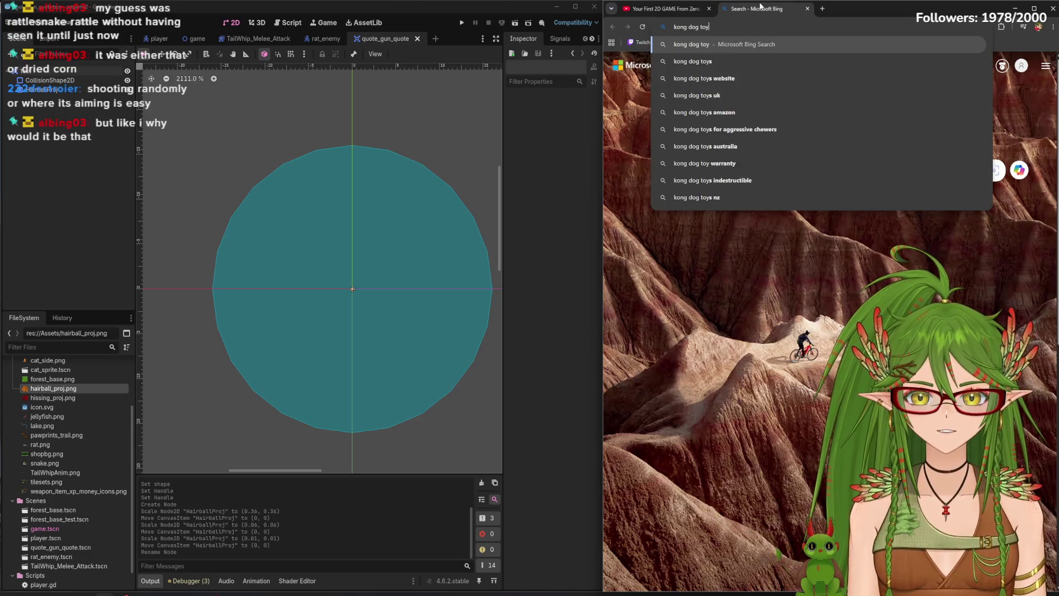
key(Return)
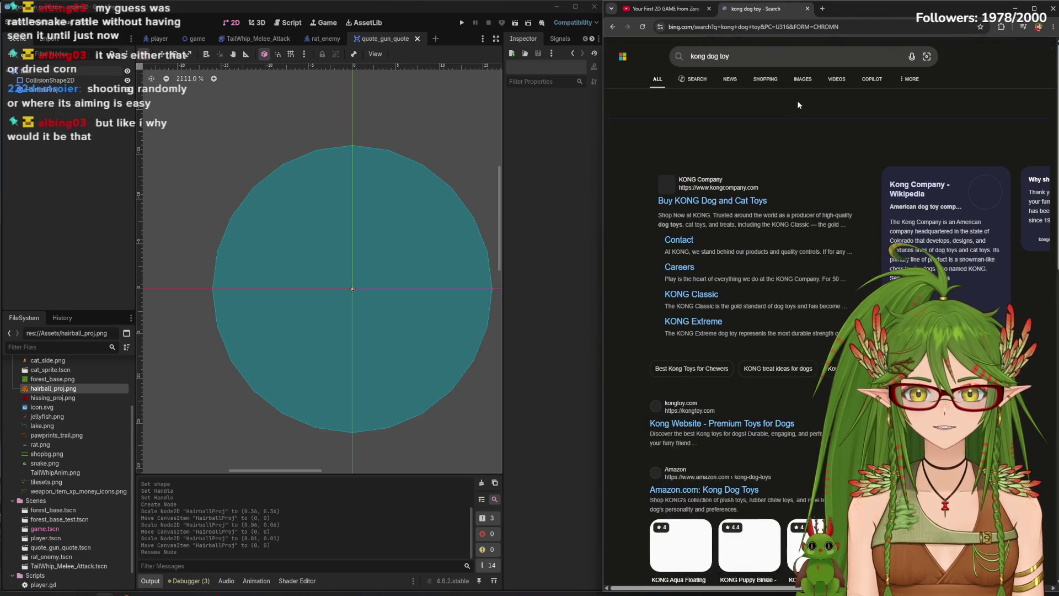
click(808, 79)
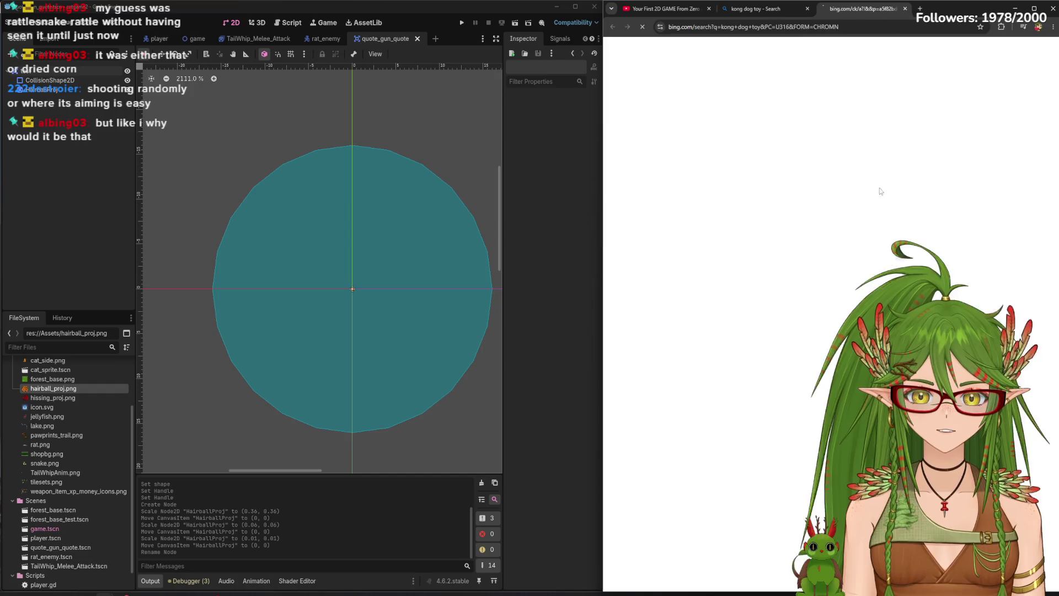
click(733, 165)
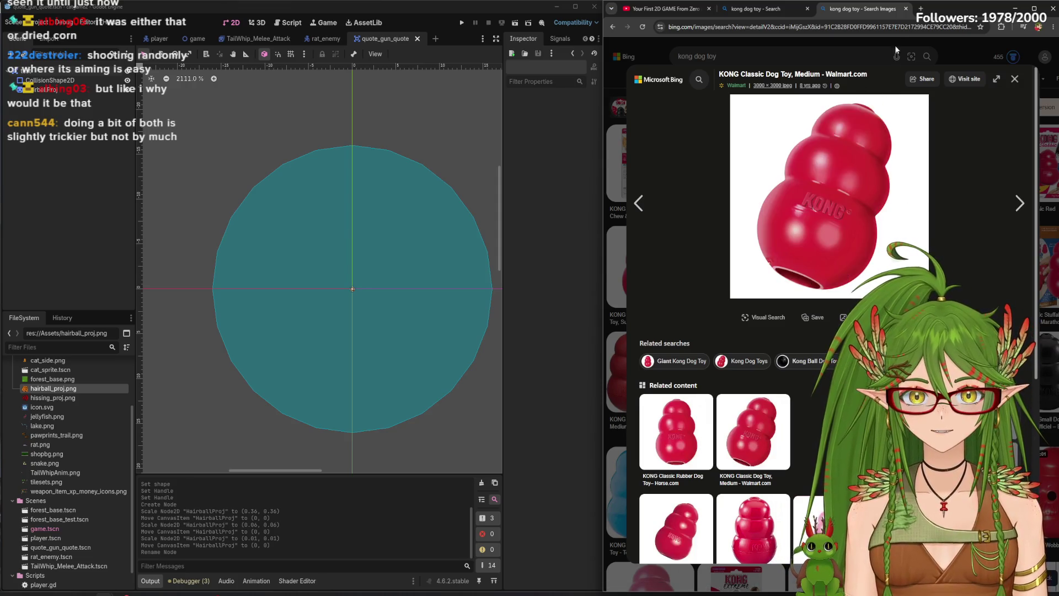
click(906, 10)
click(808, 8)
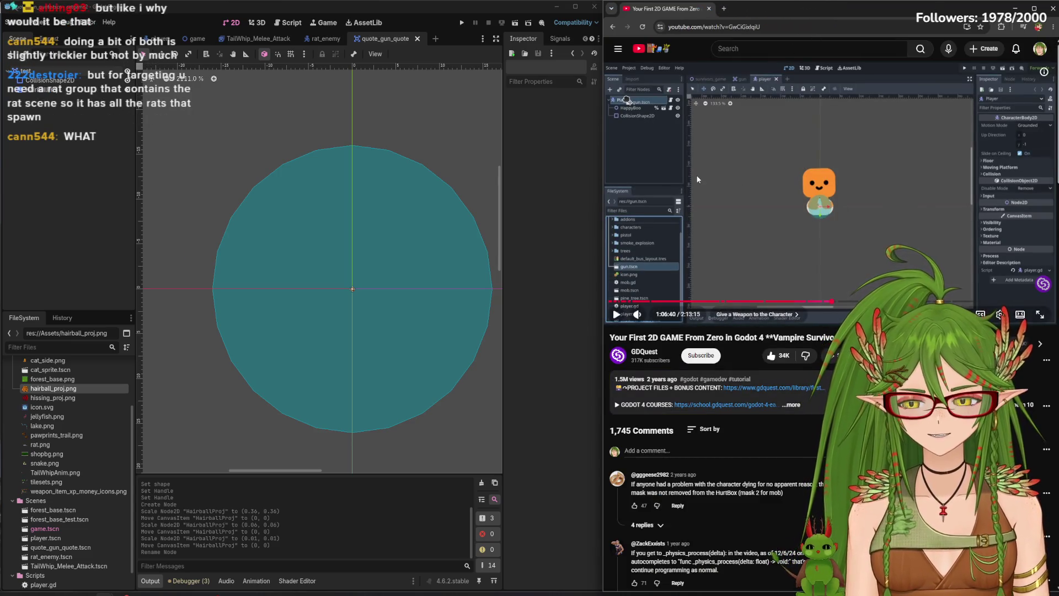
Resume the tutorial video so it plays on to the gun.gd script
mouse_move(697, 179)
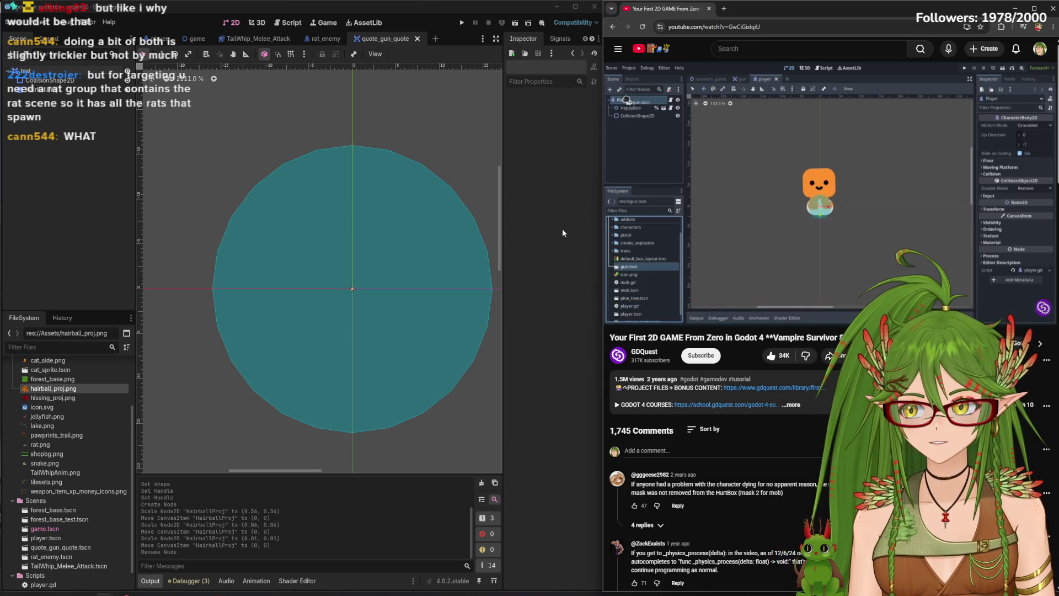
mouse_move(836, 303)
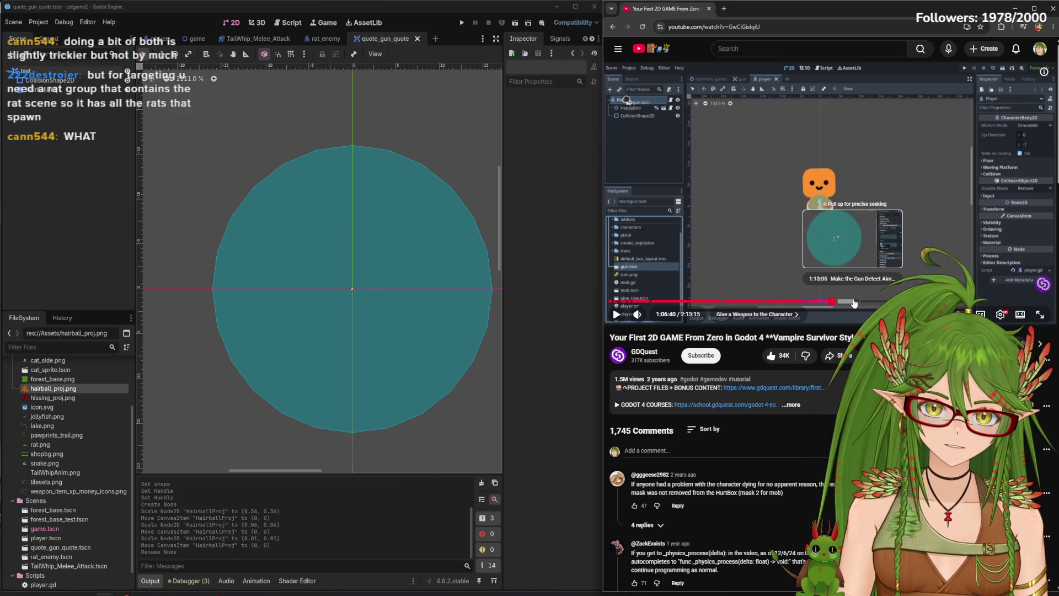
key(space)
text(func _phys)
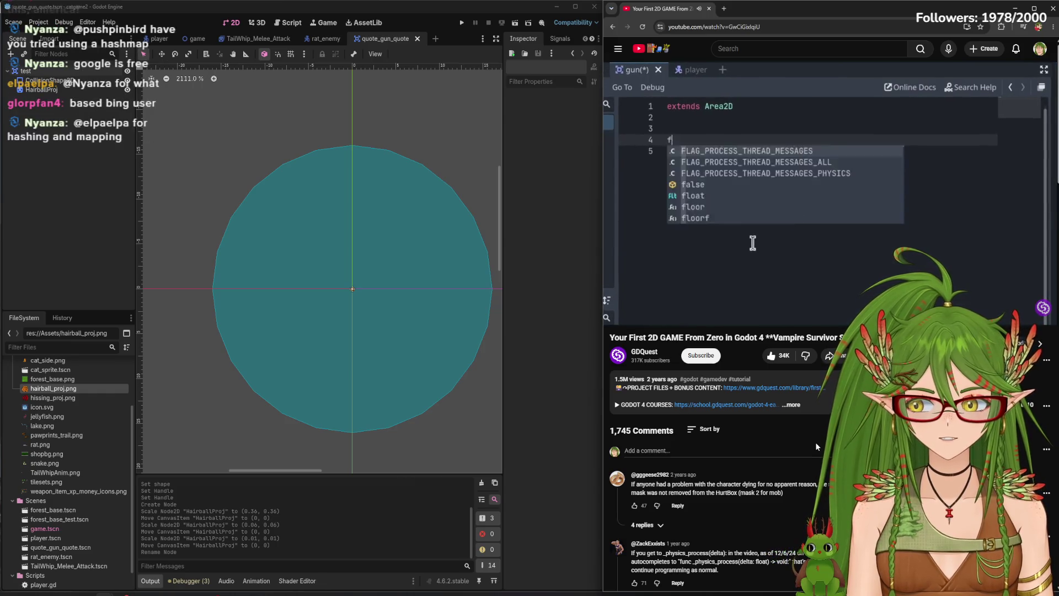
Play the tutorial until target_enemy uses enemies_in_range.front(), pause it, and select the test node
mouse_move(756, 267)
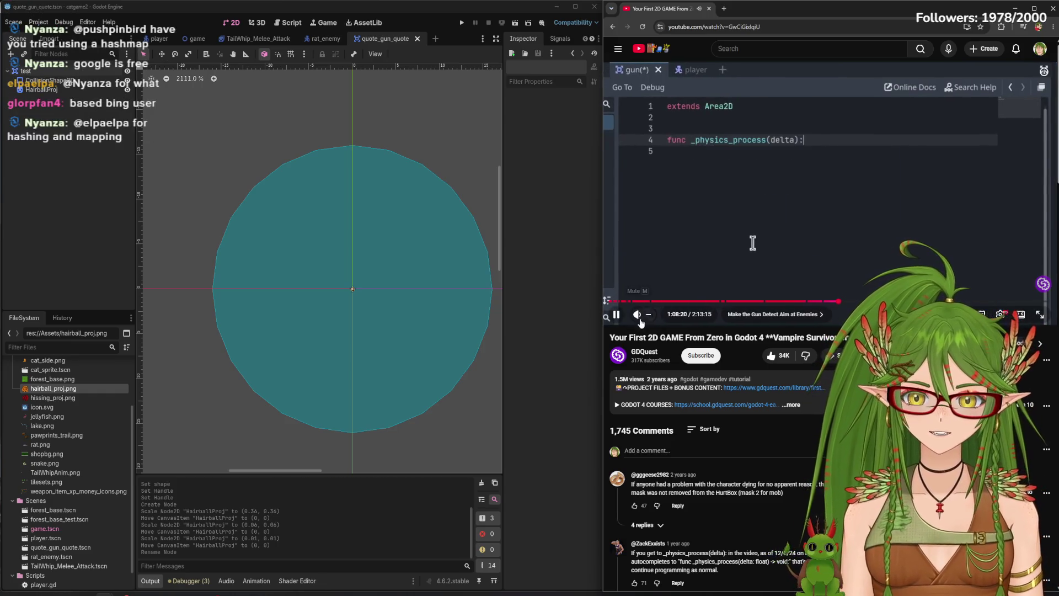
mouse_move(653, 319)
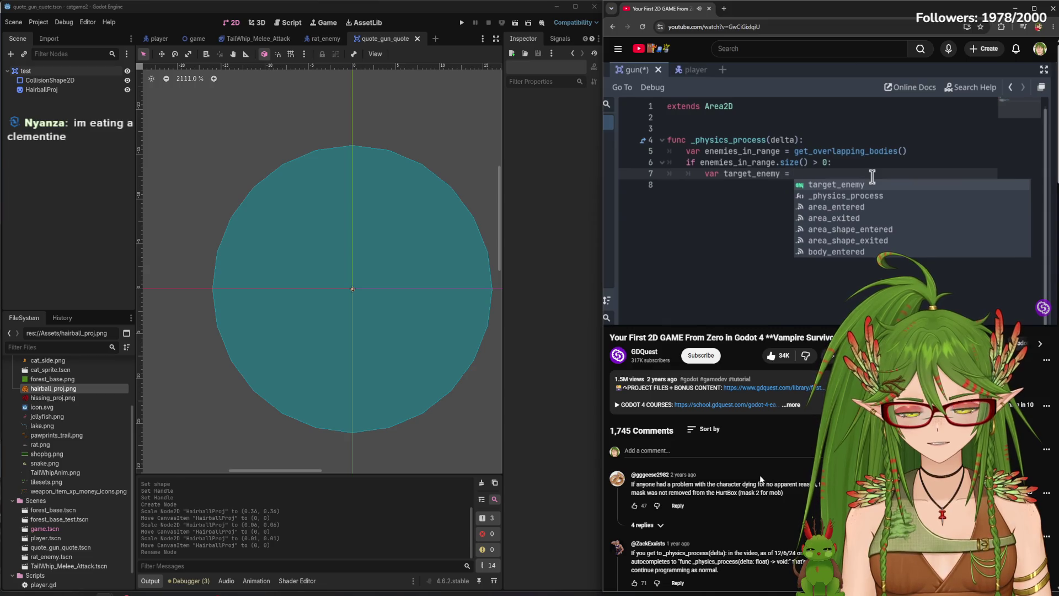
mouse_move(847, 293)
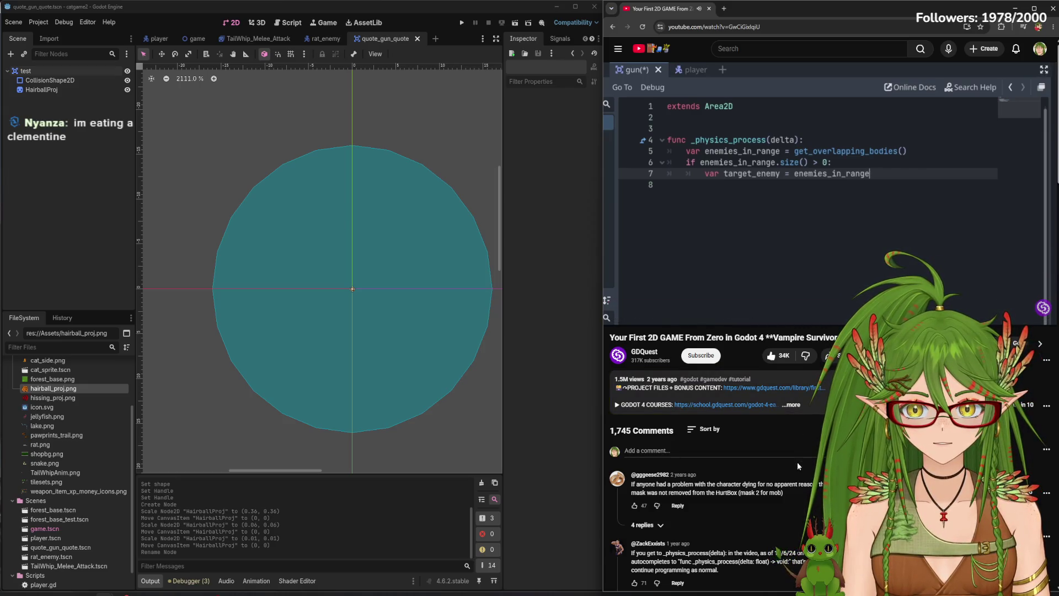
click(798, 181)
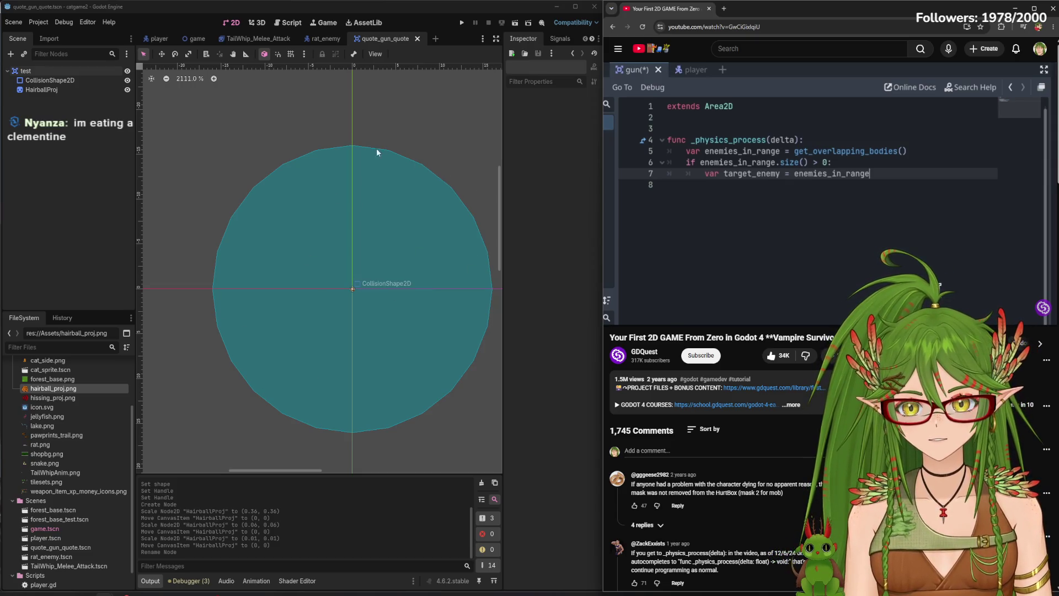
mouse_move(722, 306)
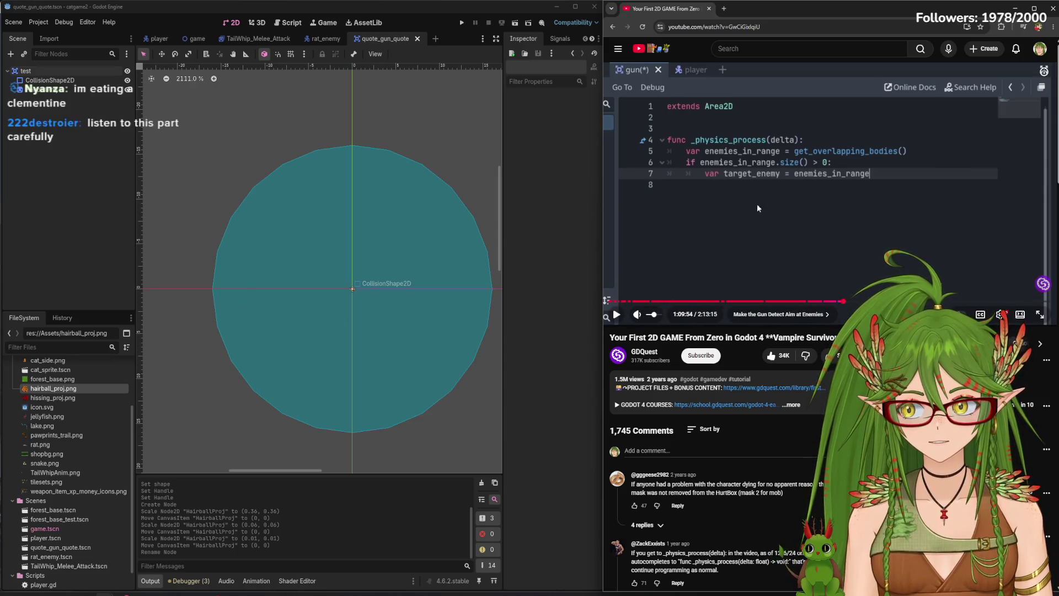
click(905, 166)
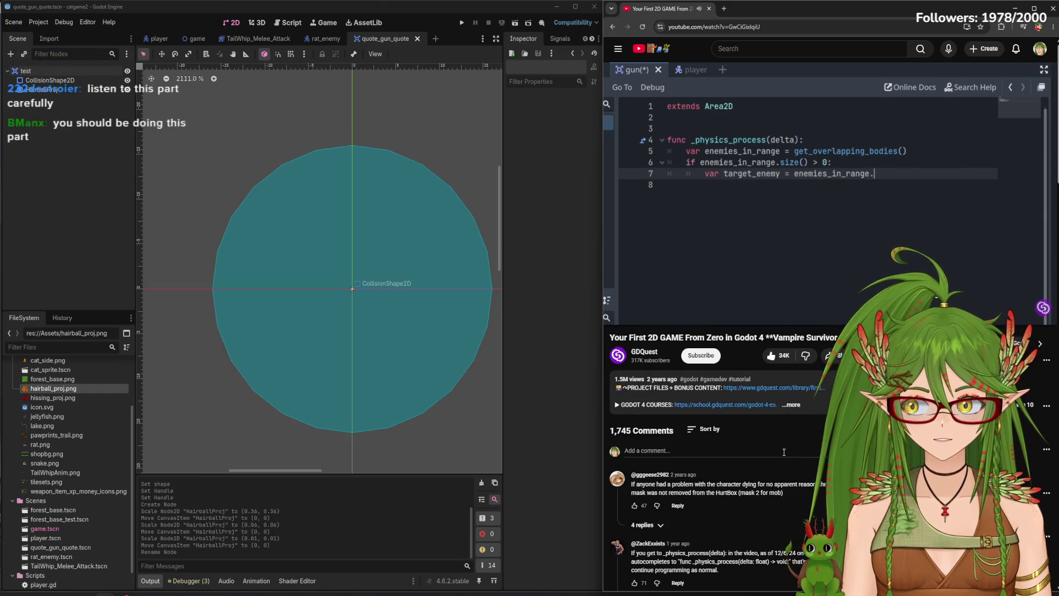
click(788, 192)
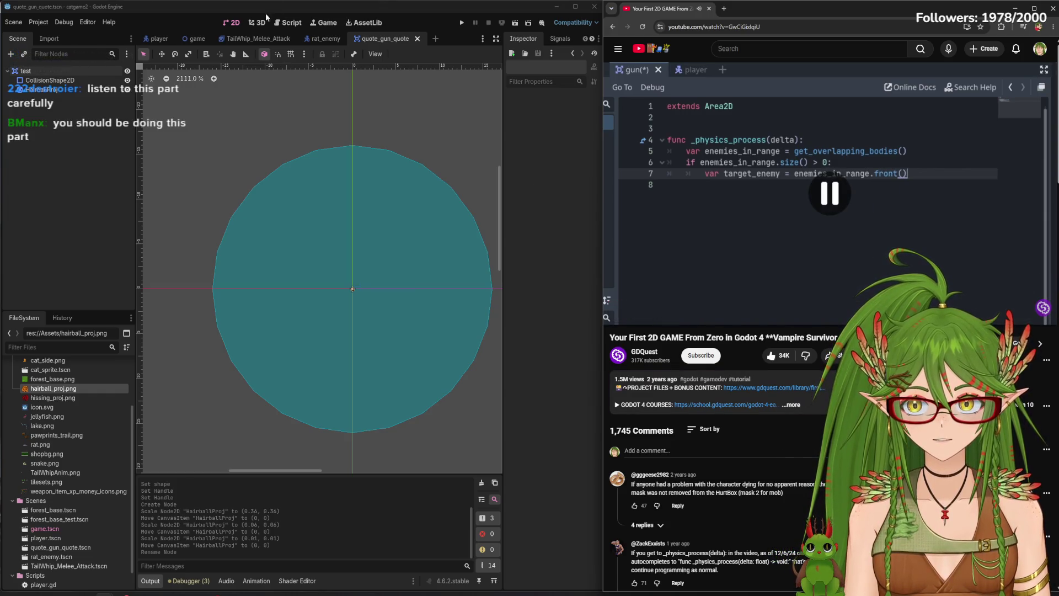
click(78, 71)
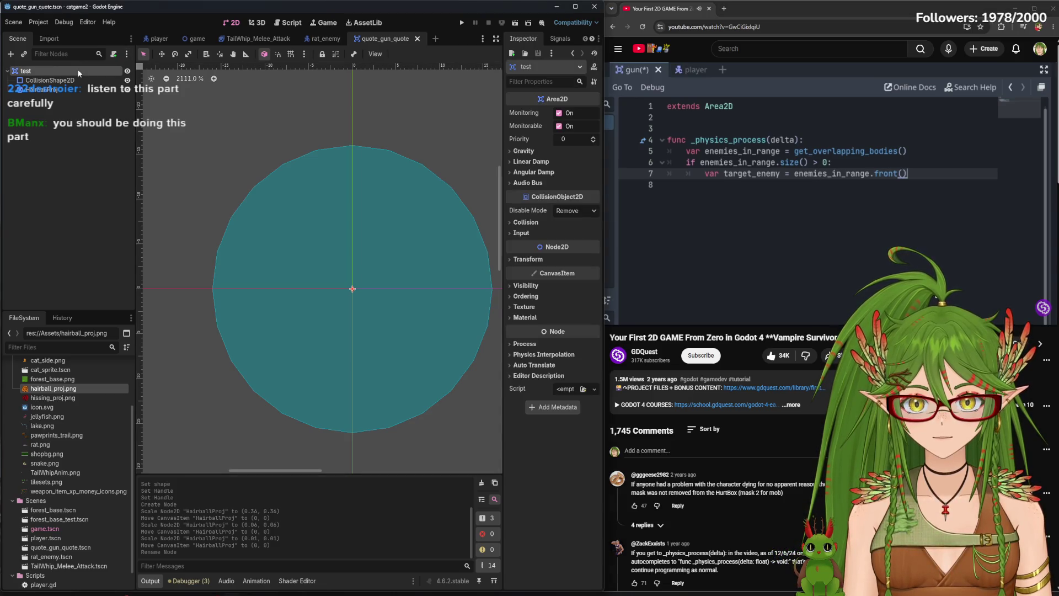
Attach a new quote_gun_quote.gd script to the test node and declare _physics_process
click(113, 54)
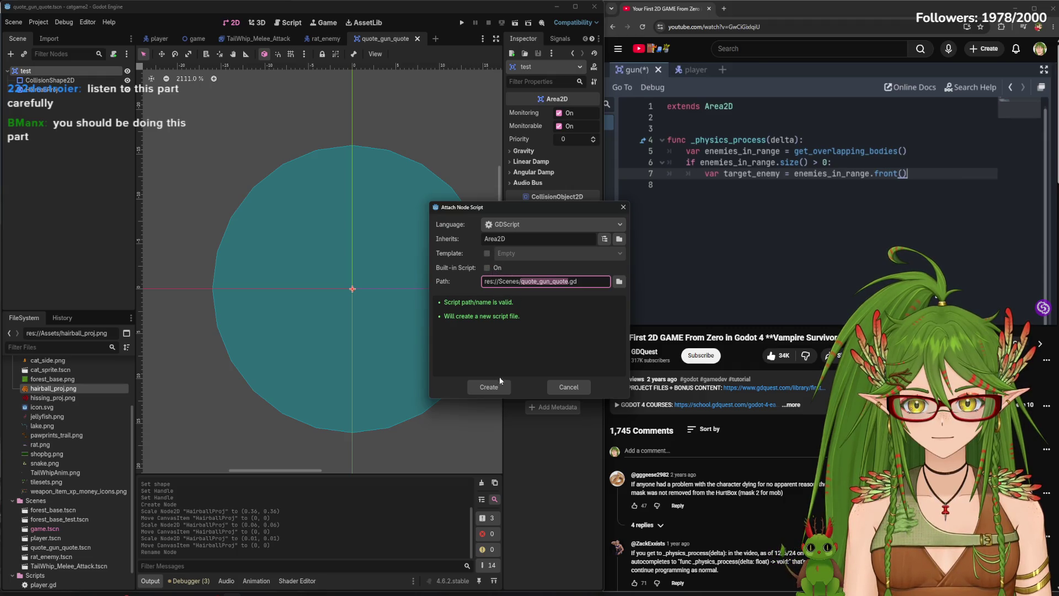
click(491, 388)
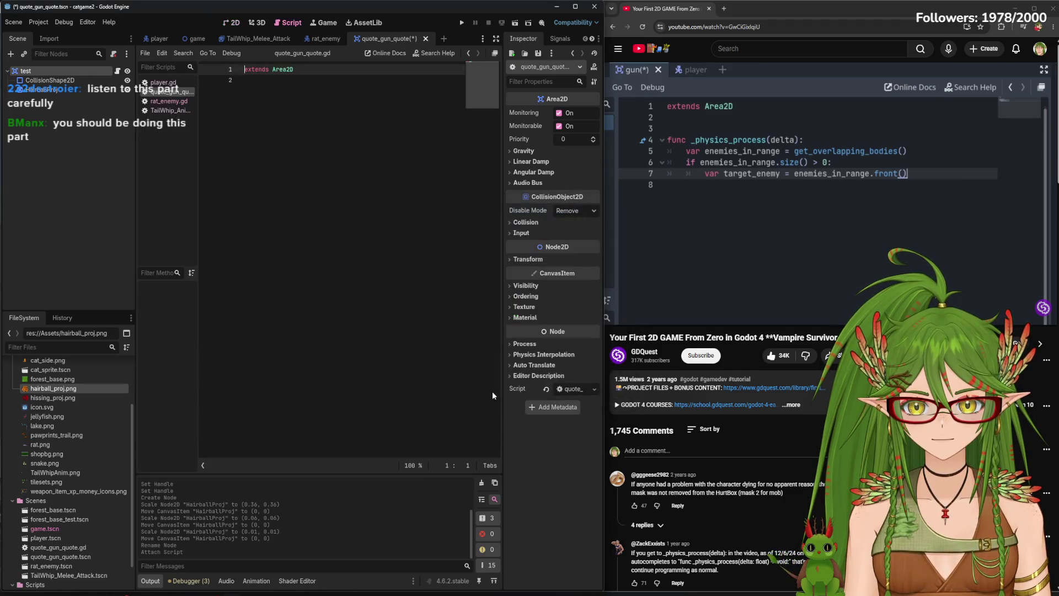
click(318, 81)
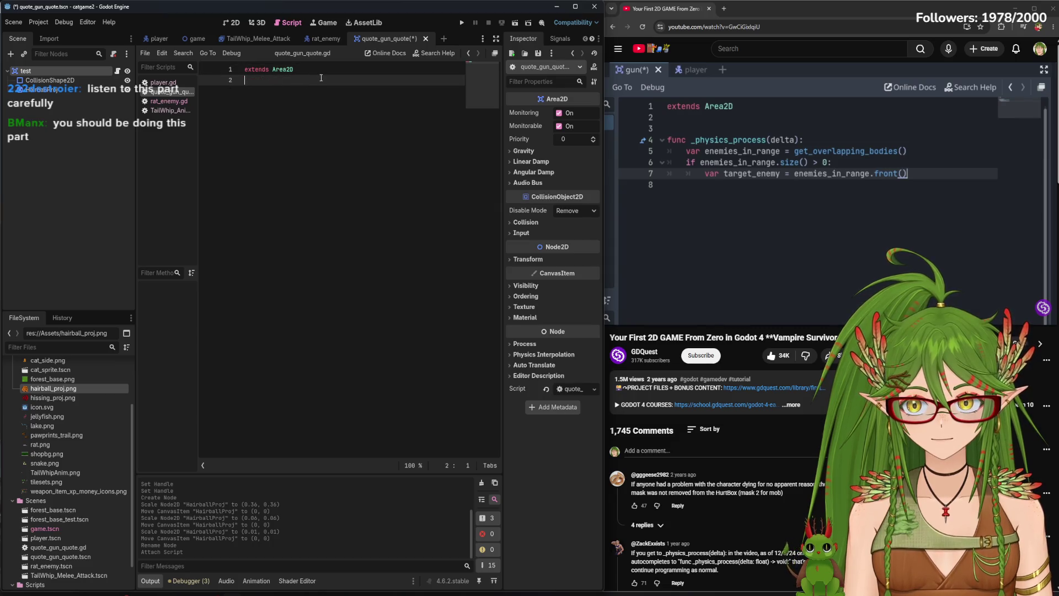
key(Return)
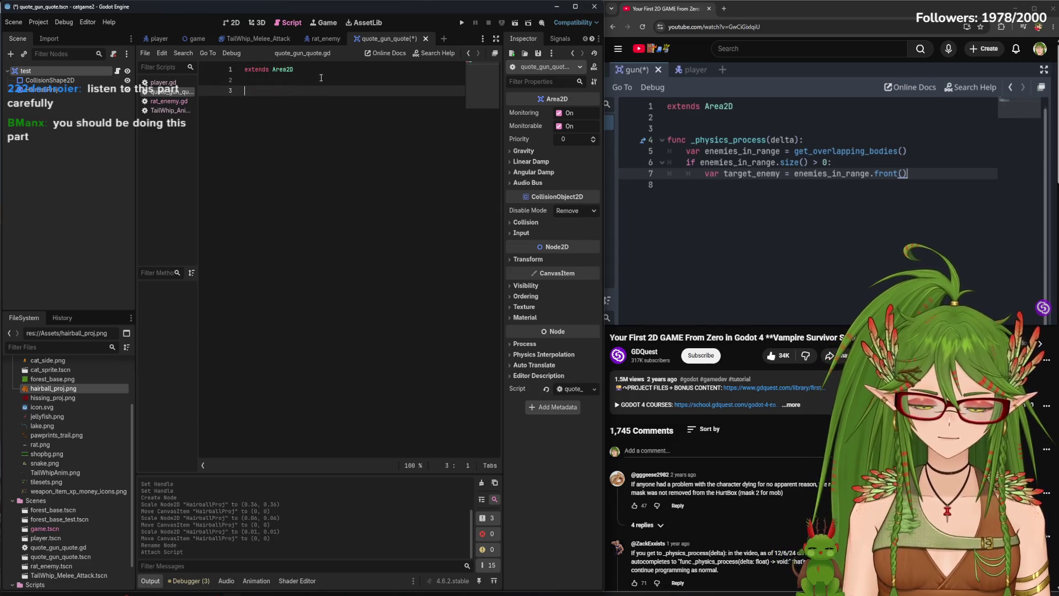
text(func _phys)
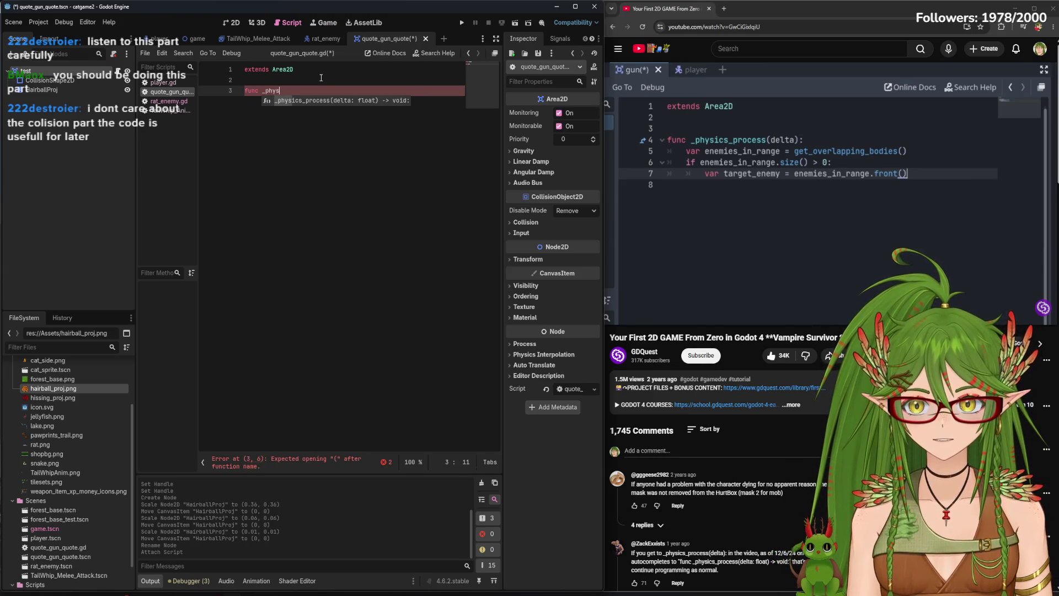
key(Return)
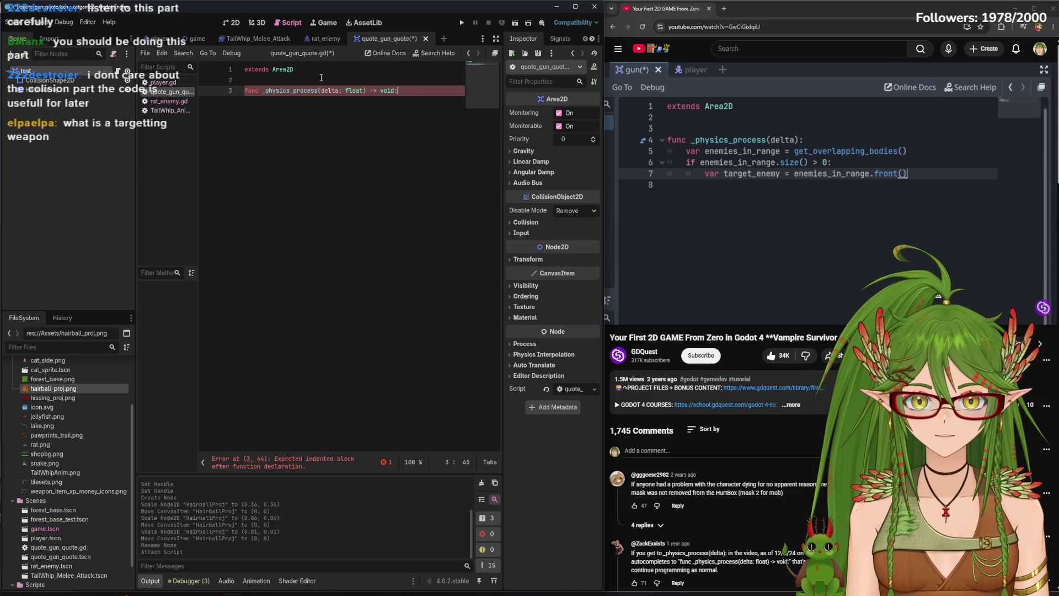
key(Return)
text(var ene)
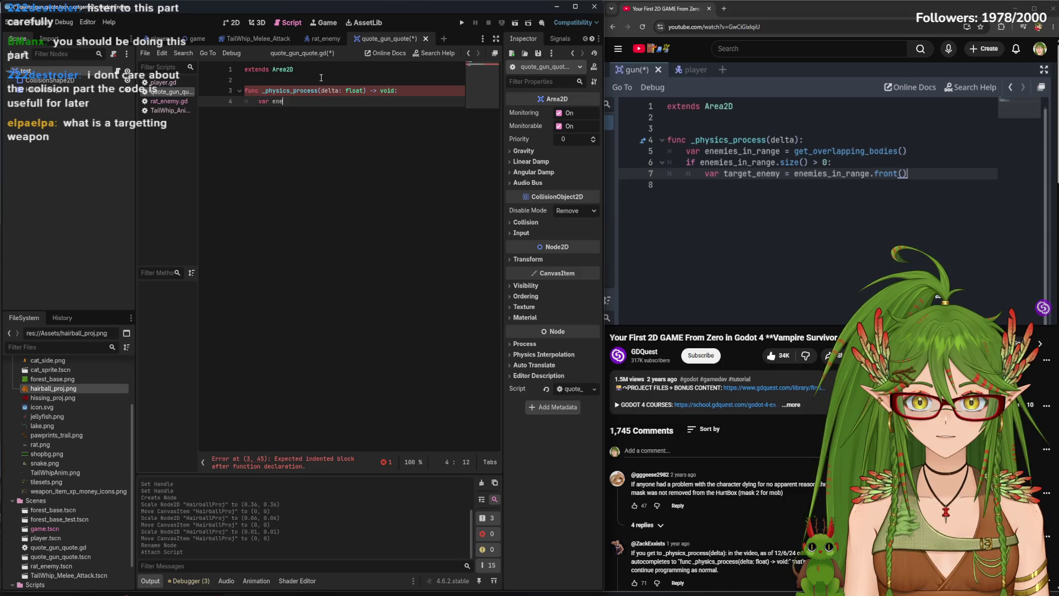
Assign enemies_in_range = get_overlapping_bodies() and add an enemies_in_range.size() > 0 check
text(mies)
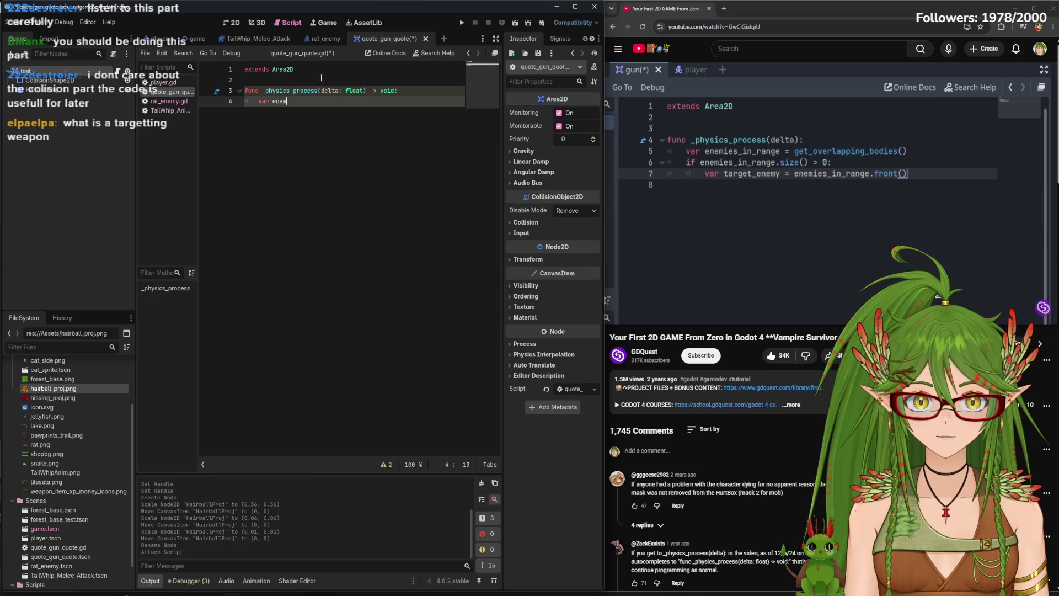
text(_in_)
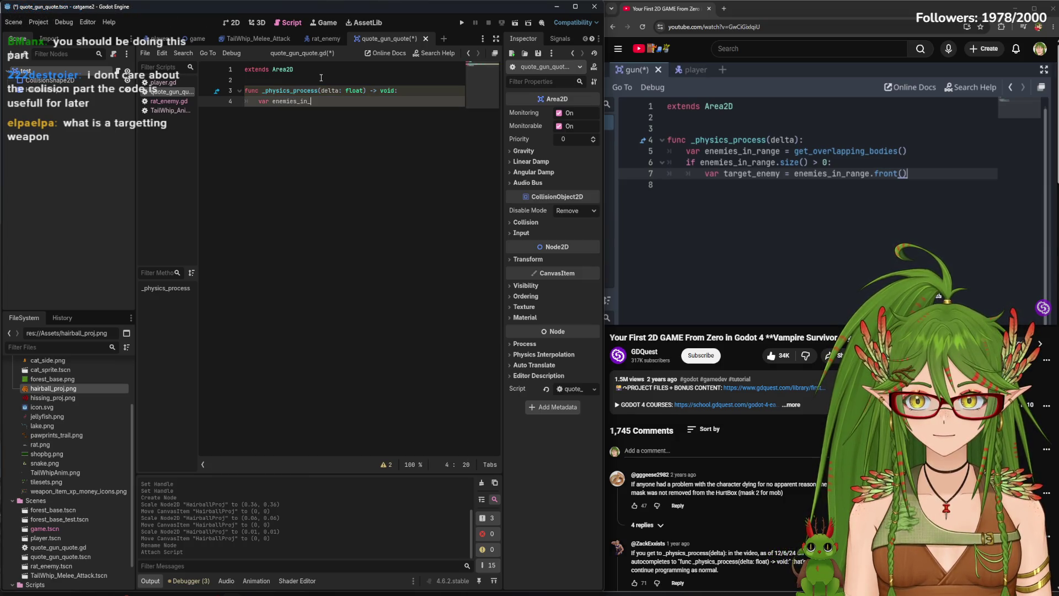
text(range = get_)
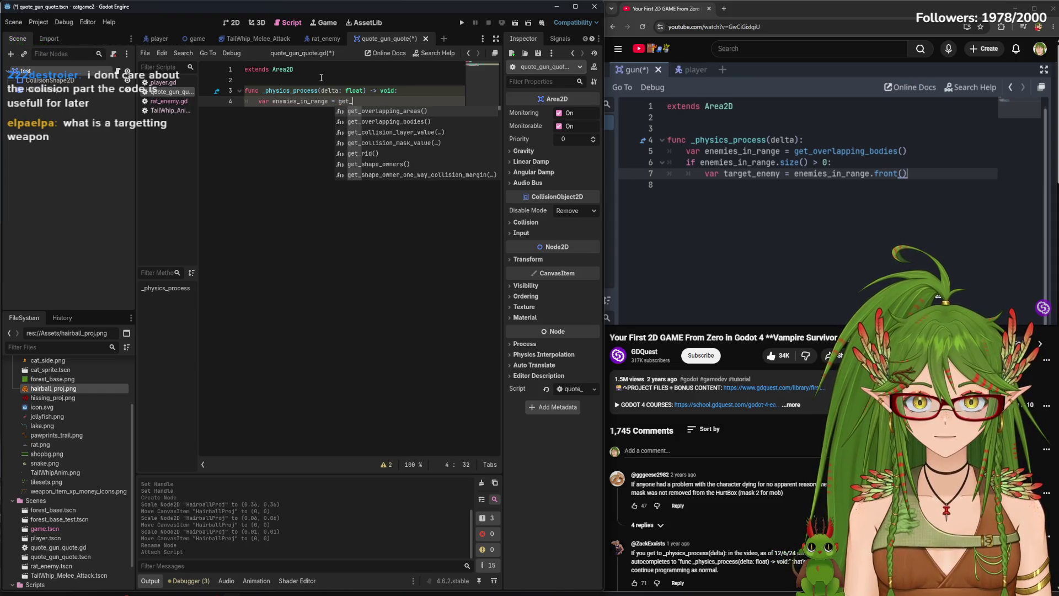
key(Down)
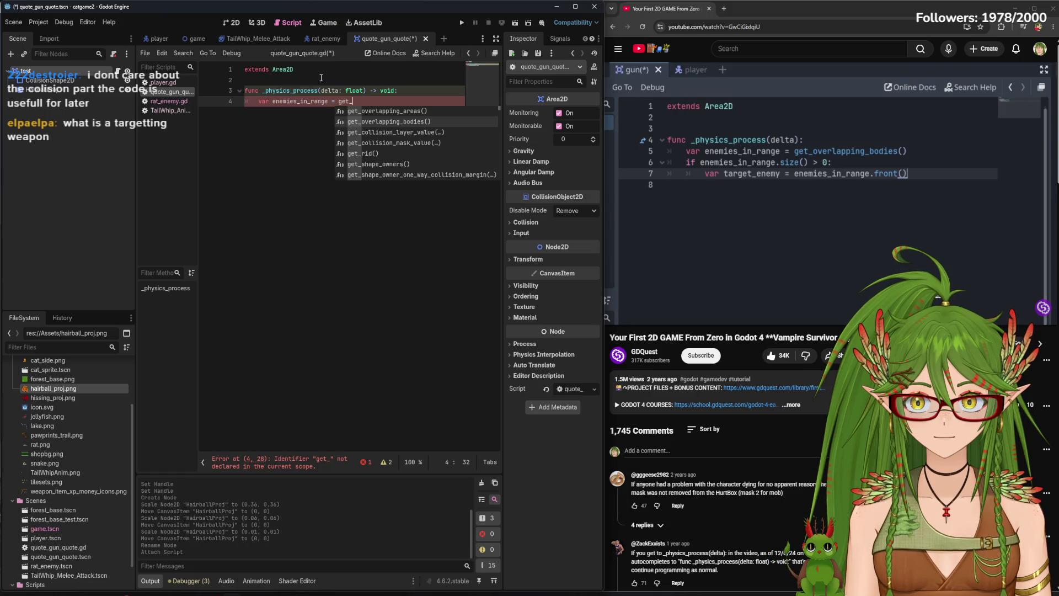
key(Return)
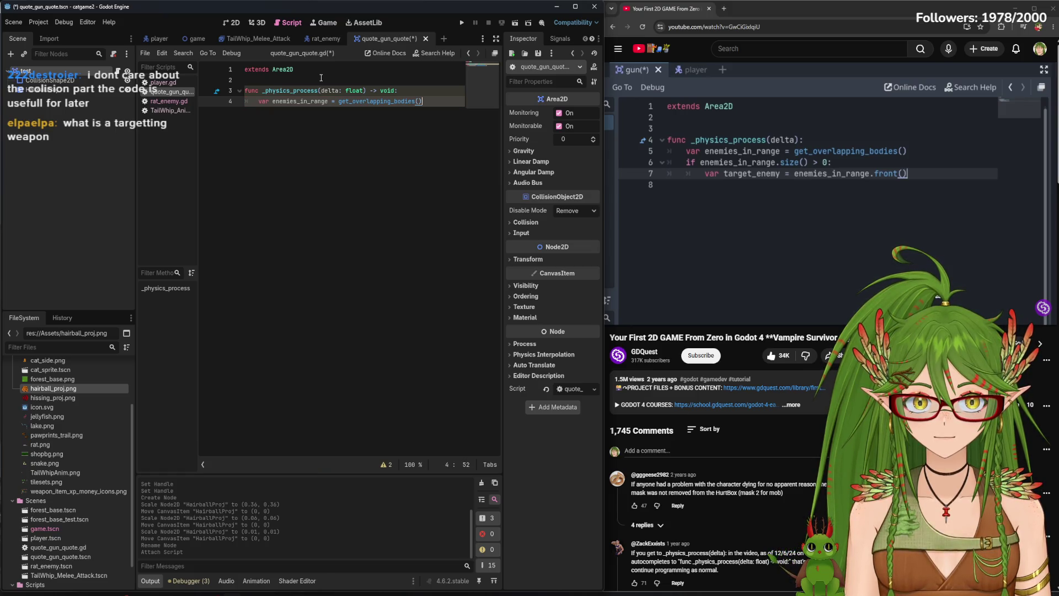
key(Return)
text(i)
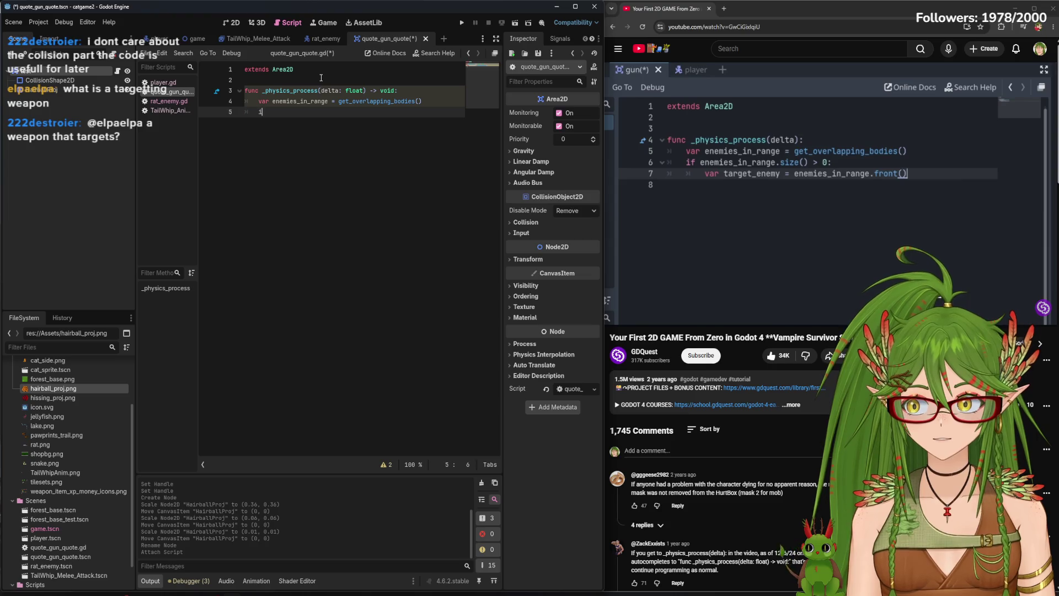
text(f)
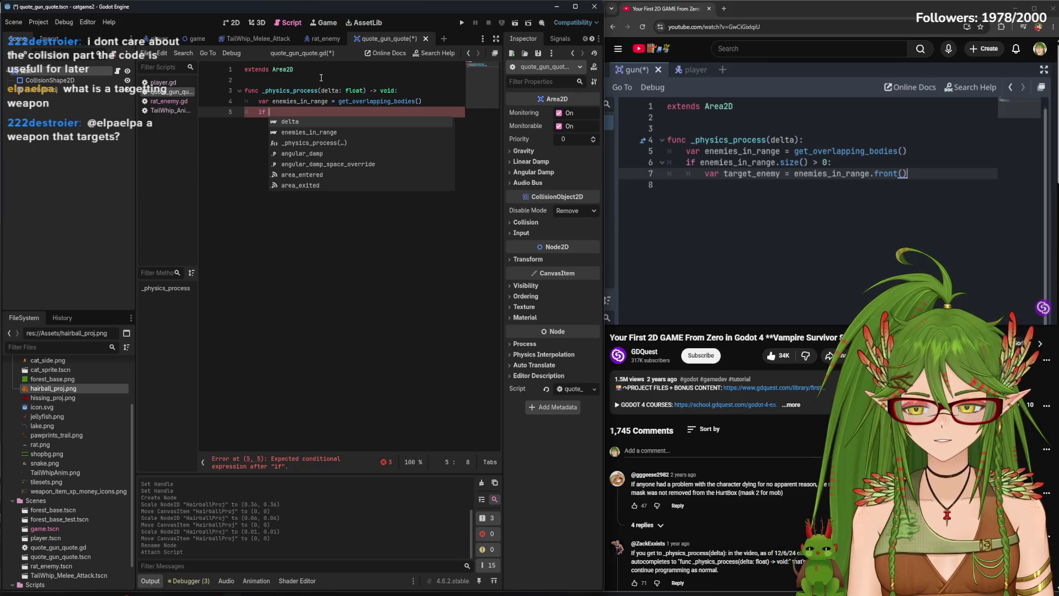
text( ene)
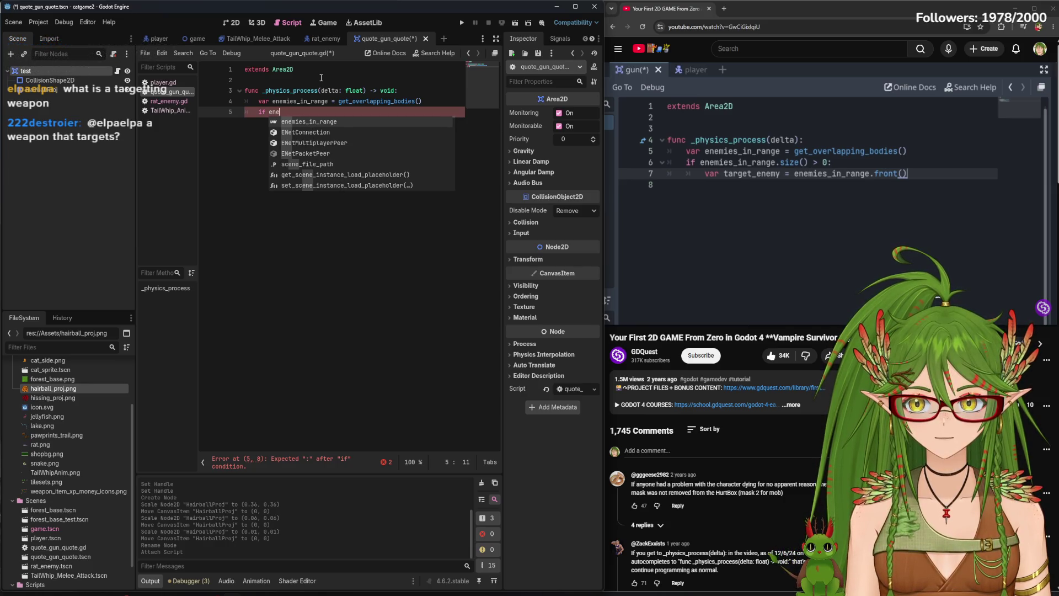
key(Return)
text(size()
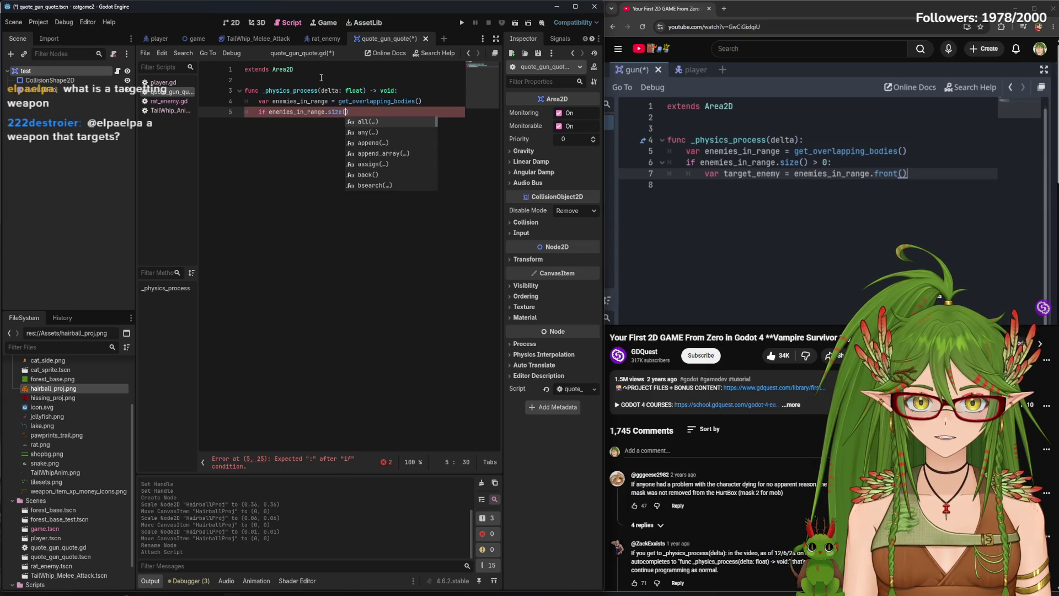
key(Return)
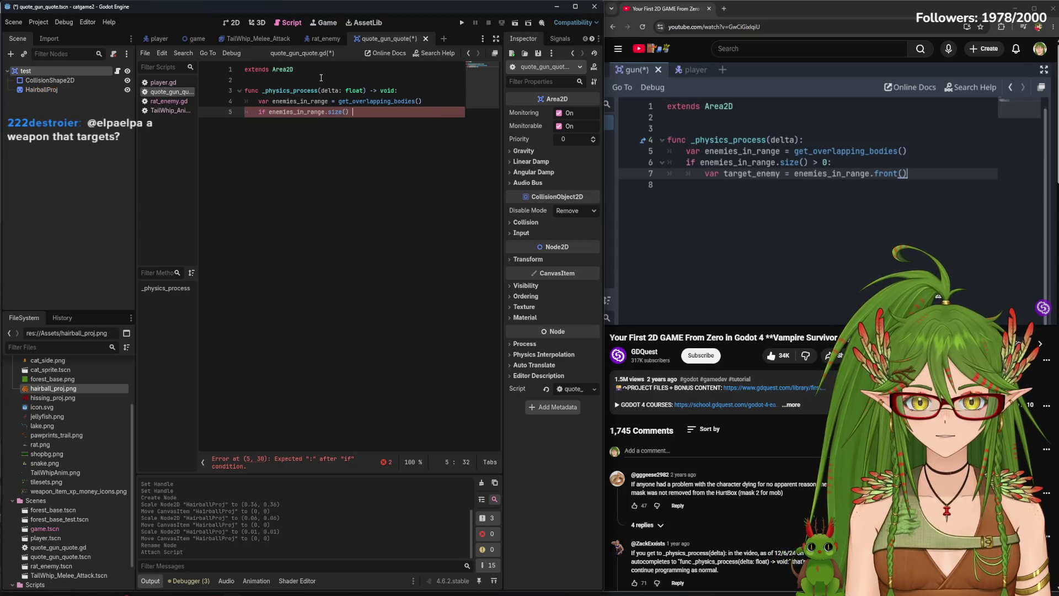
text(> 0:)
Set var target_enemy to enemies_in_range.front() inside the if block and save the script
key(Return)
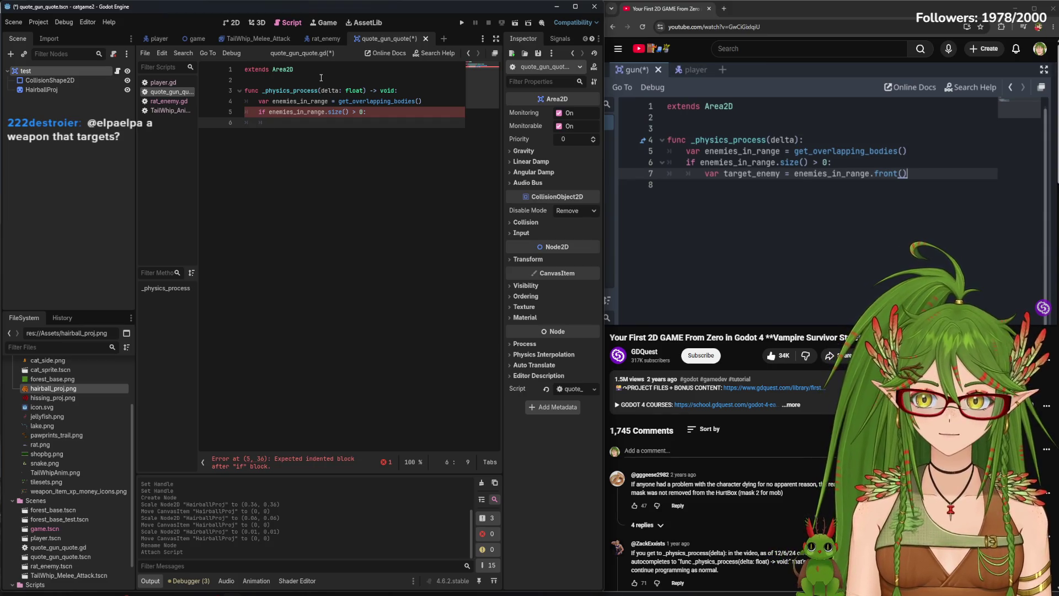
text(var target_enemy =)
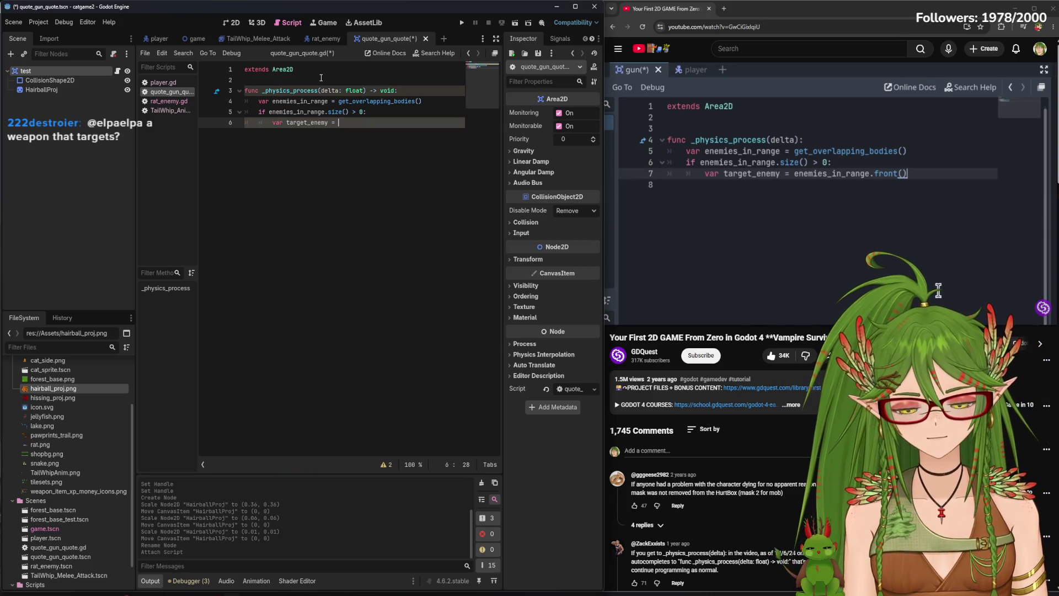
text(enemies_in_range.front()
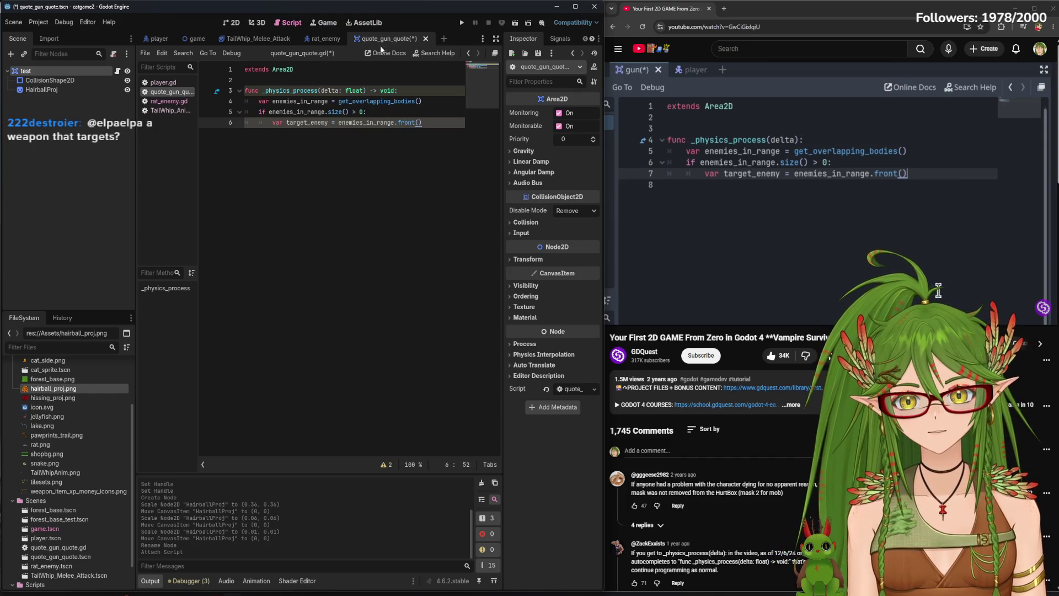
click(799, 220)
click(429, 128)
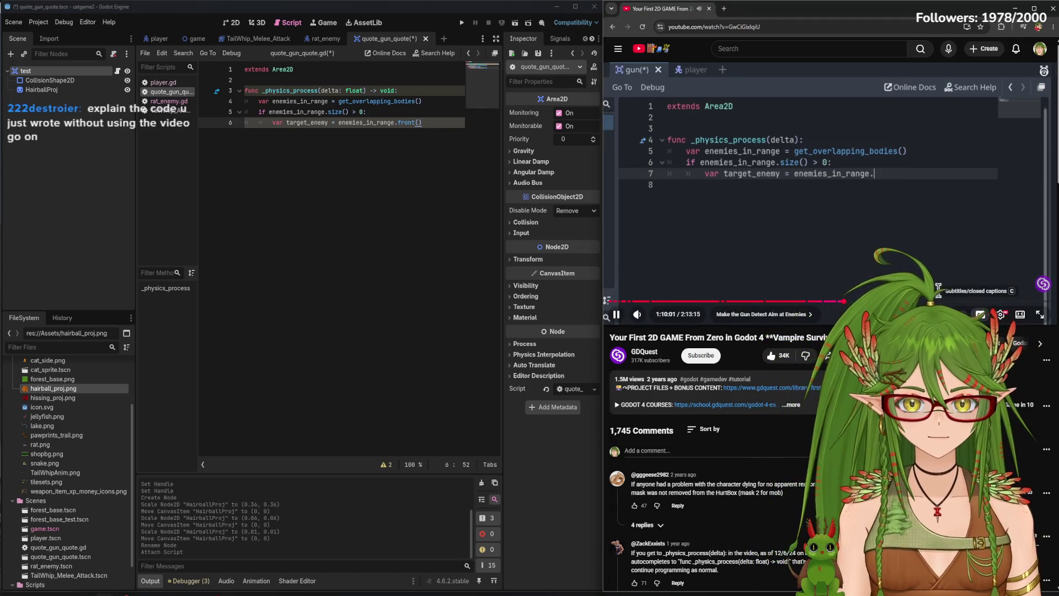
click(980, 314)
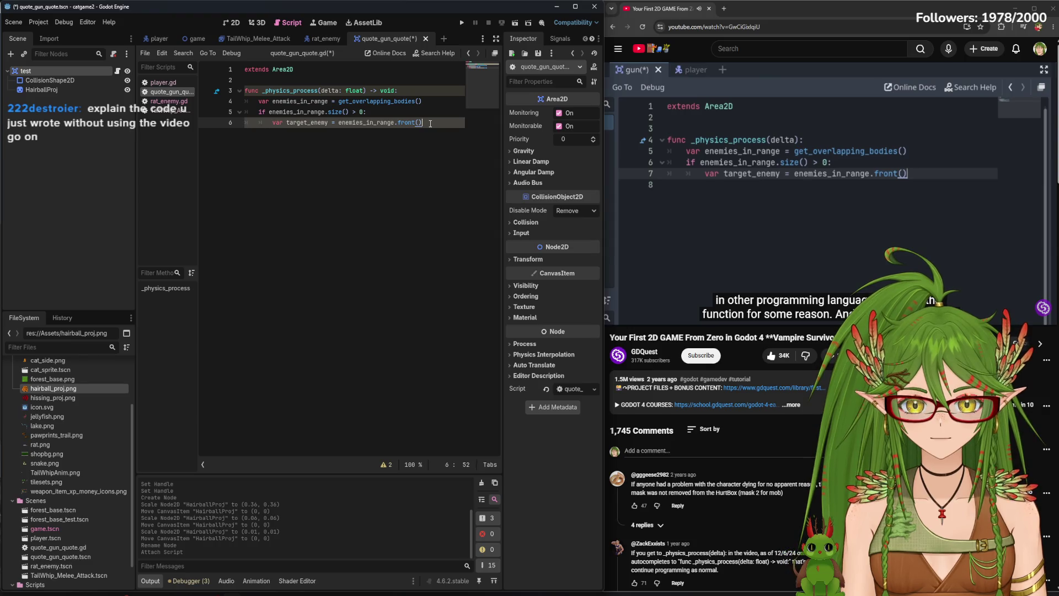
key(ctrl+s)
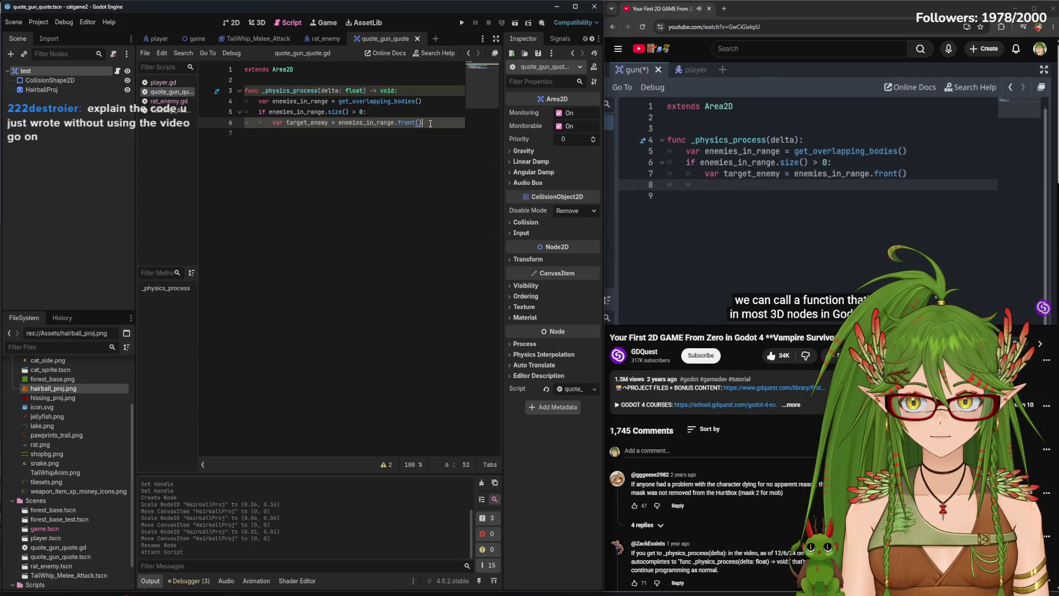
Add look_at(target_enemy.global_position) on line 7 of the gun script, then open rat_enemy.gd
key(Return)
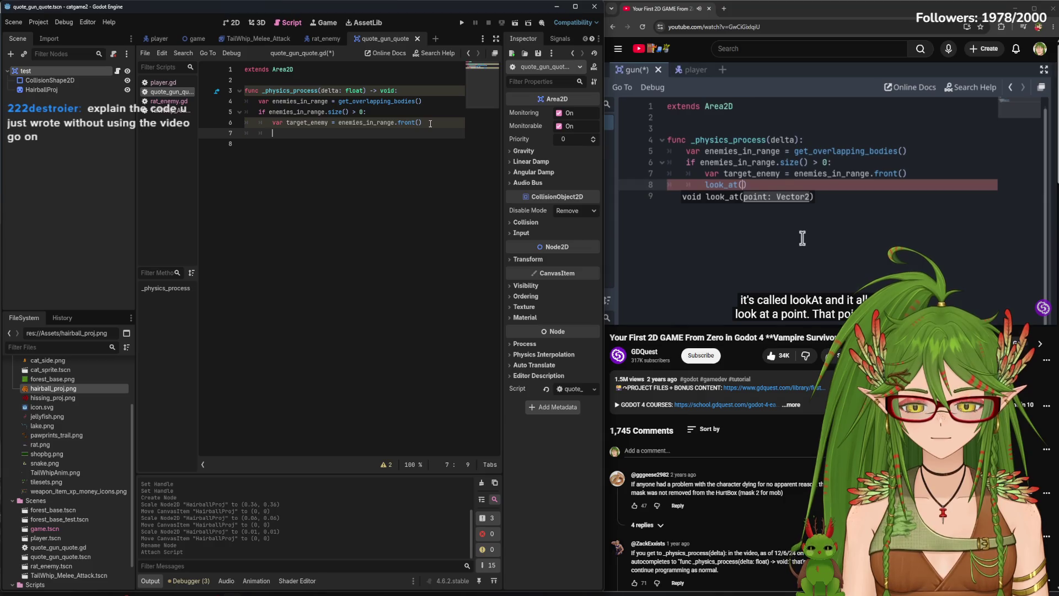
text(look_)
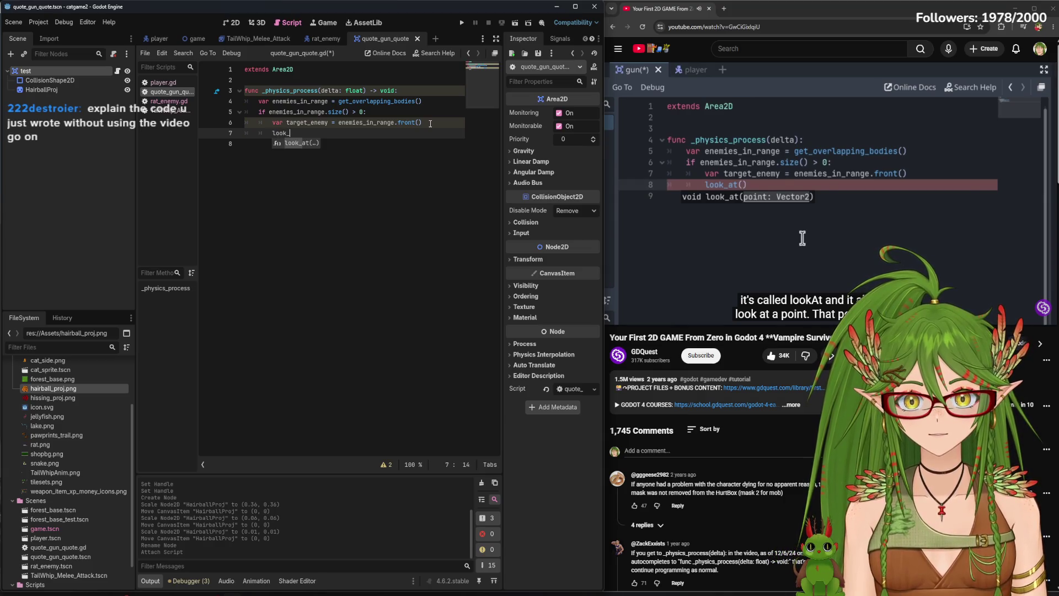
text(())
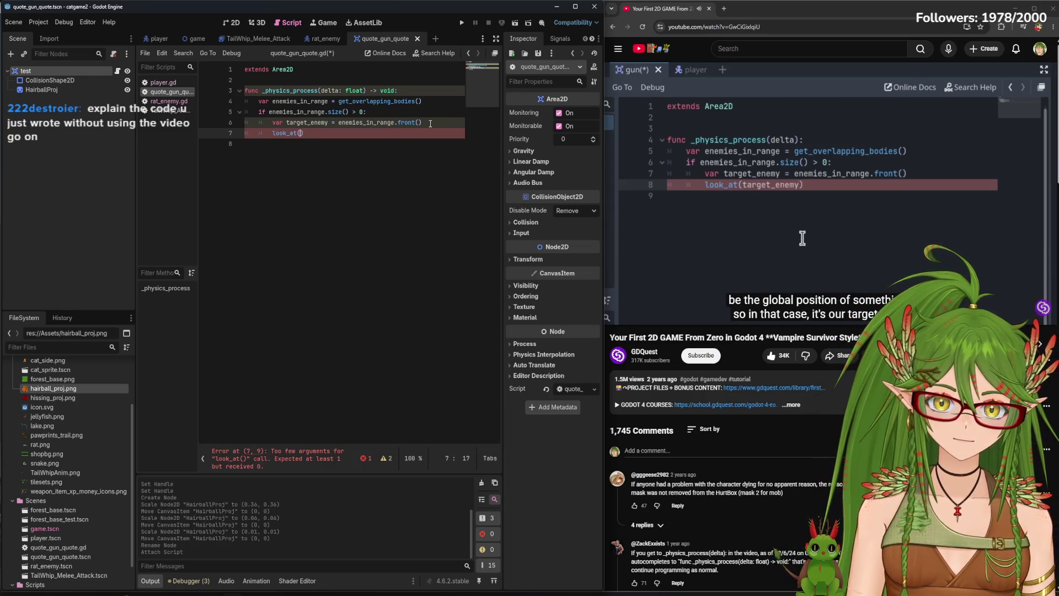
text(target+e)
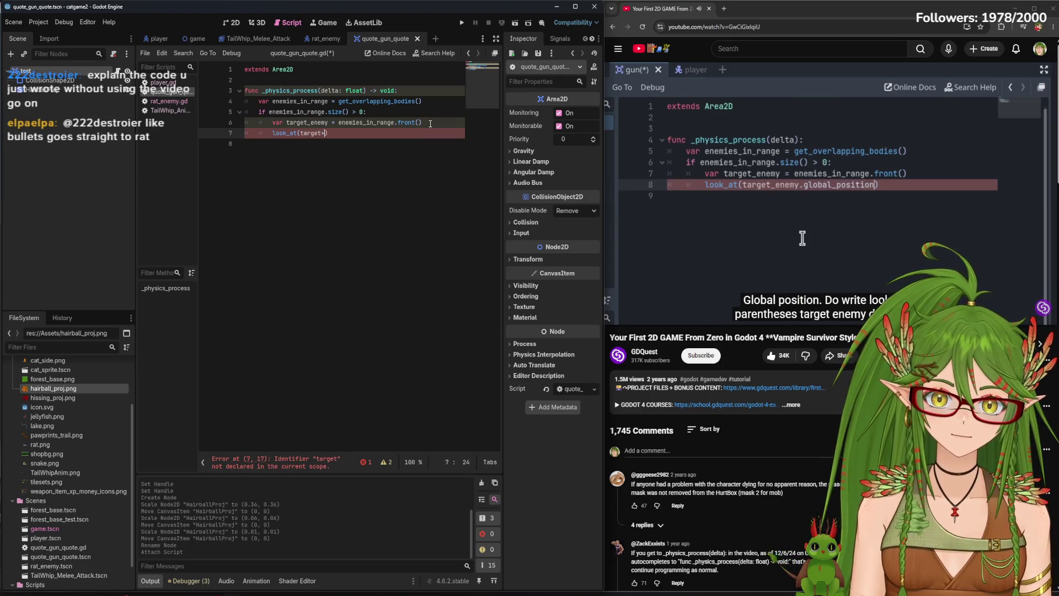
text(nemey)
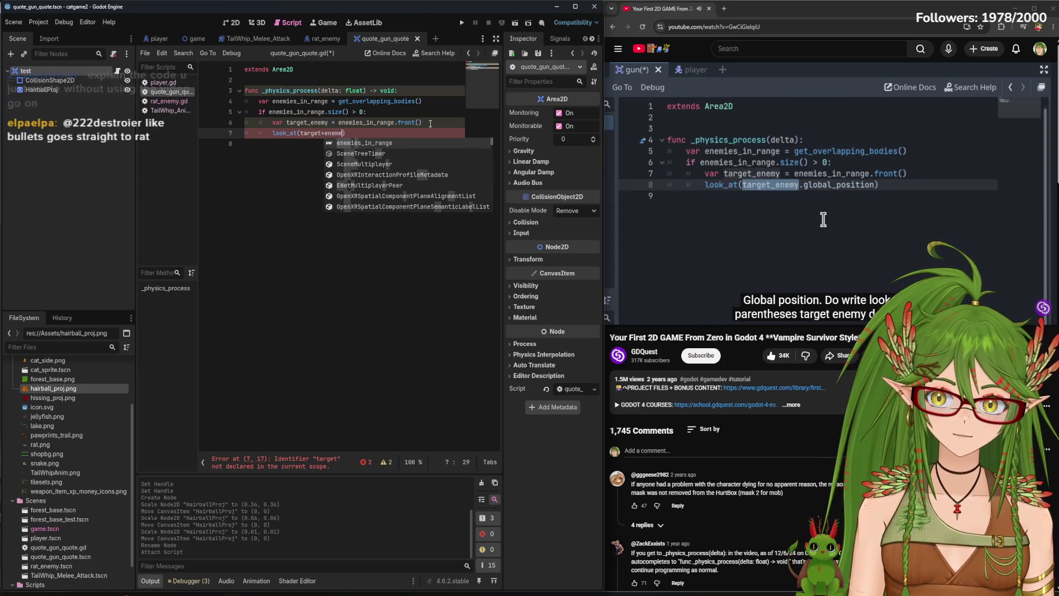
key(BackSpace)
key(BackSpace)
key(BackSpace)
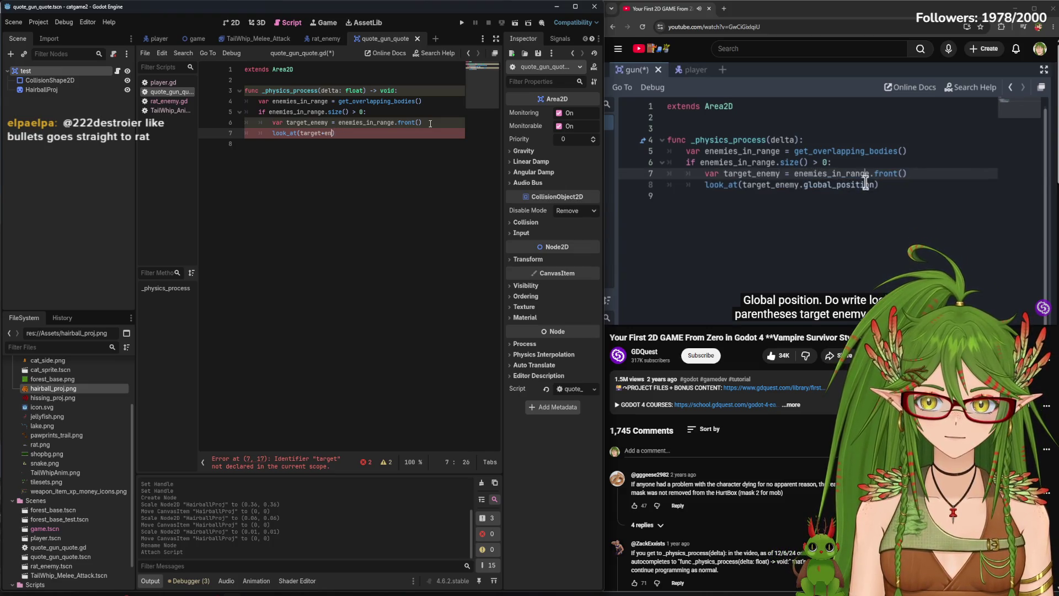
text(nemy./)
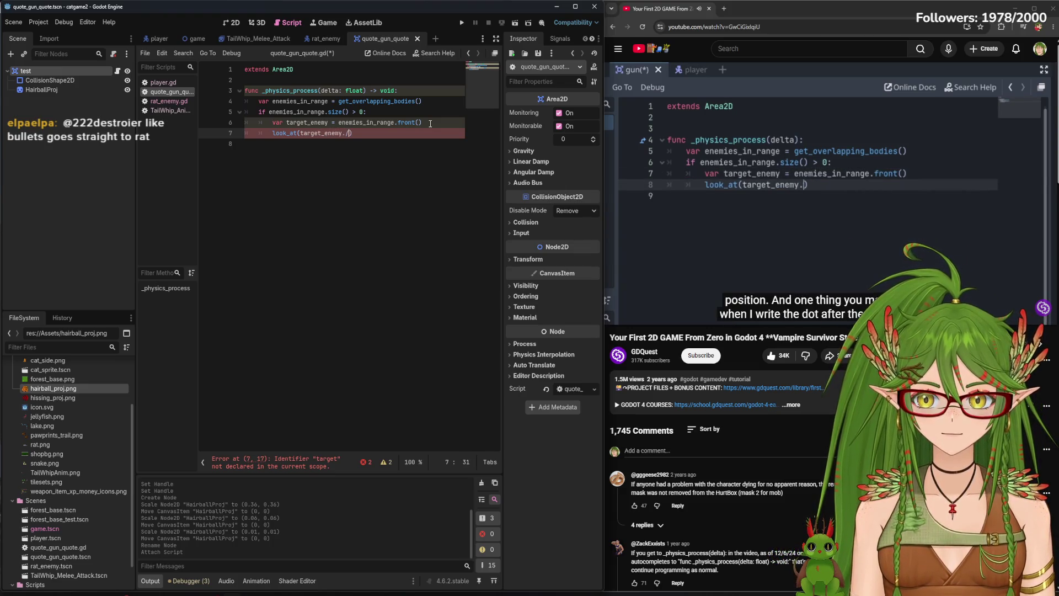
key(BackSpace)
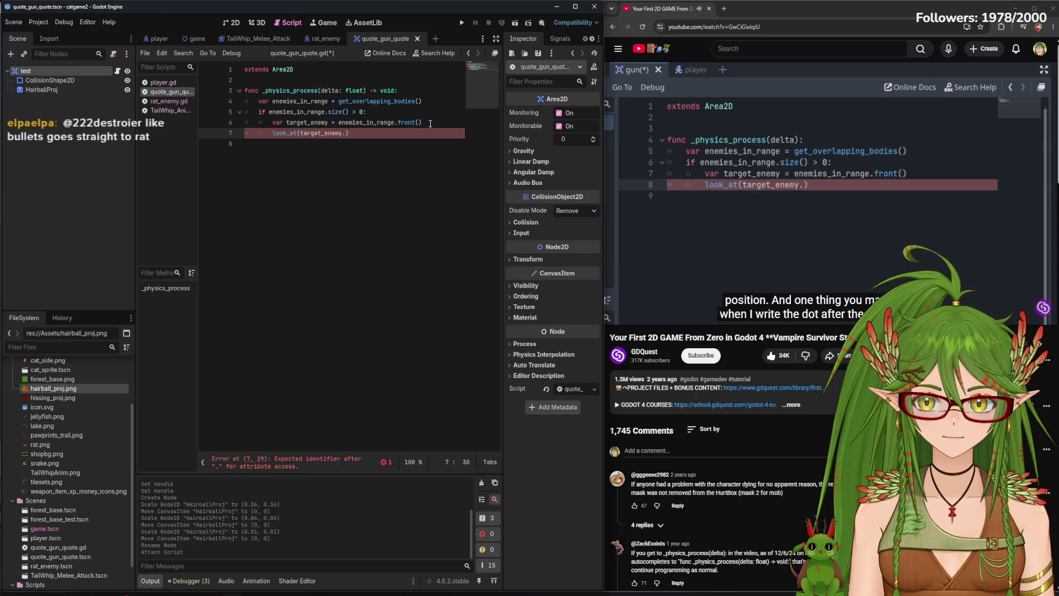
text(global_po)
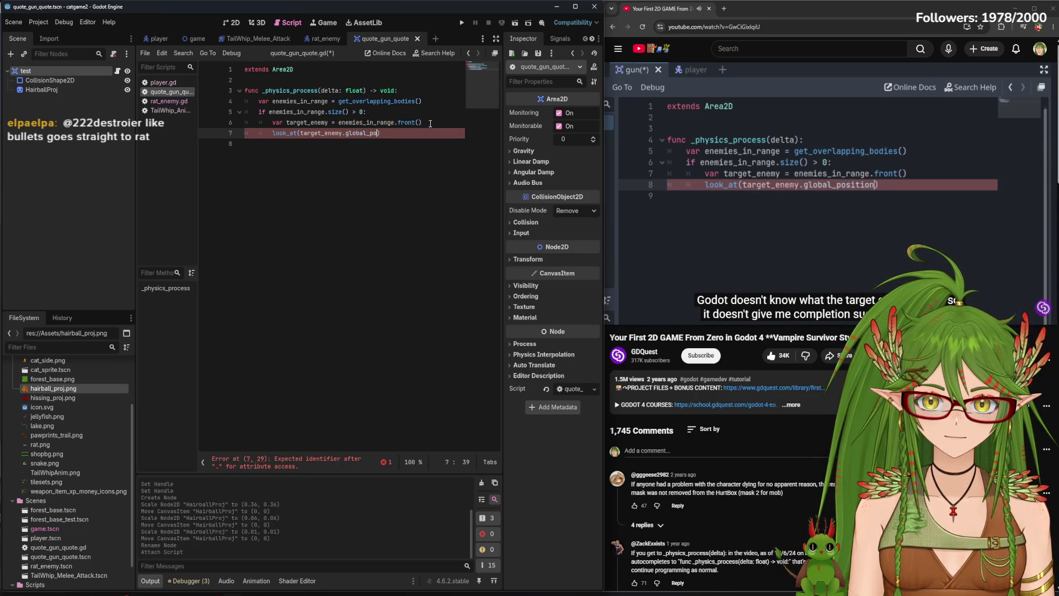
text(sition)
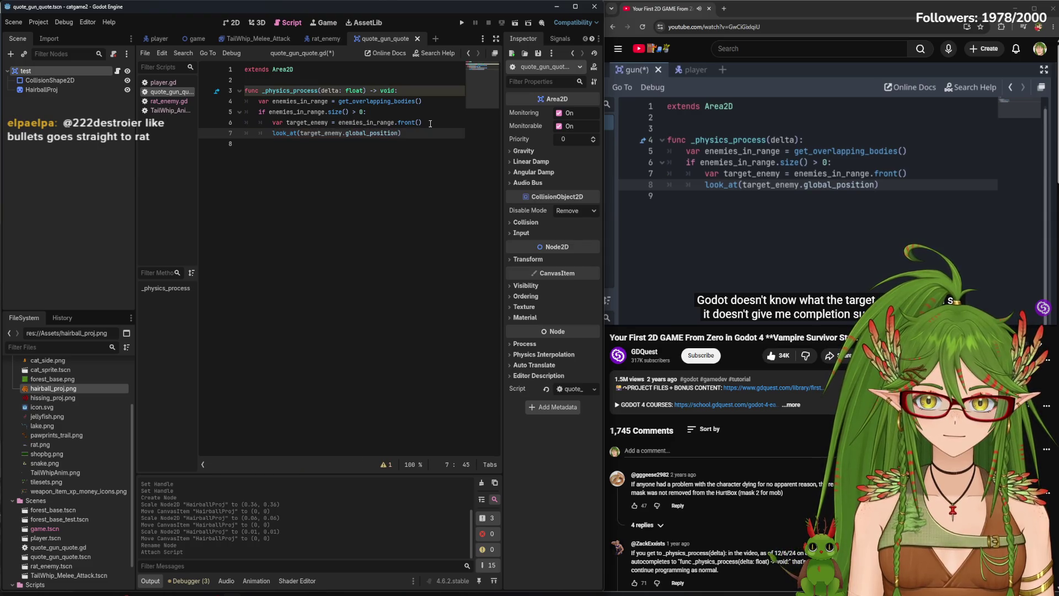
double_click(390, 134)
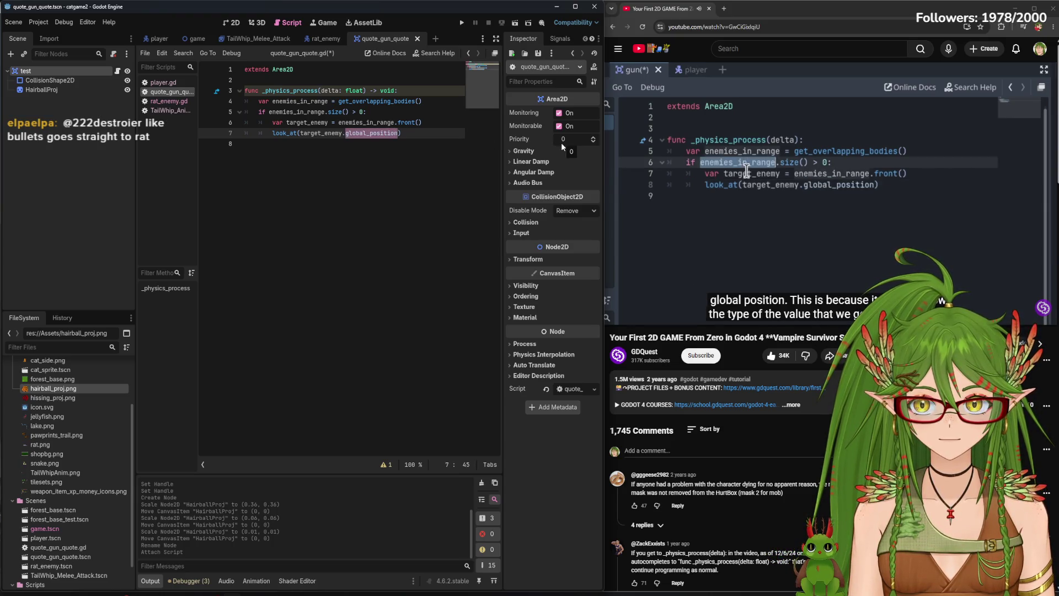
click(174, 103)
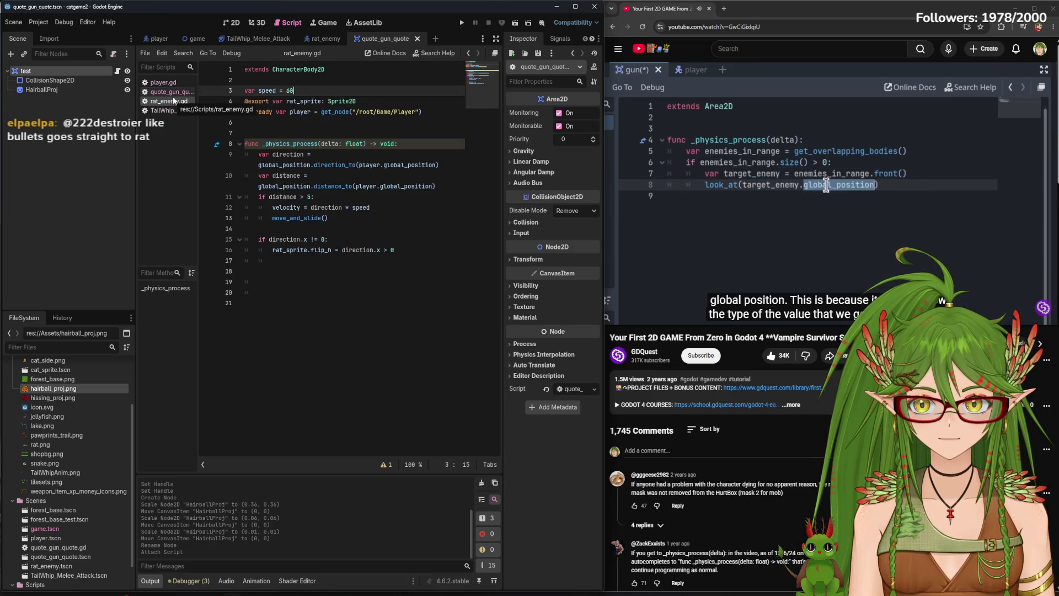
Save quote_gun_quote.gd with the look_at line, then expand the area's Collision settings
click(171, 91)
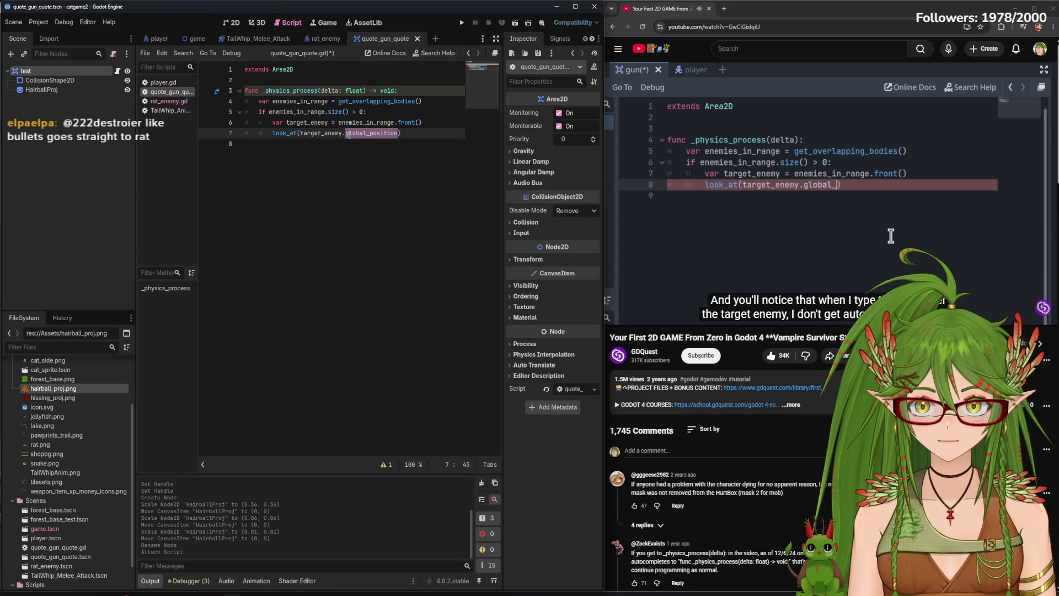
click(430, 135)
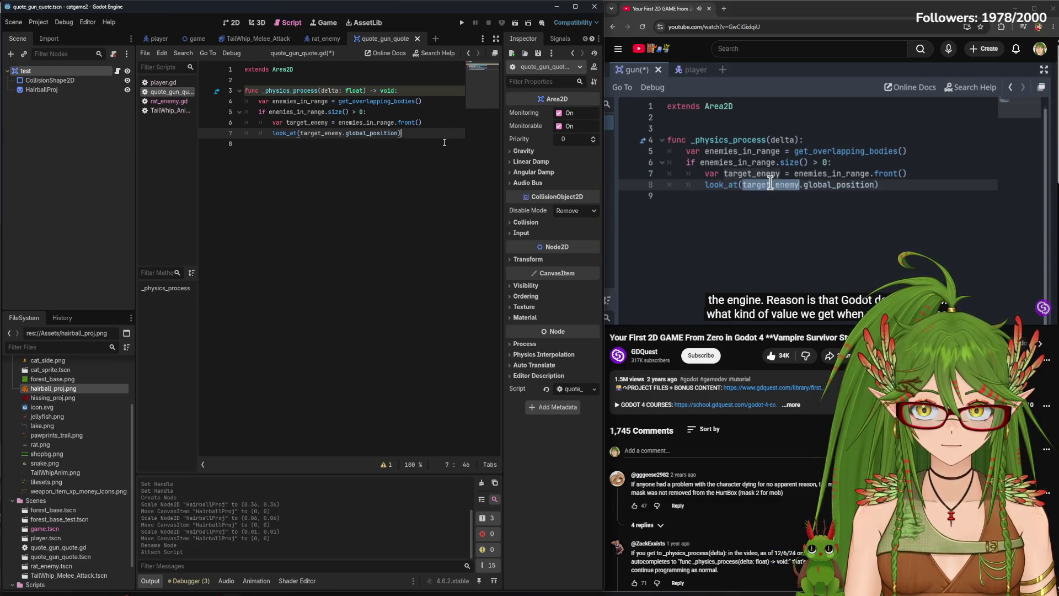
key(ctrl+s)
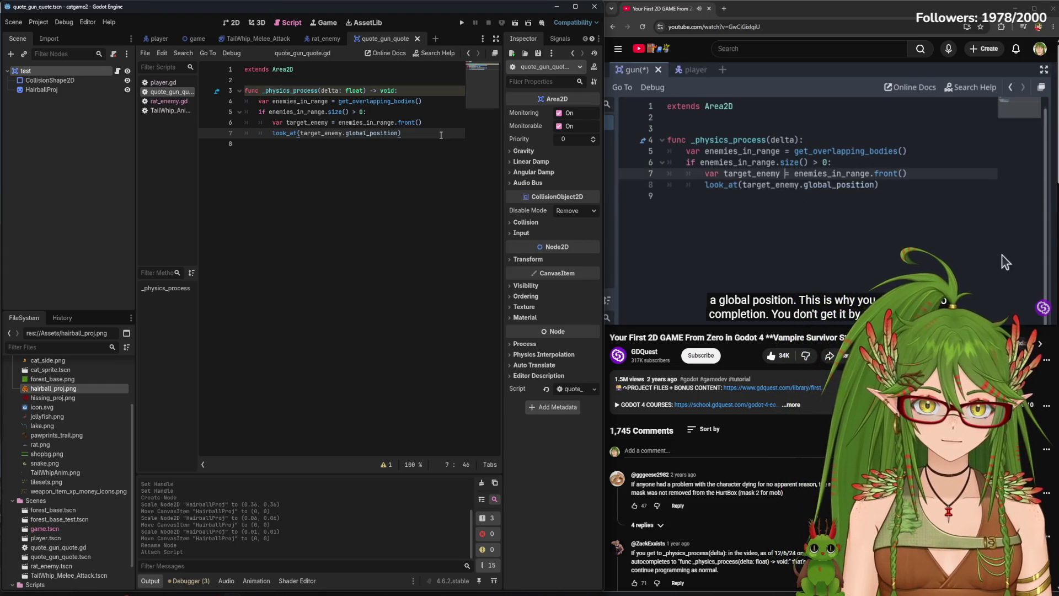
mouse_move(400, 122)
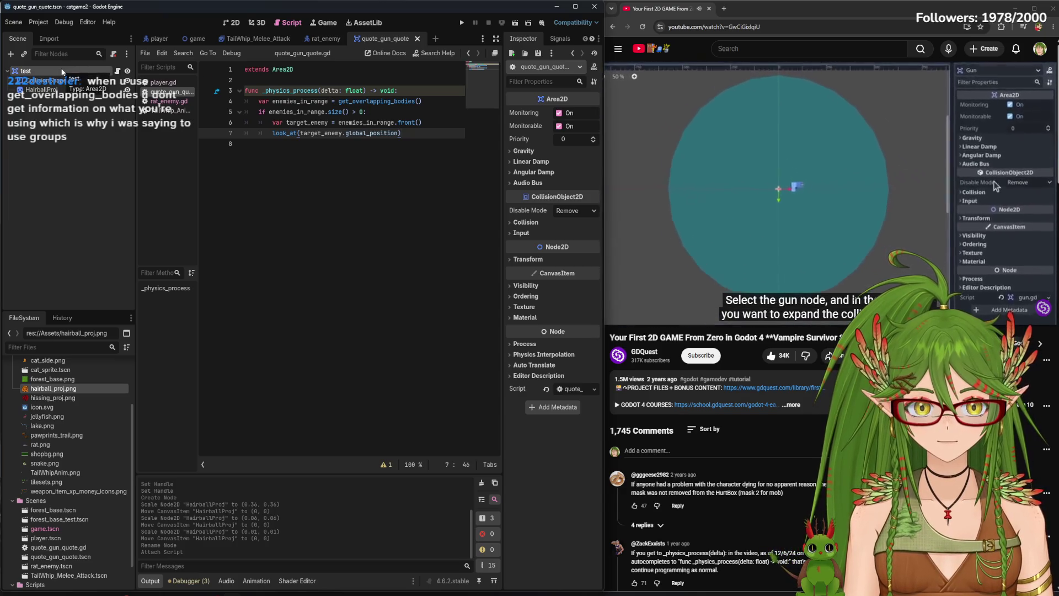
click(526, 223)
Remove the gun area from collision layer 1, switch its mask from 1 to 2, and save
mouse_move(656, 323)
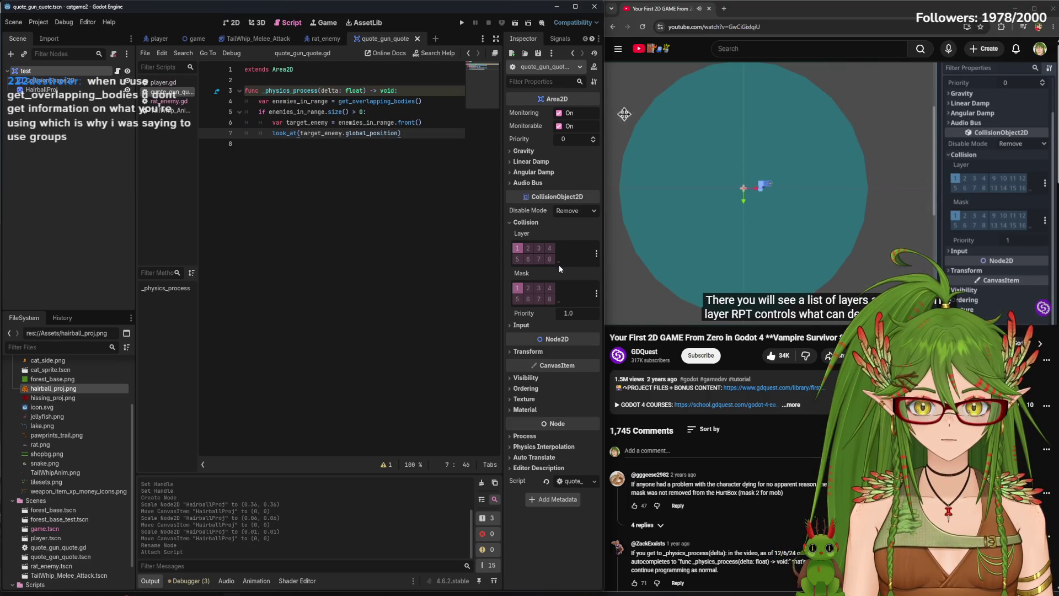
click(227, 23)
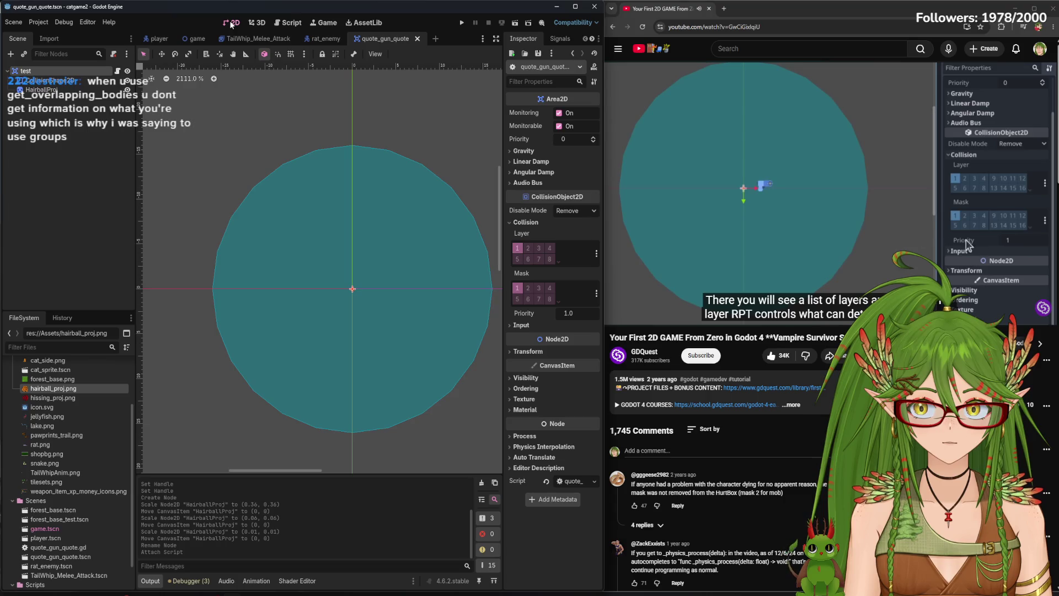
scroll(465, 301, down, 2)
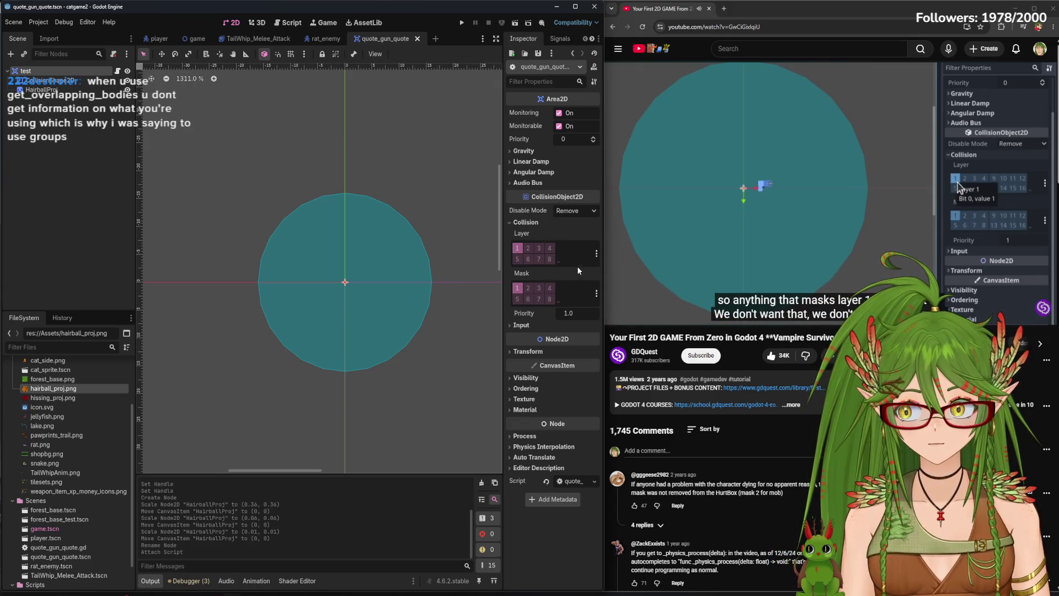
drag(500, 273, 216, 265)
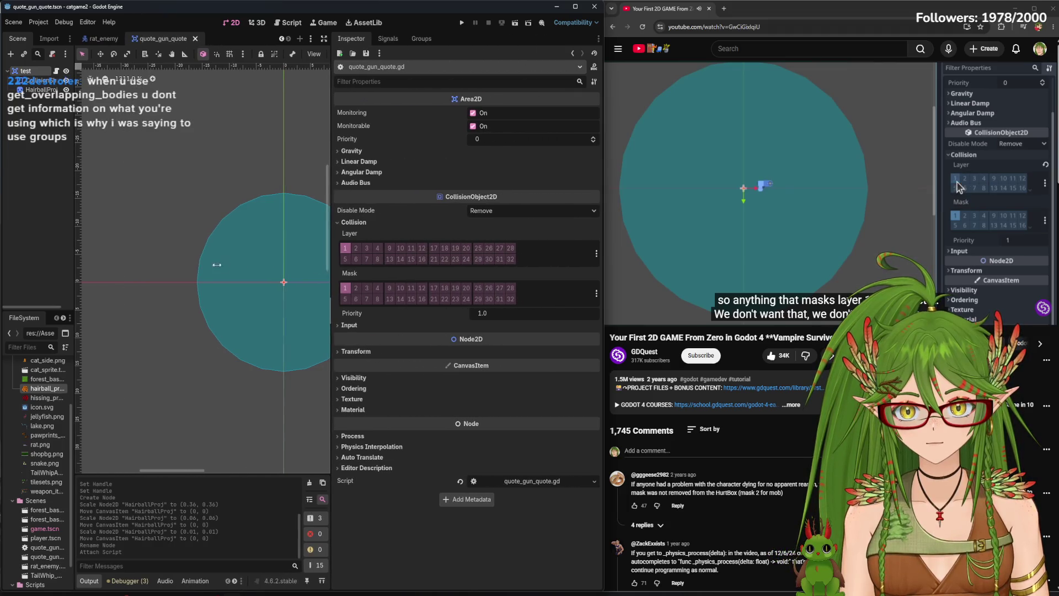
drag(310, 271, 516, 283)
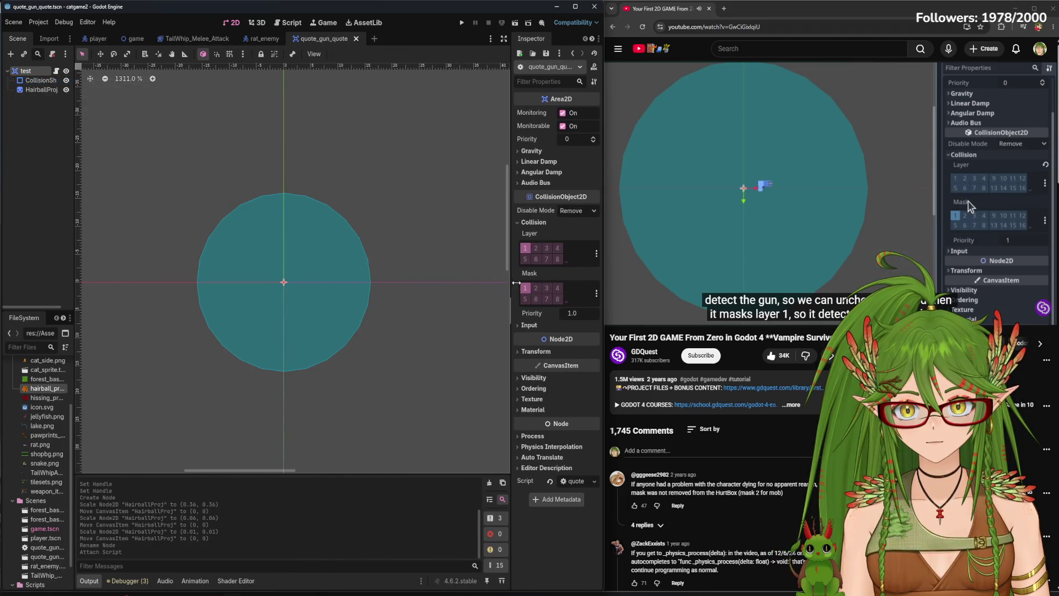
click(525, 248)
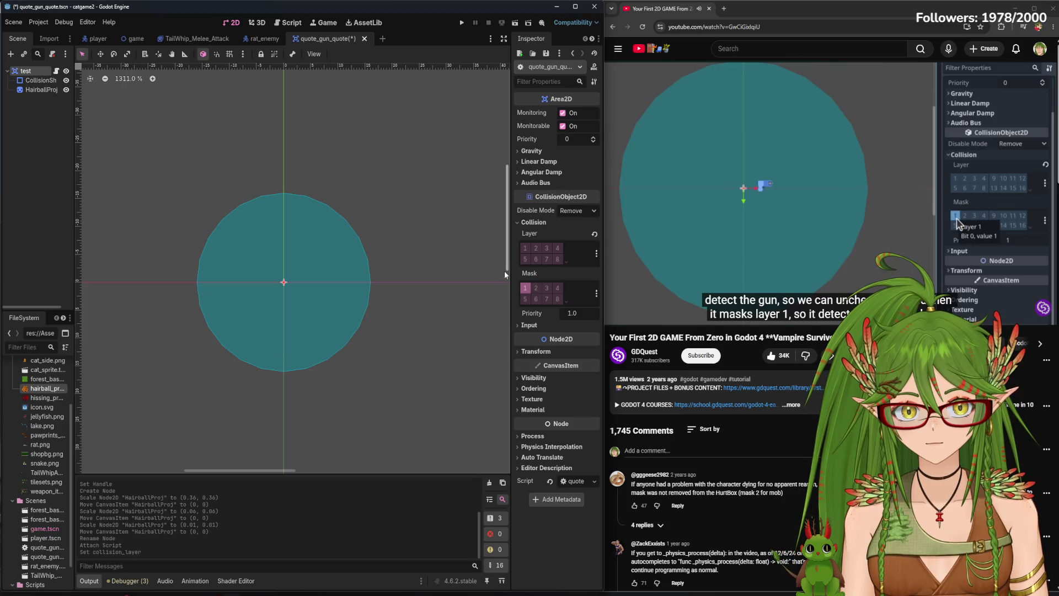
mouse_move(418, 286)
mouse_down()
mouse_move(473, 281)
mouse_move(459, 281)
mouse_up()
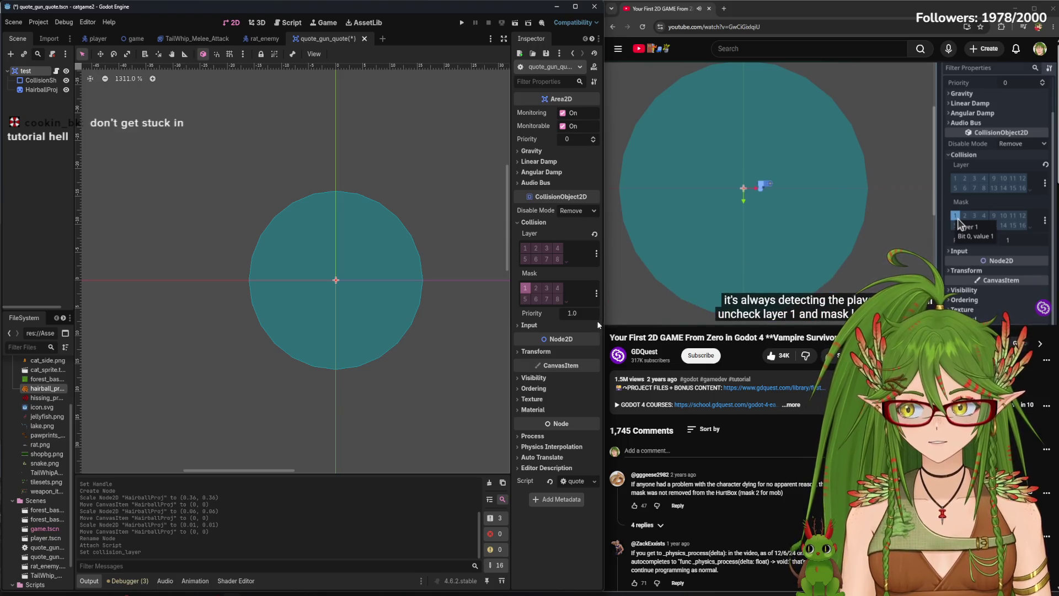
click(525, 287)
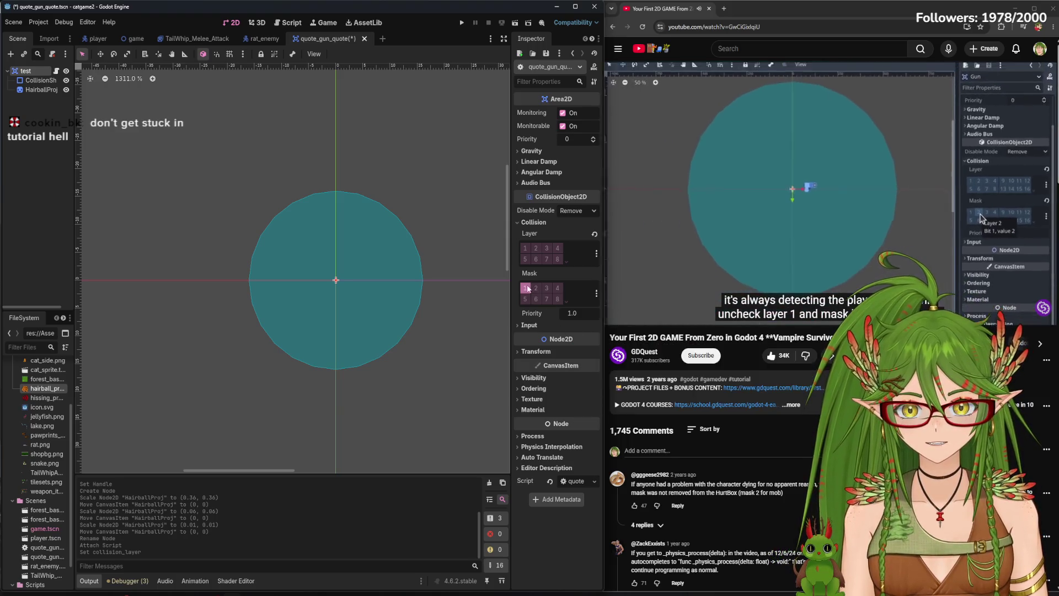
click(536, 287)
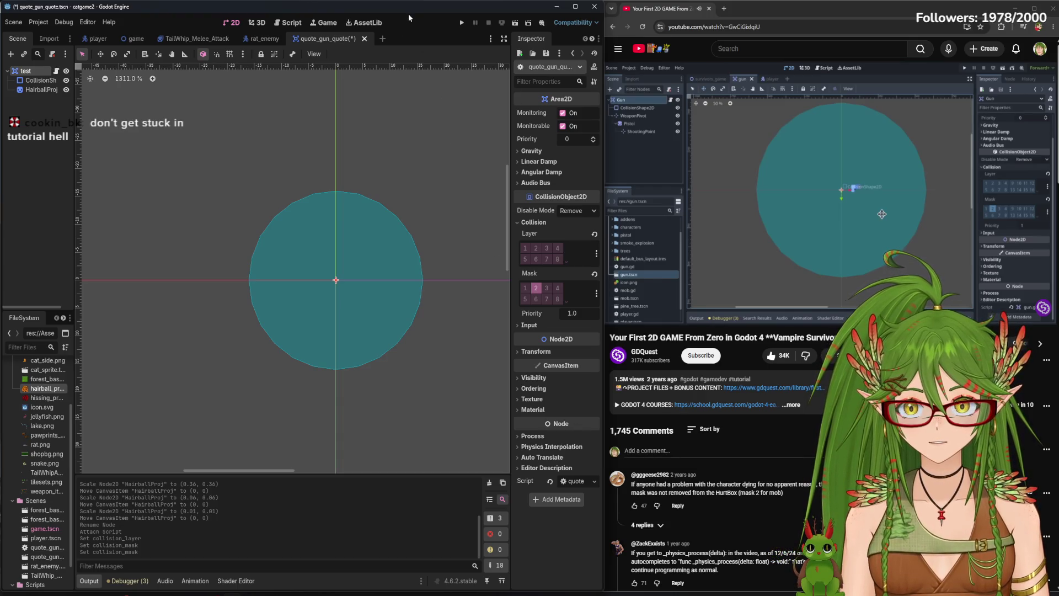
key(ctrl+s)
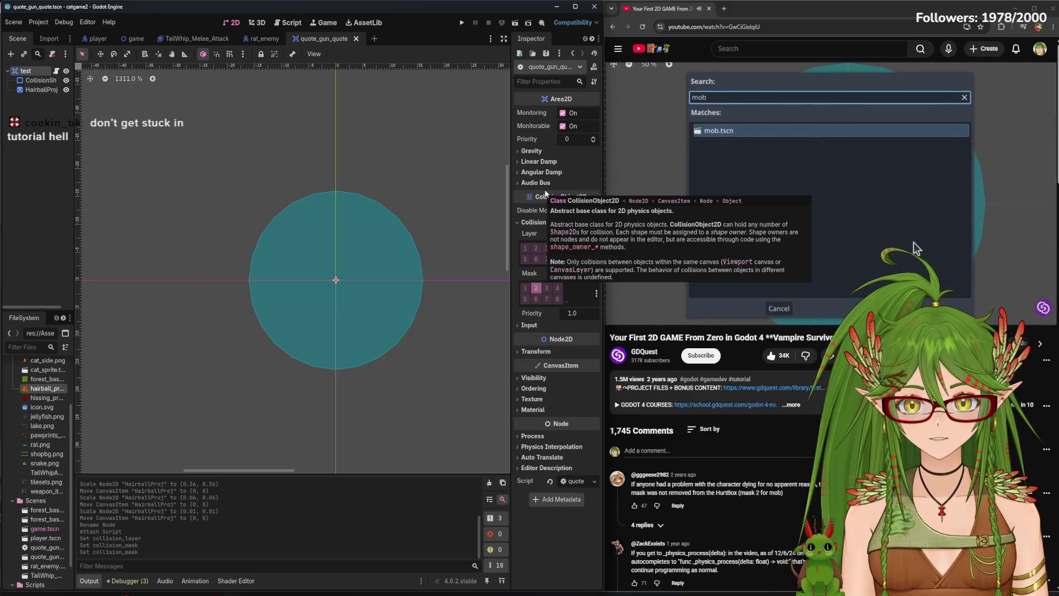
click(259, 39)
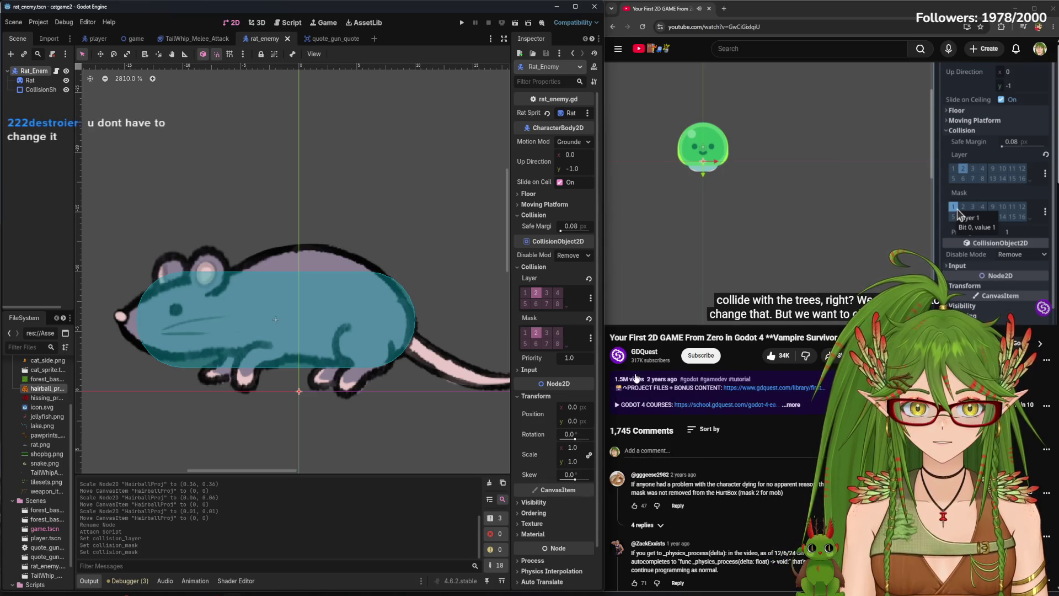
Pause the tutorial and run the game with F5 to test it
click(750, 175)
key(F5)
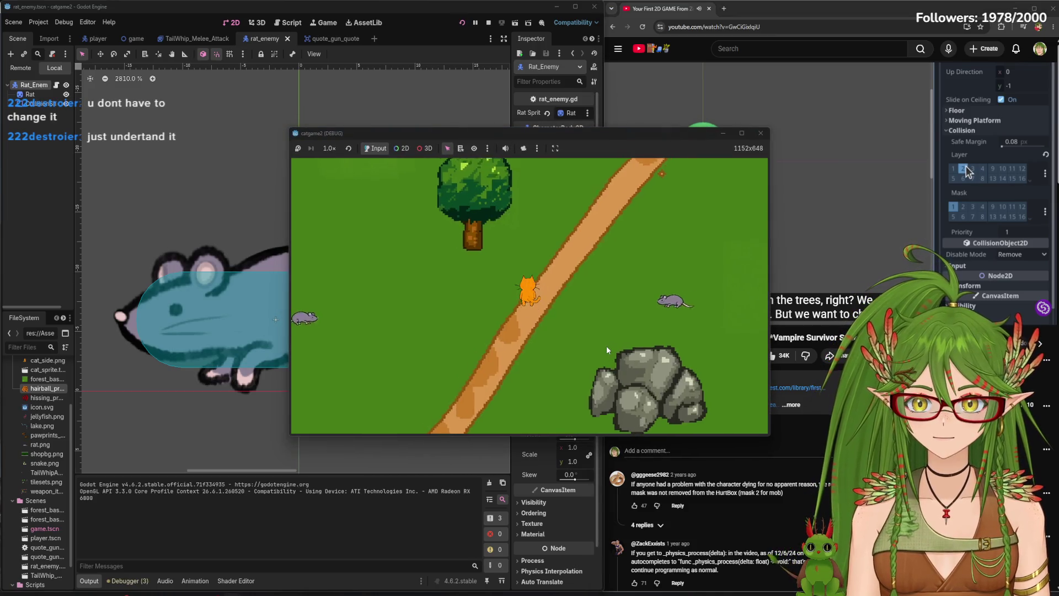
Walk the cat around the tree with WASD, check the rats follow, then stop the game
key(a)
key(w)
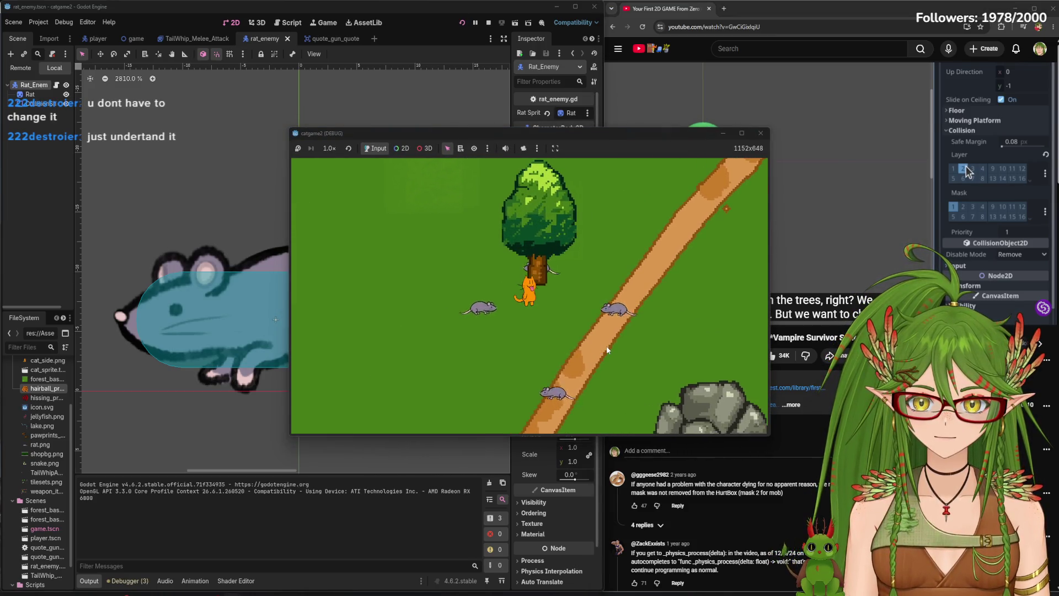
key(w)
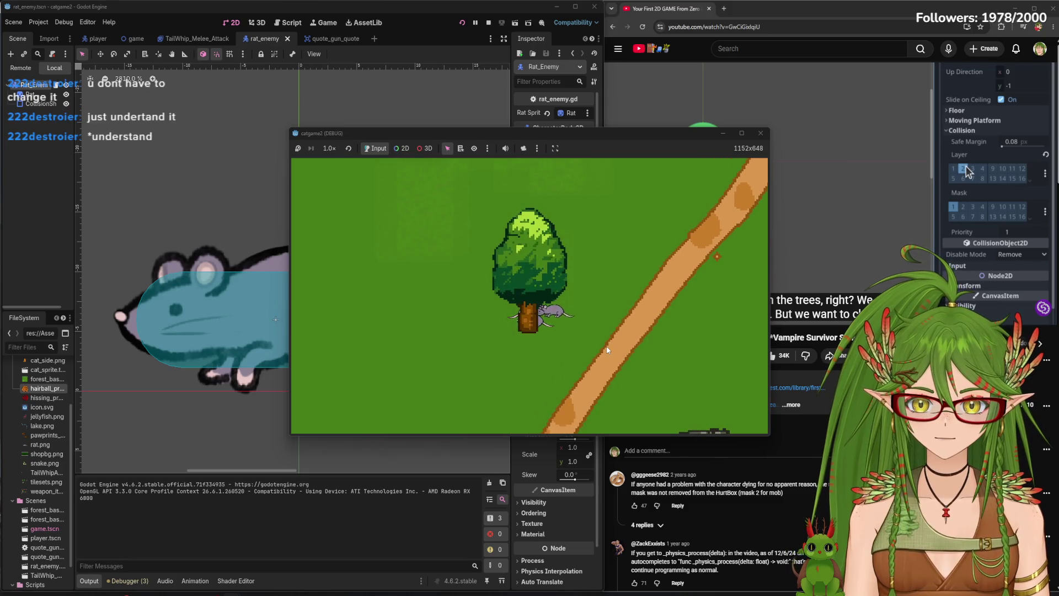
key(s)
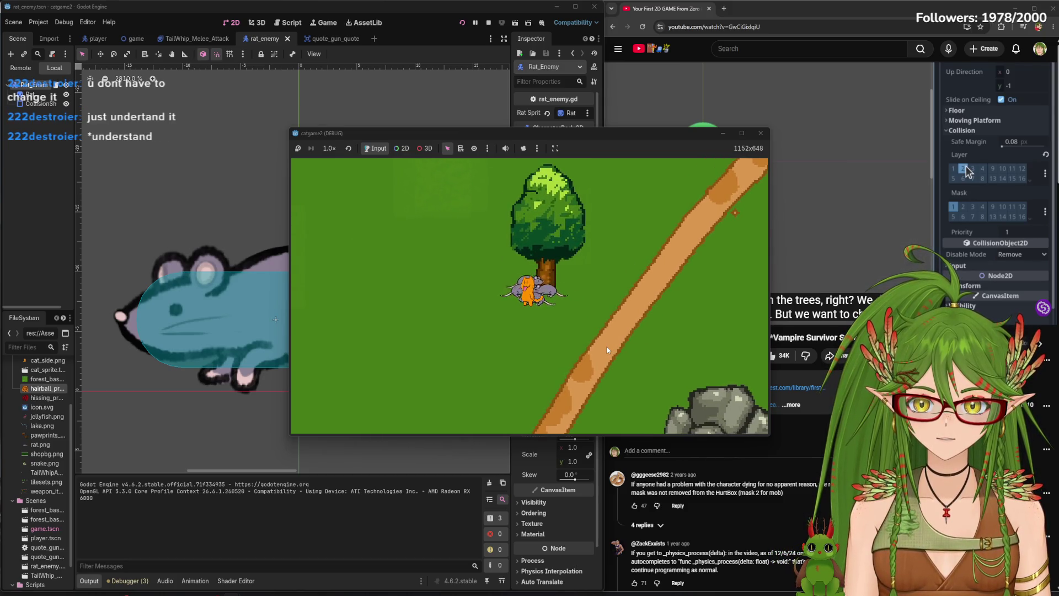
key(d)
key(w)
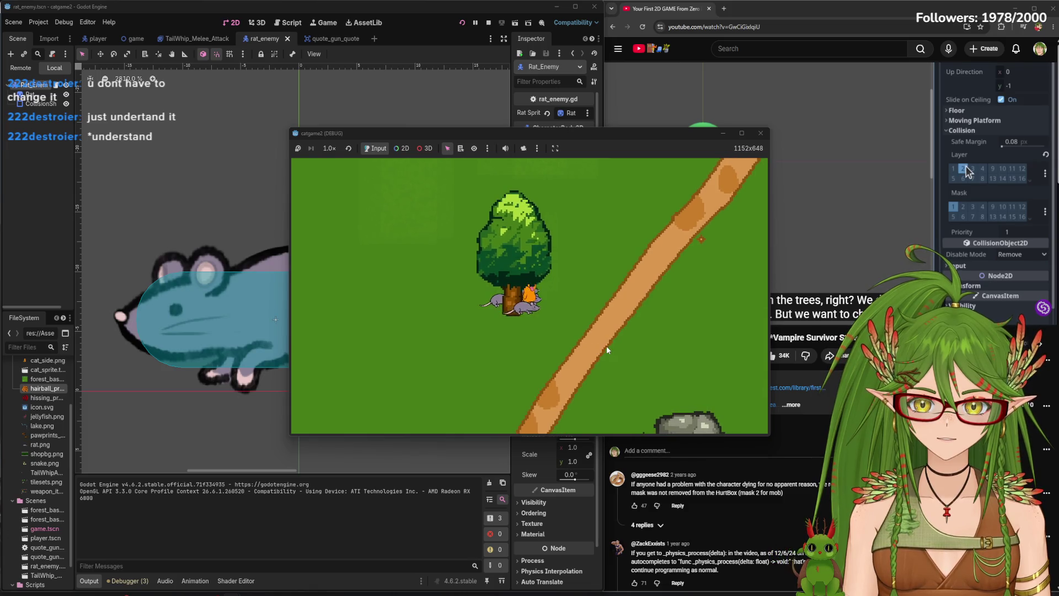
key(w)
key(a)
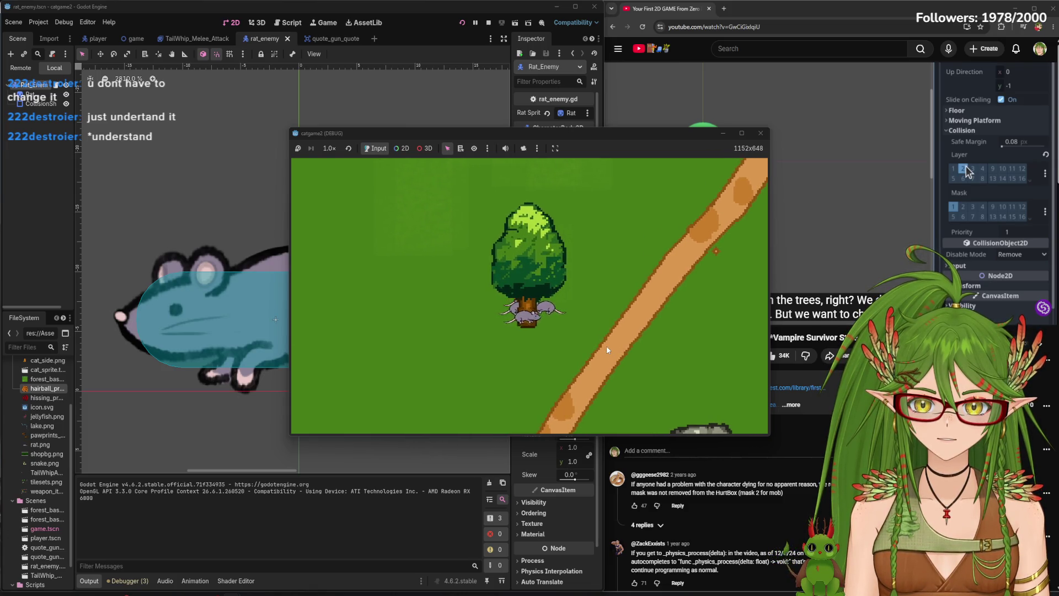
key(s)
key(a)
key(d)
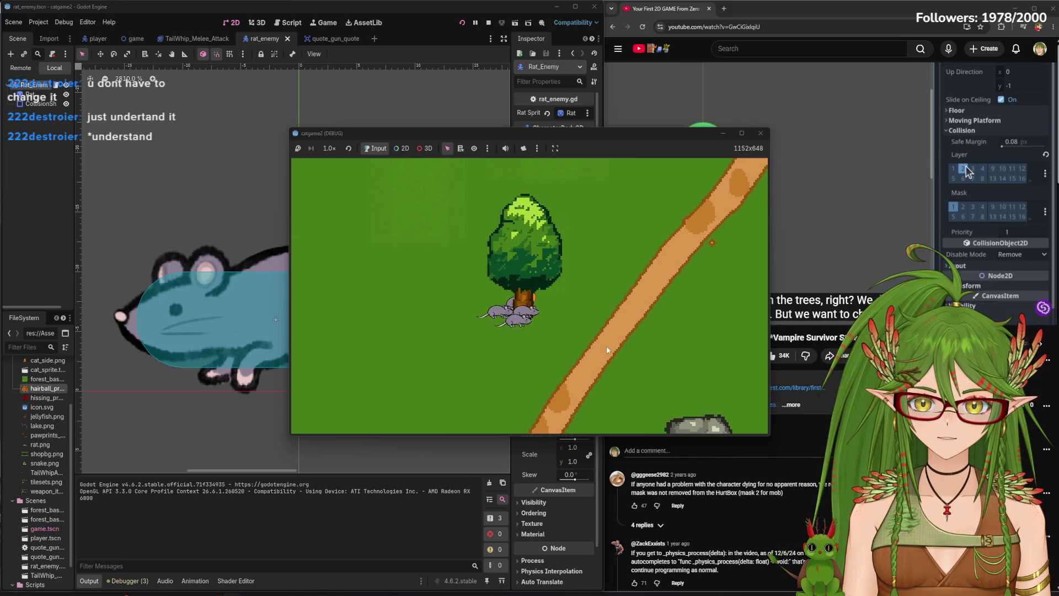
key(a)
key(d)
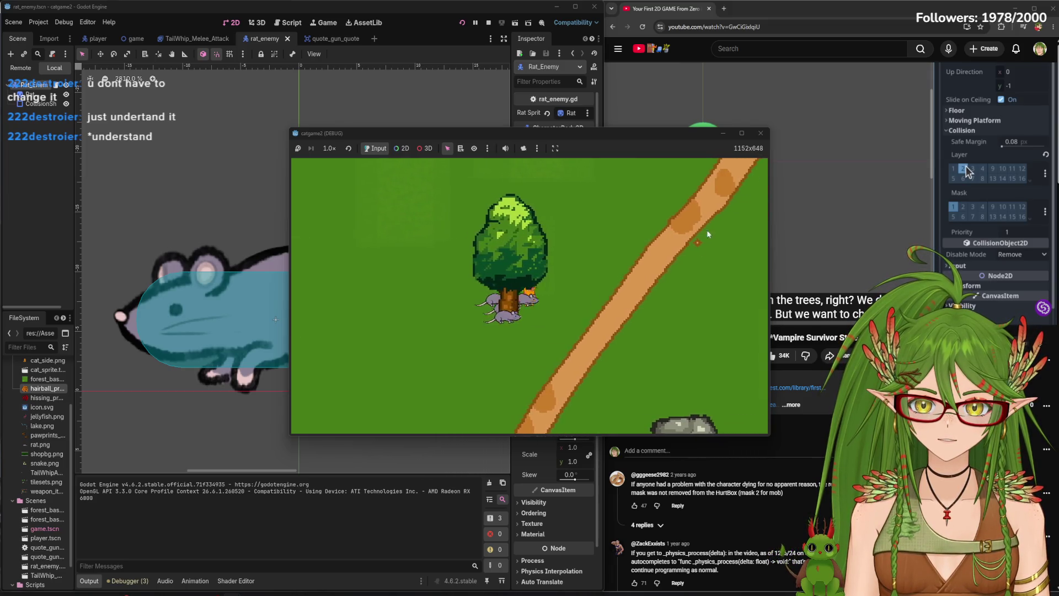
click(760, 133)
click(784, 259)
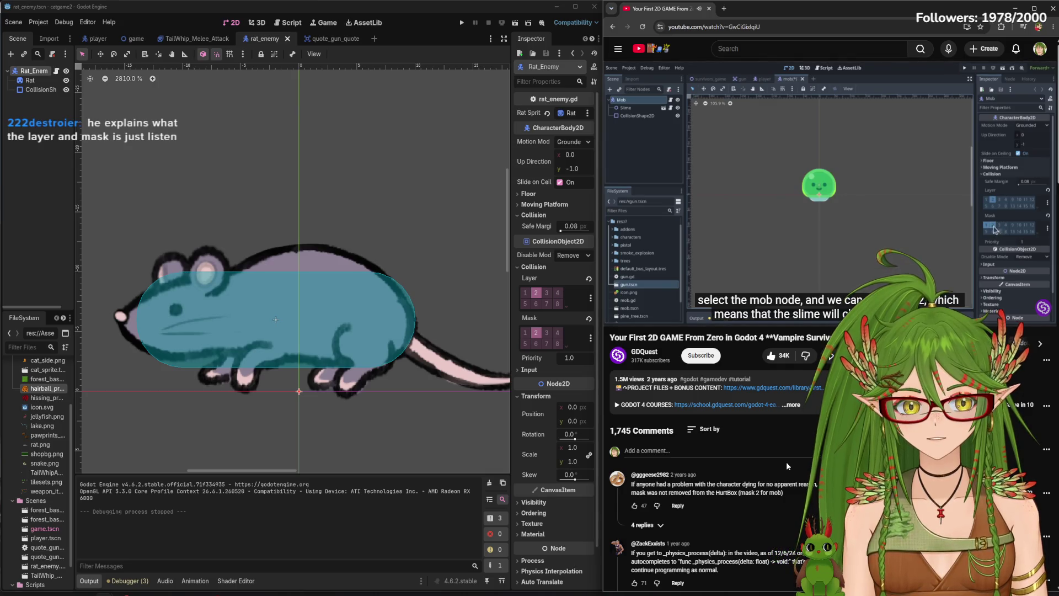
Pause the tutorial once layers and masks are explained, and return to the quote_gun_quote scene
mouse_move(842, 209)
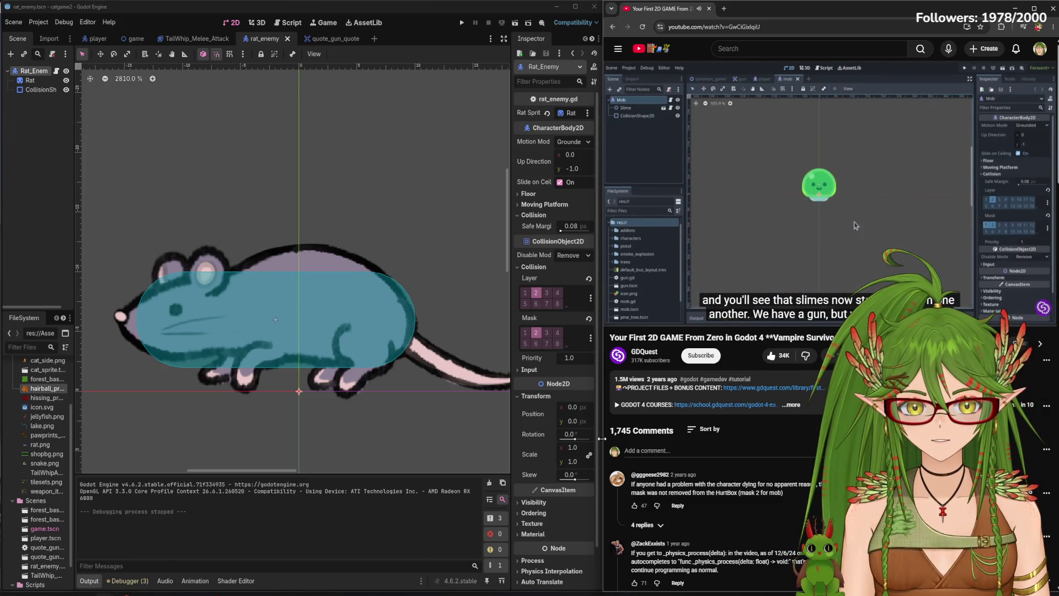
mouse_move(703, 215)
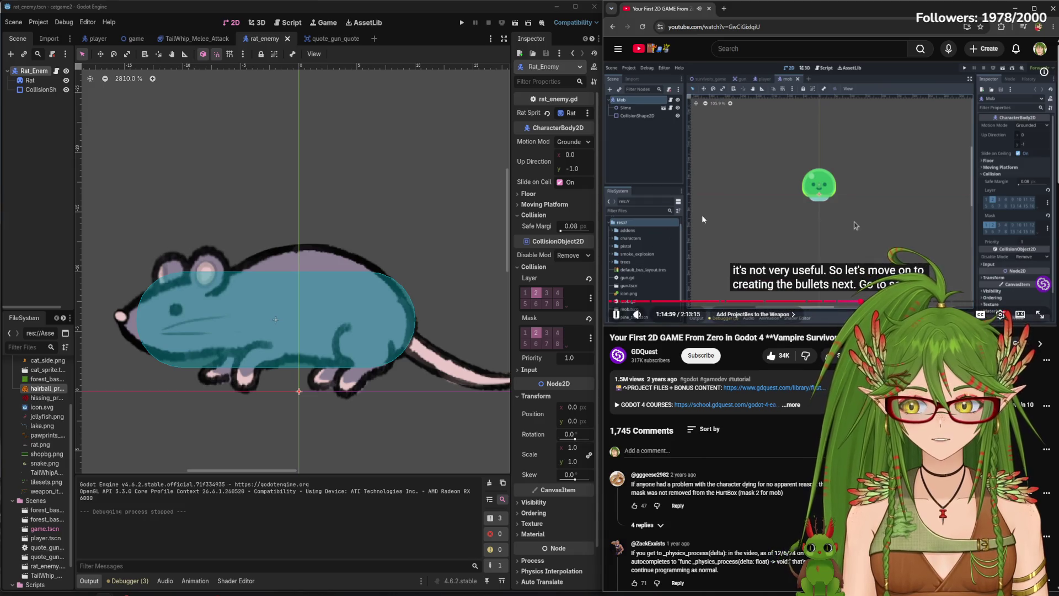
click(736, 204)
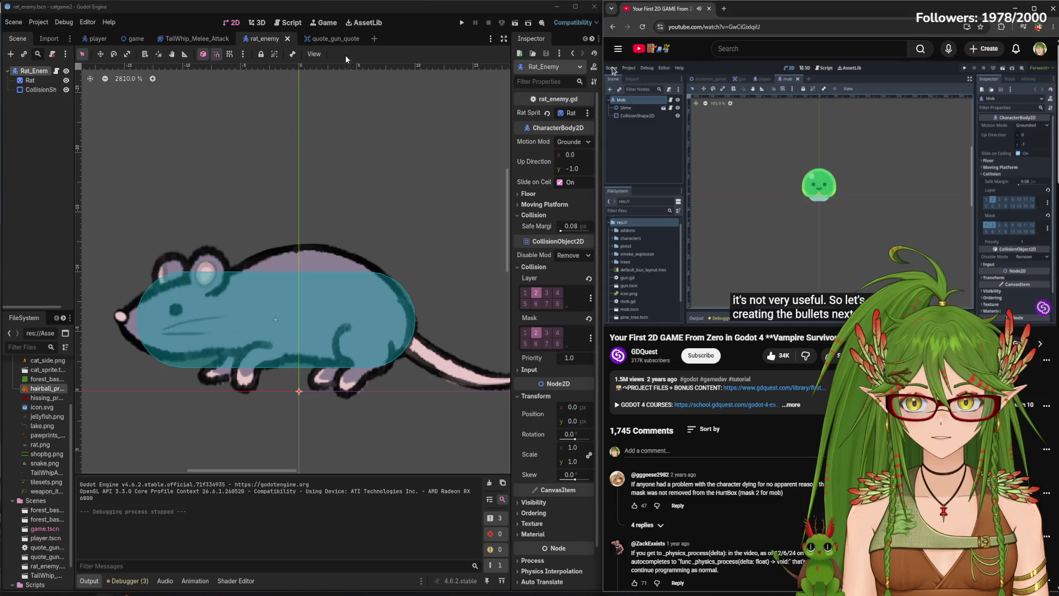
click(210, 40)
Delete the HairballProj node from the quote_gun_quote scene and save it
click(326, 40)
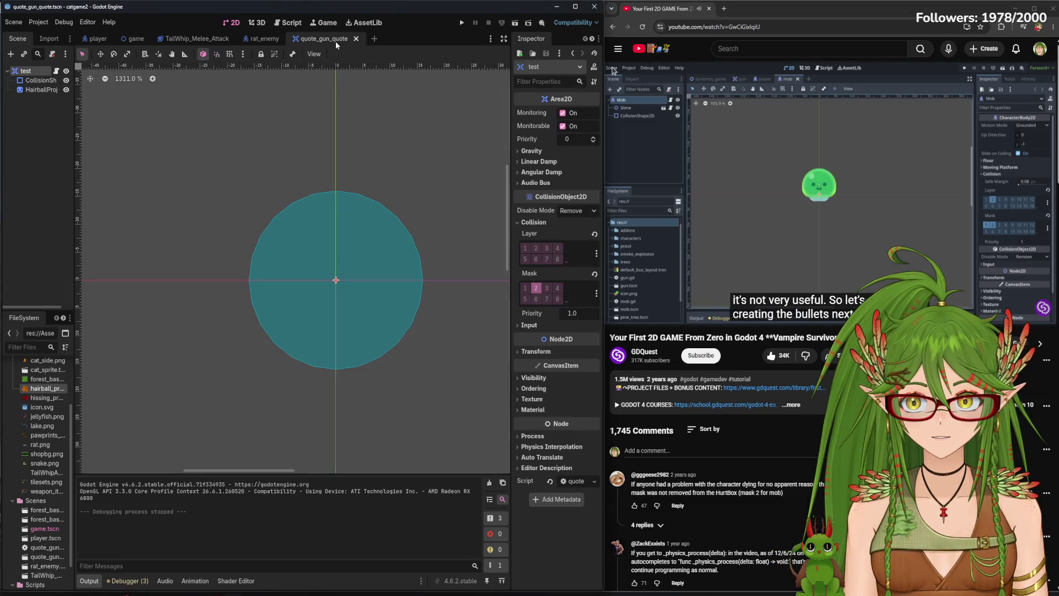
scroll(331, 326, up, 5)
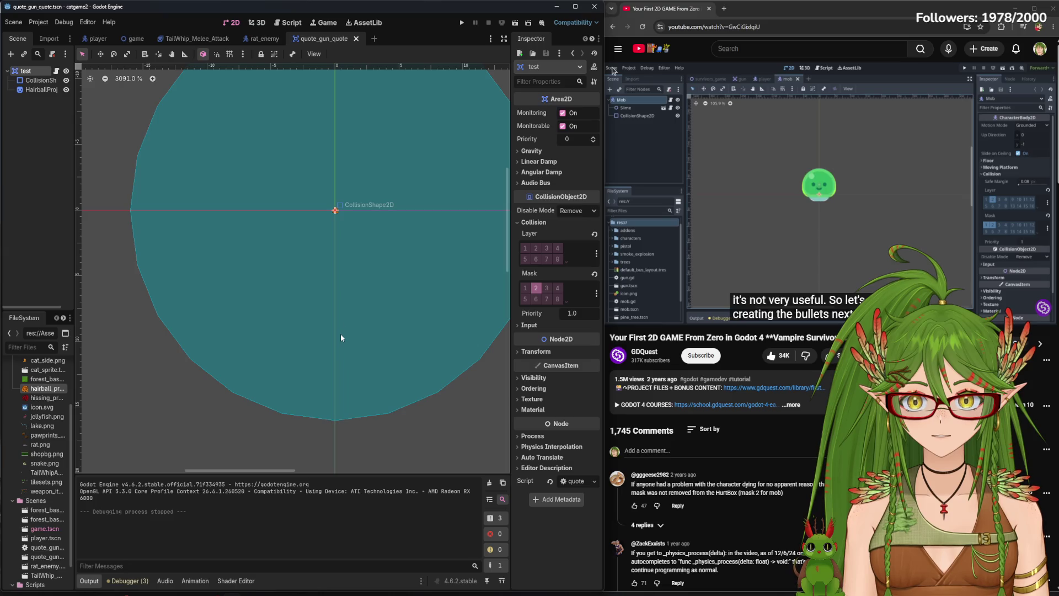
scroll(338, 215, up, 6)
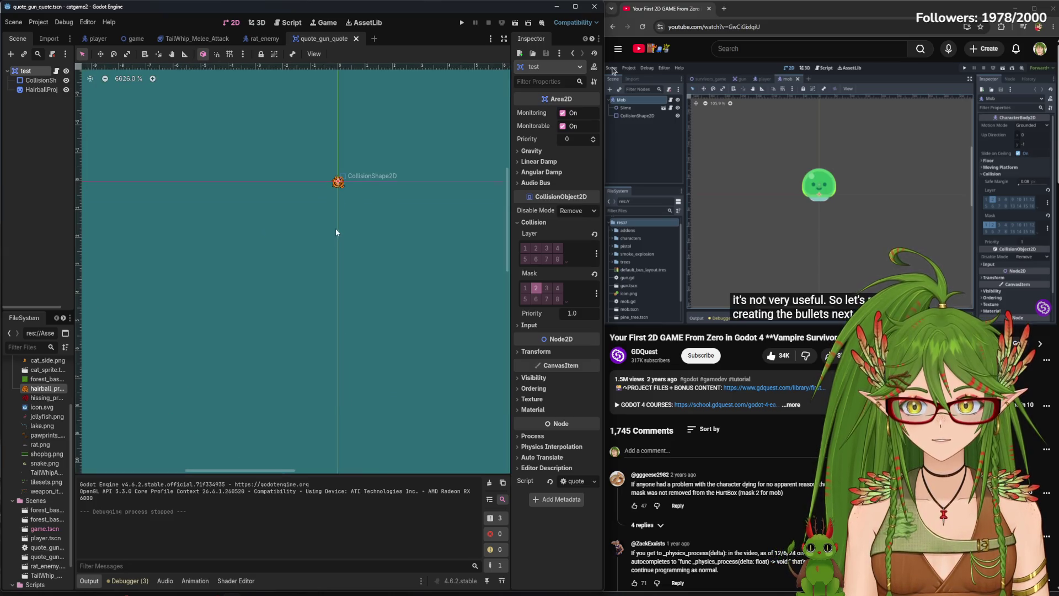
click(35, 89)
scroll(353, 210, up, 2)
drag(364, 162, 351, 272)
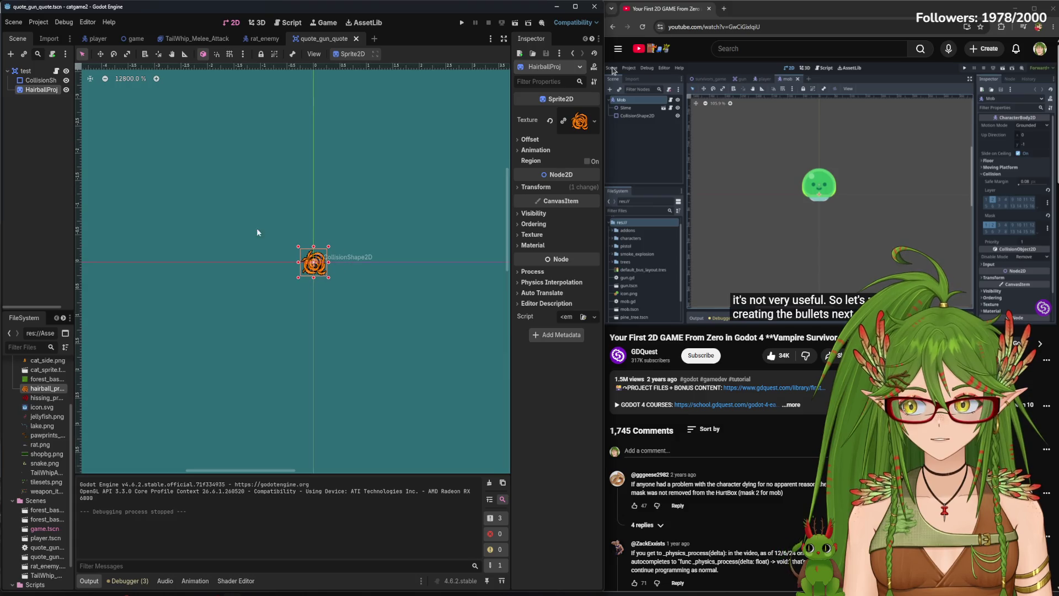
right_click(49, 92)
click(134, 340)
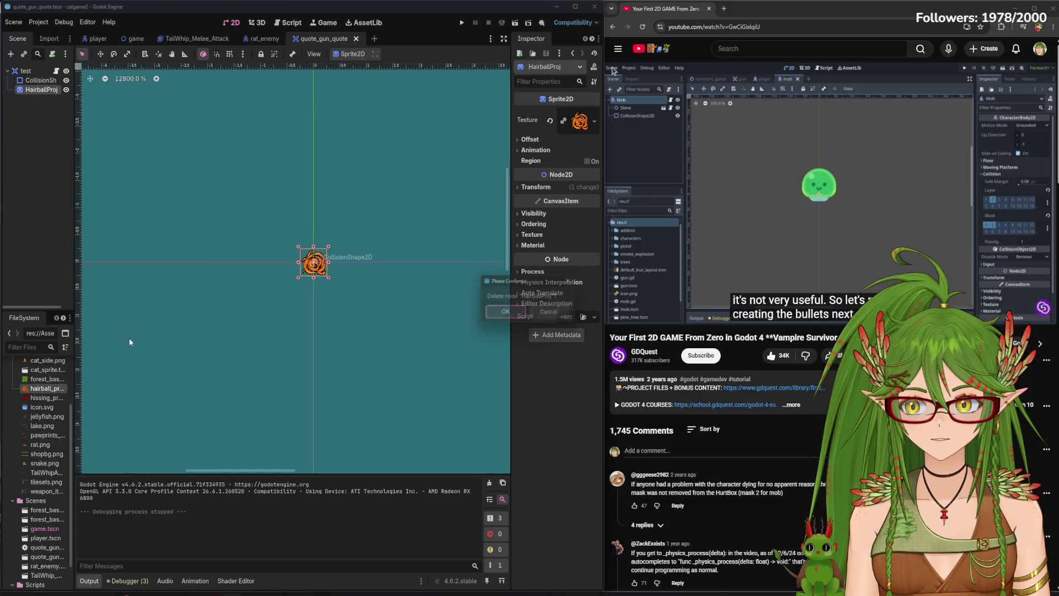
click(519, 313)
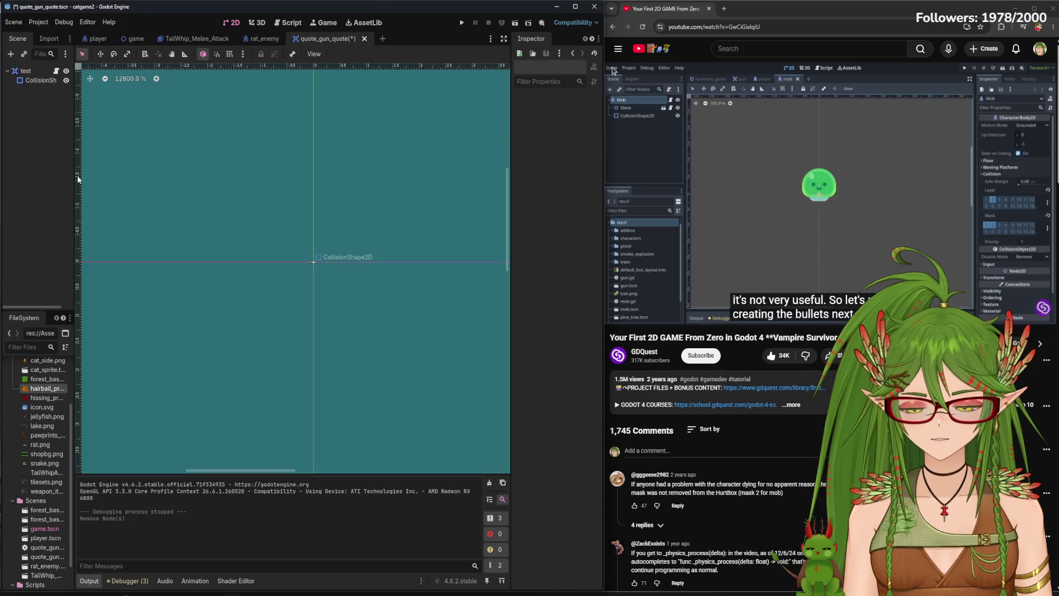
key(ctrl+s)
click(728, 169)
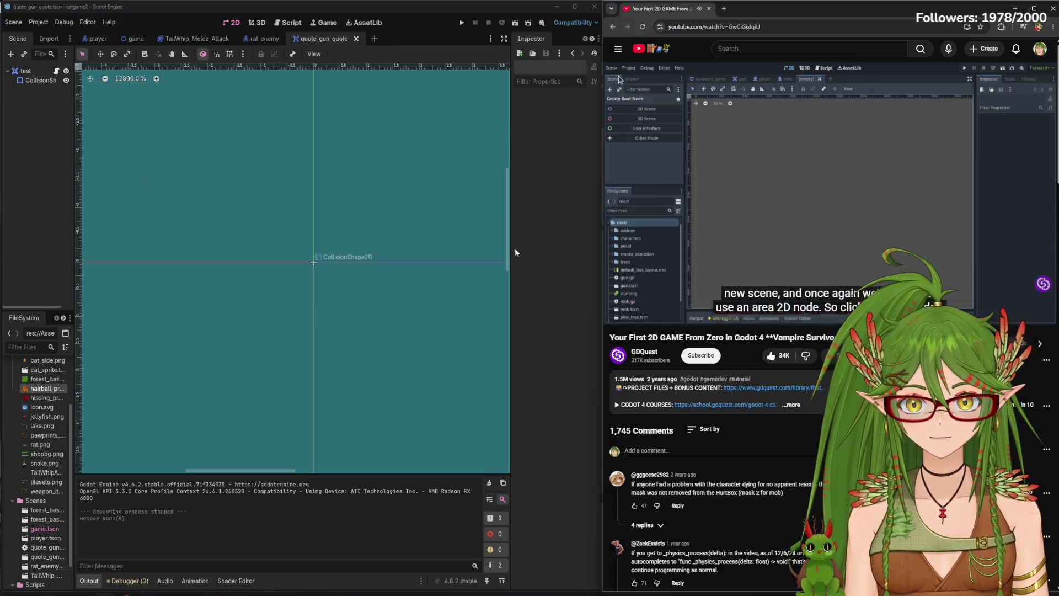
click(374, 38)
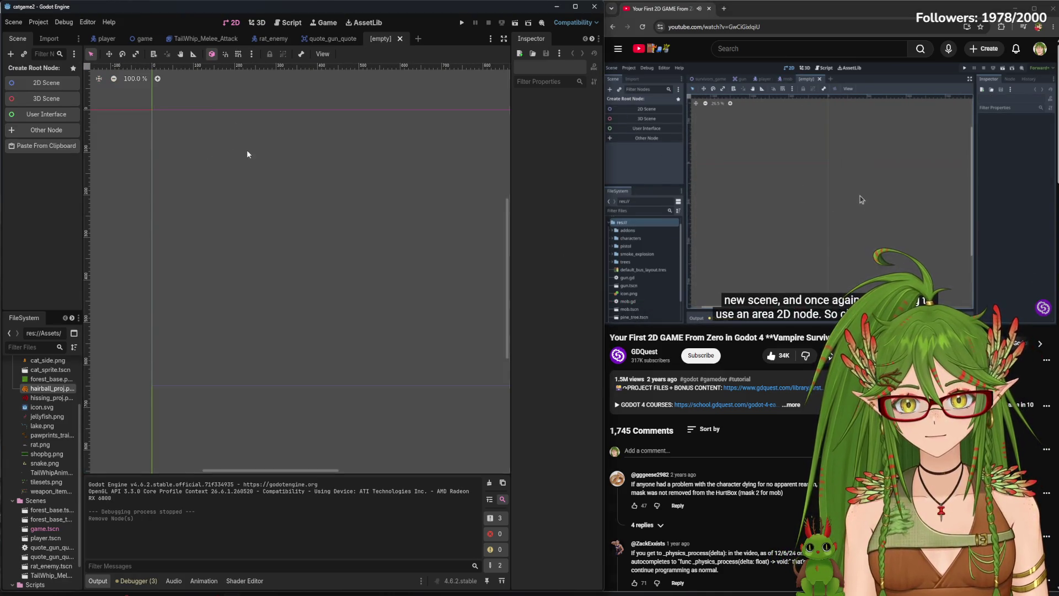
Make the new scene's root an Area2D, found by searching 'area' under Other Node
scroll(334, 270, down, 7)
scroll(339, 307, up, 1)
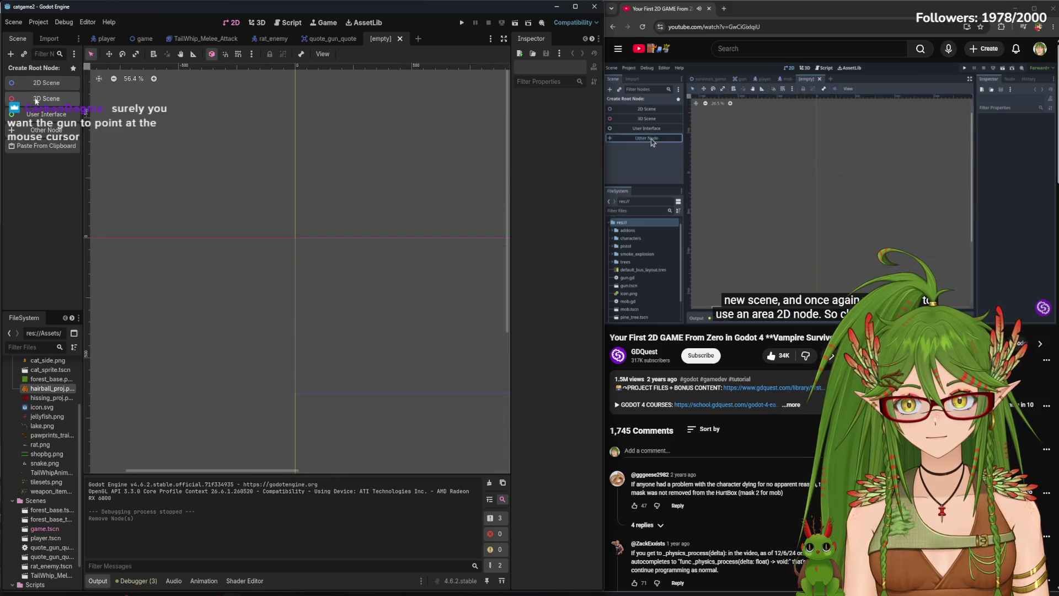
click(47, 129)
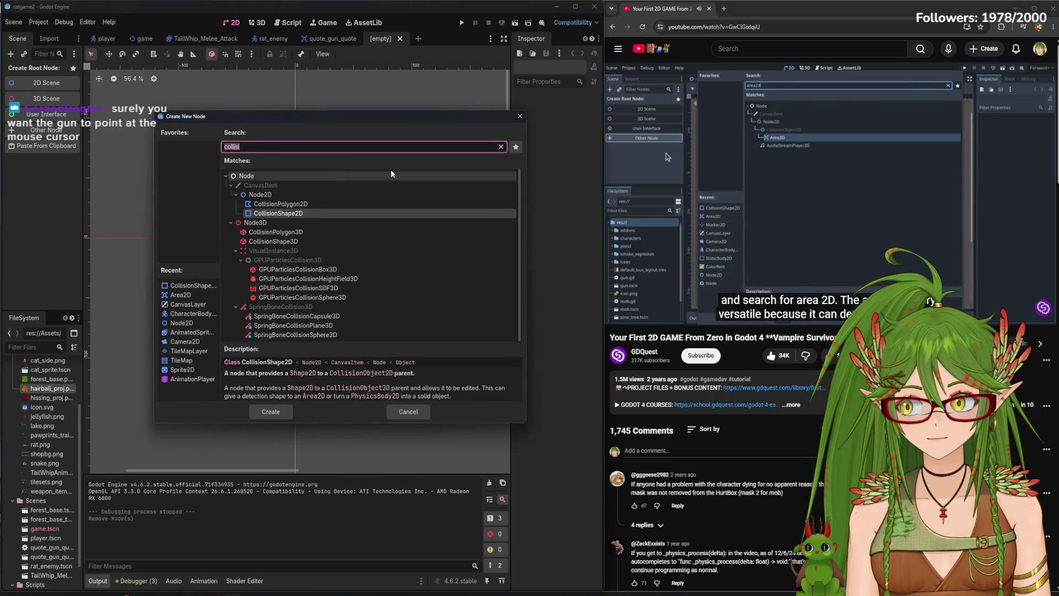
click(807, 160)
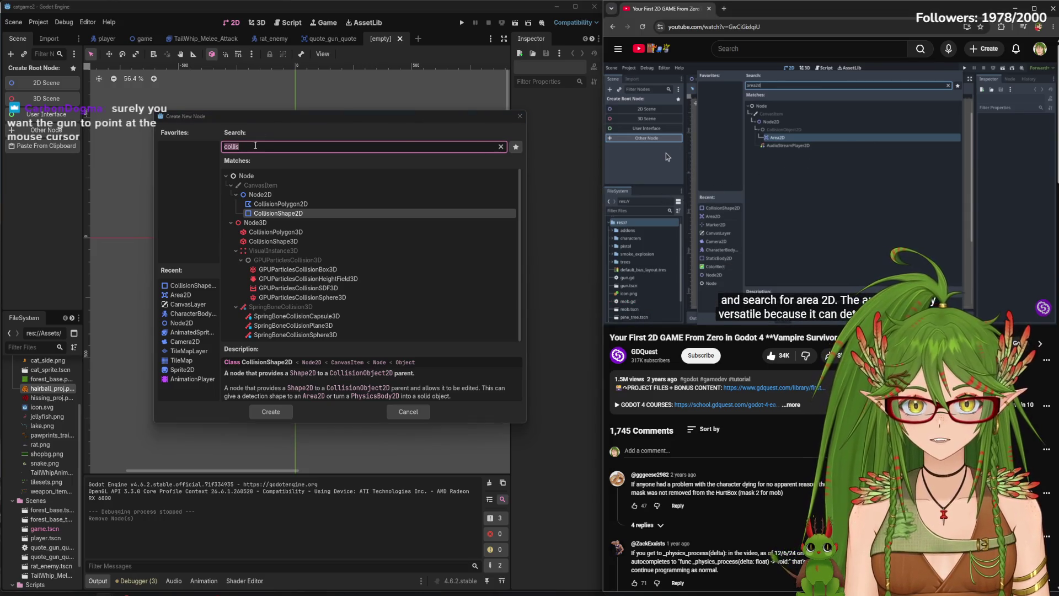
text(arew)
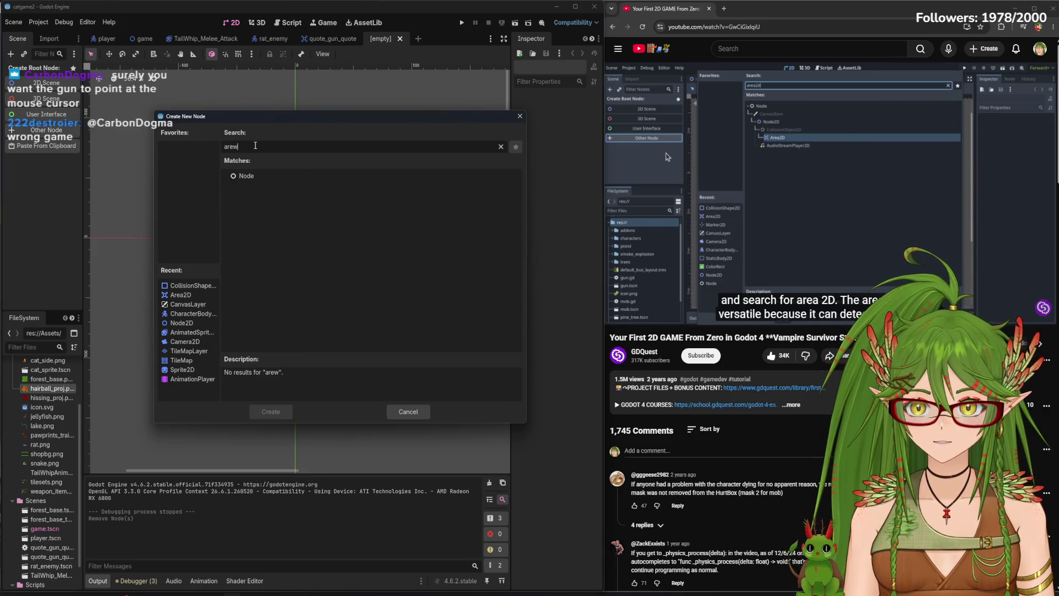
key(BackSpace)
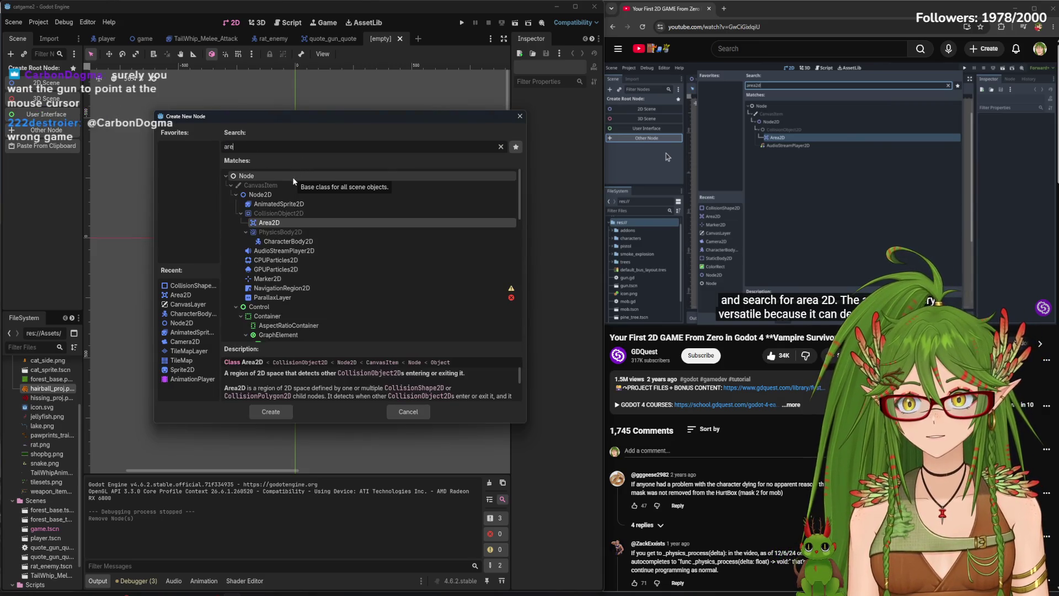
text(a)
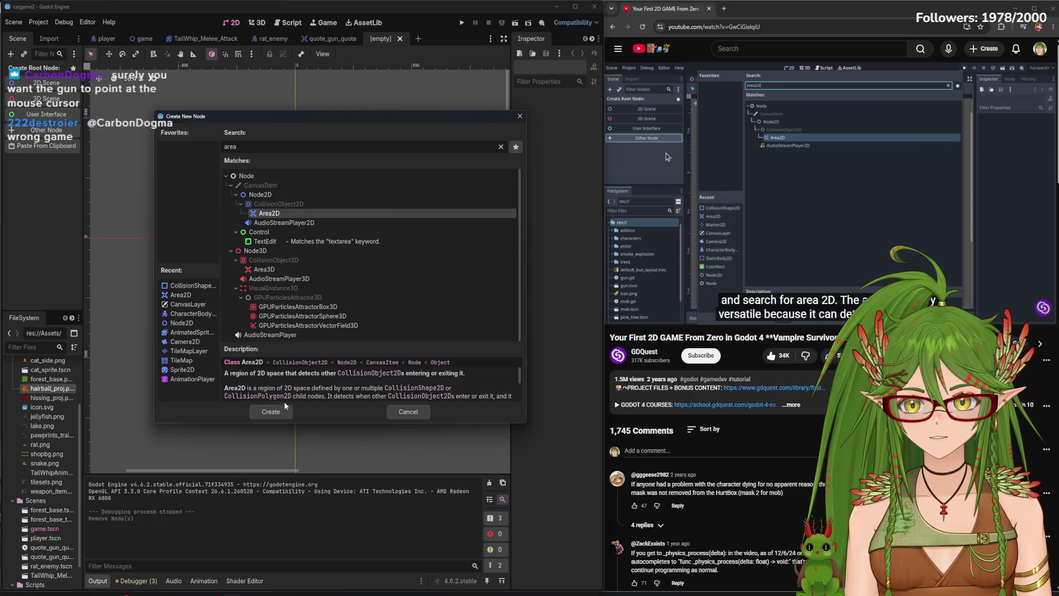
click(279, 411)
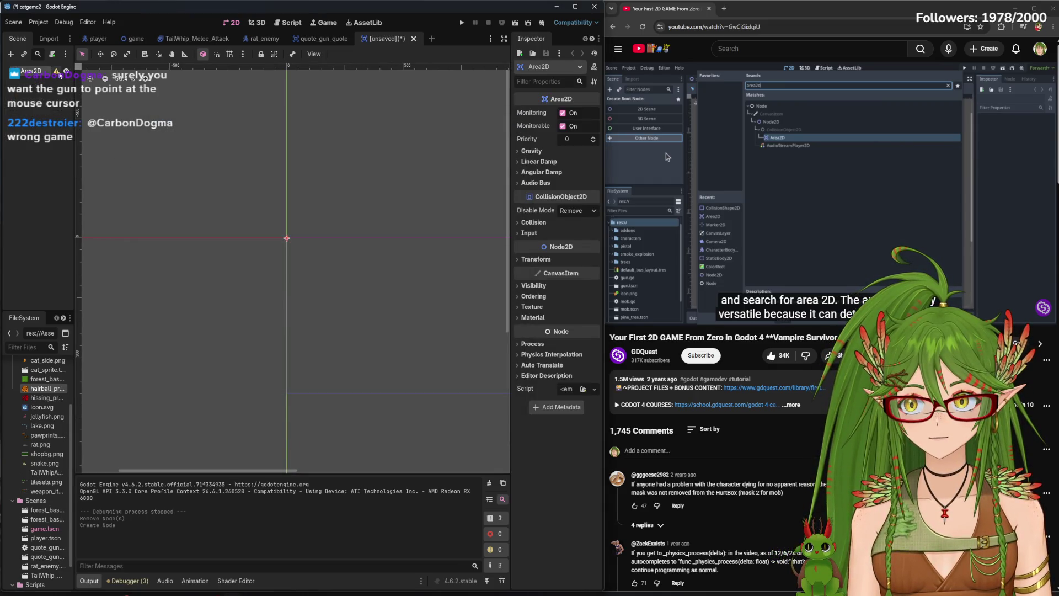
Rename the Area2D root node to Hairball
mouse_move(59, 75)
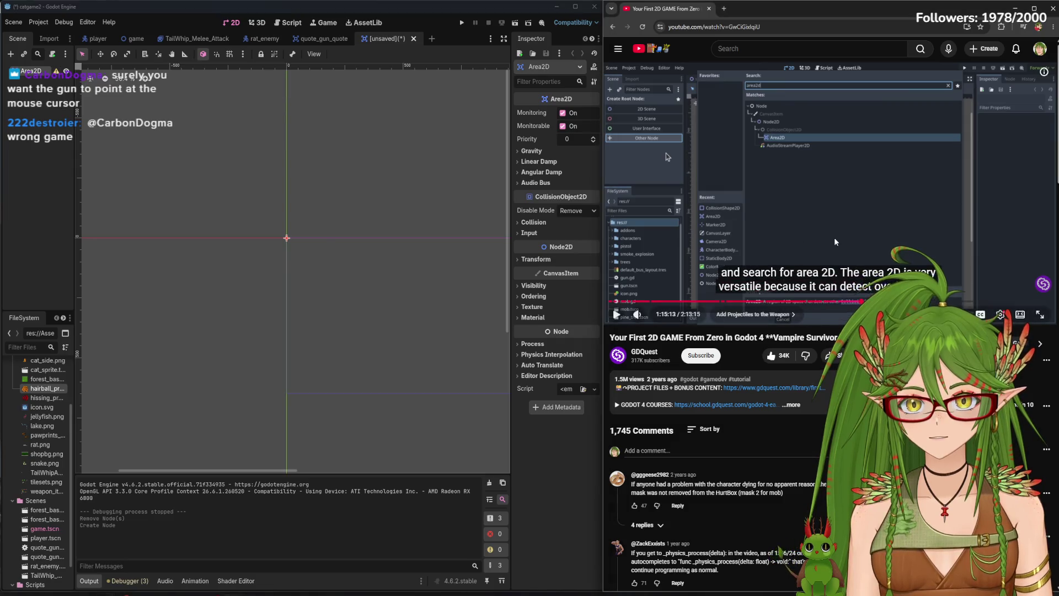
drag(78, 209, 127, 206)
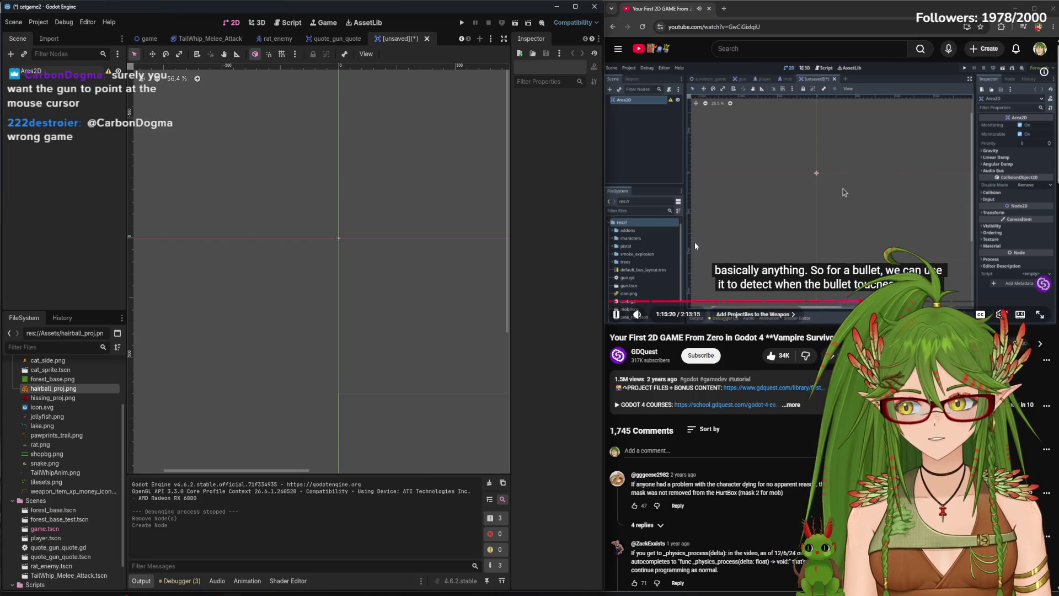
mouse_move(691, 245)
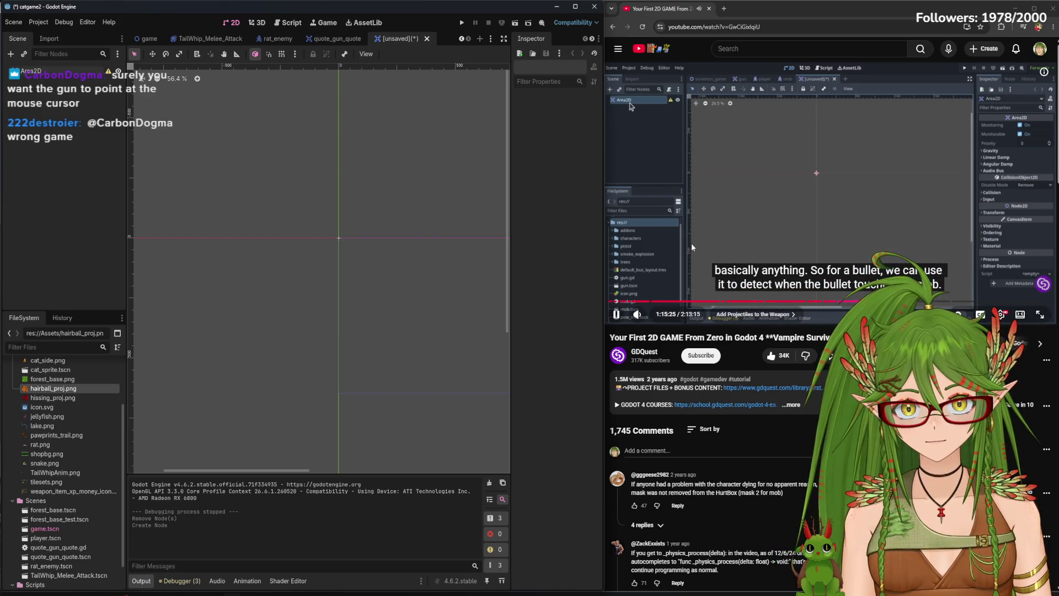
click(33, 71)
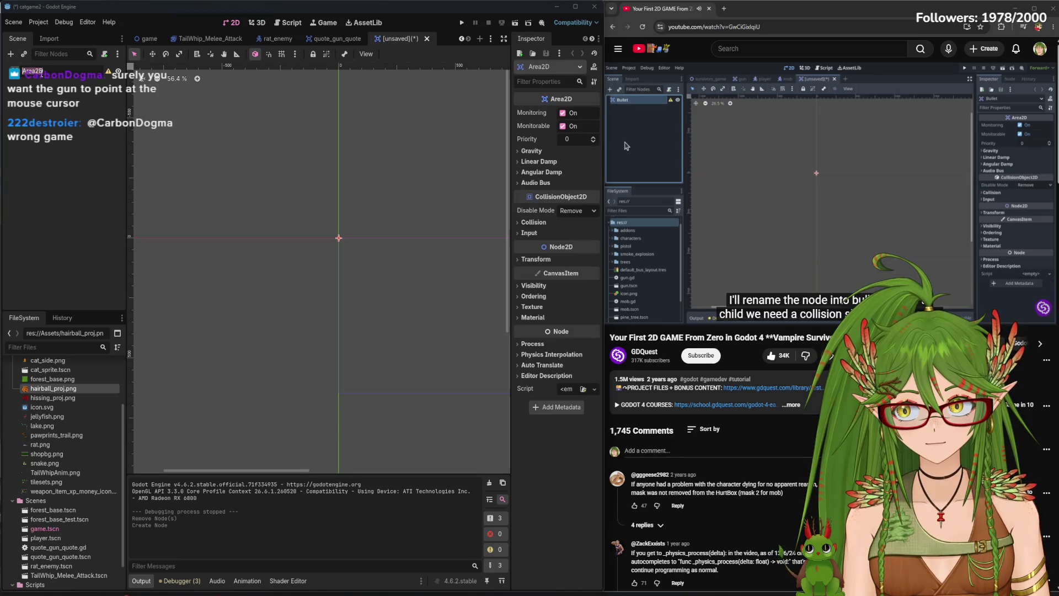
key(BackSpace)
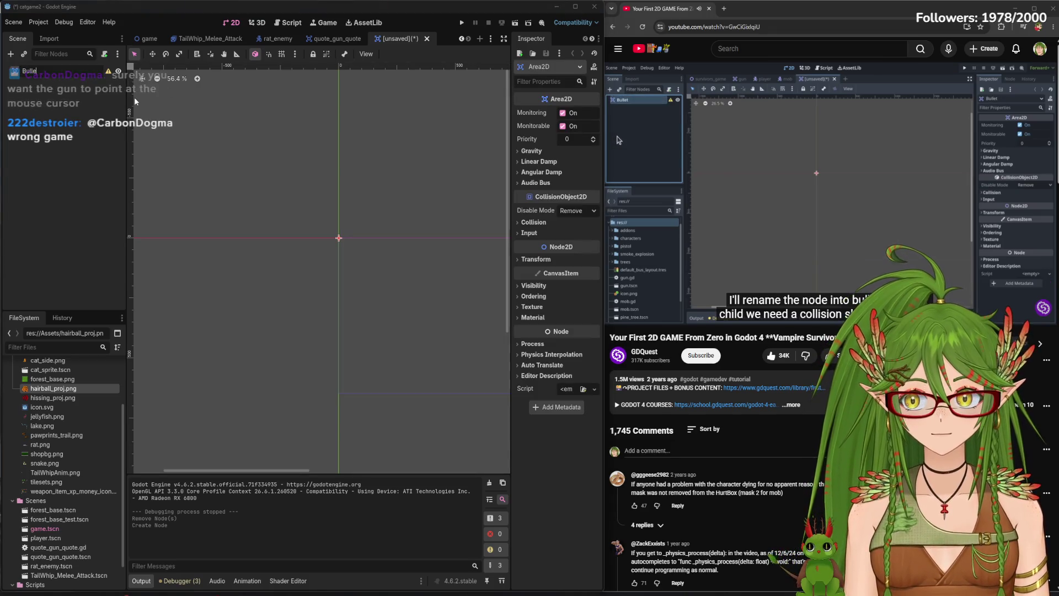
text(Hairball)
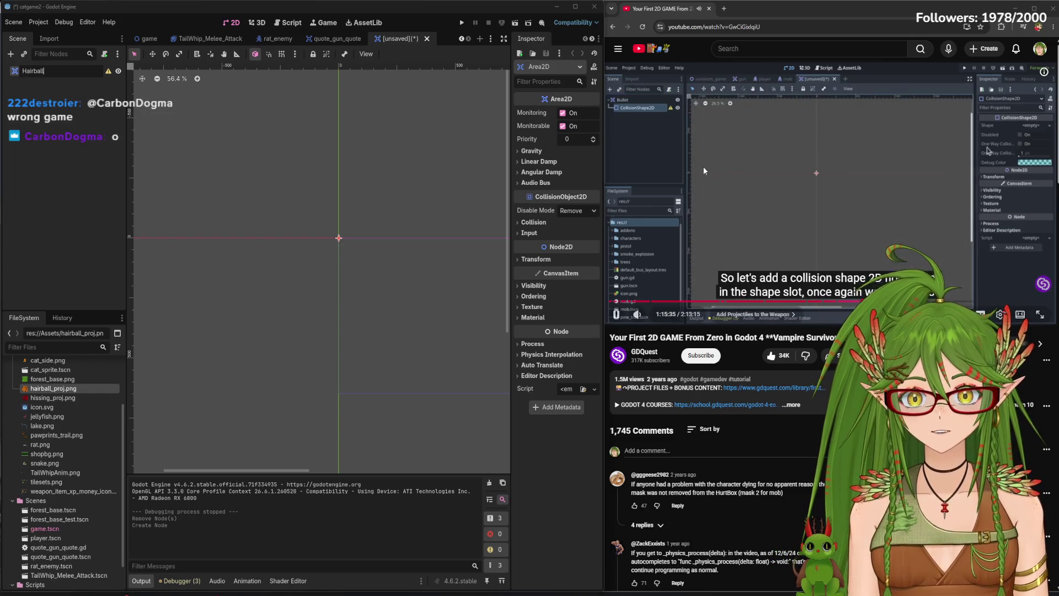
click(704, 167)
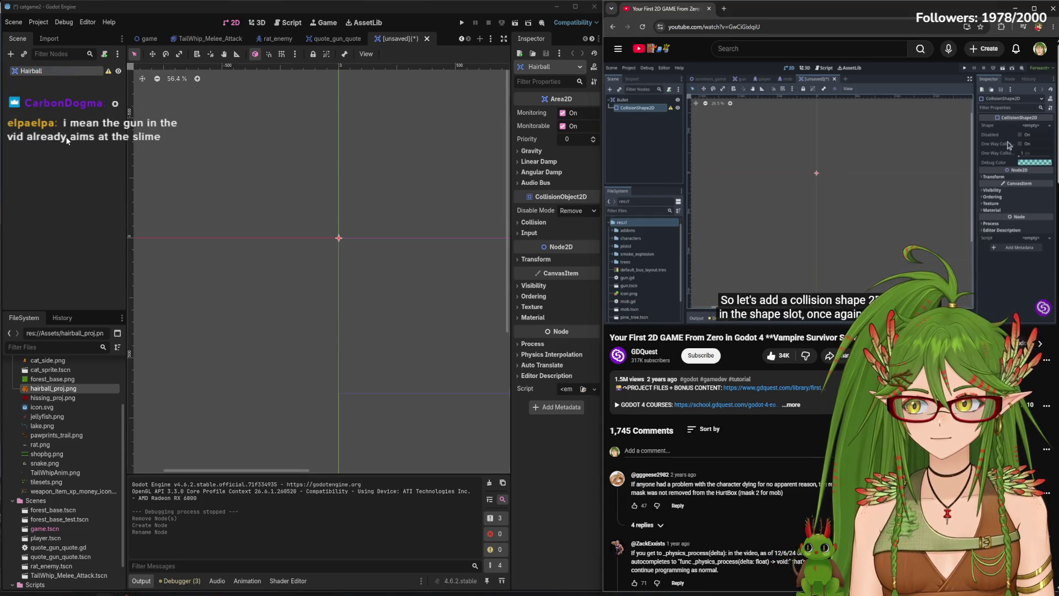
click(67, 140)
Save the scene as hairball.tscn in res://Scenes
key(ctrl+s)
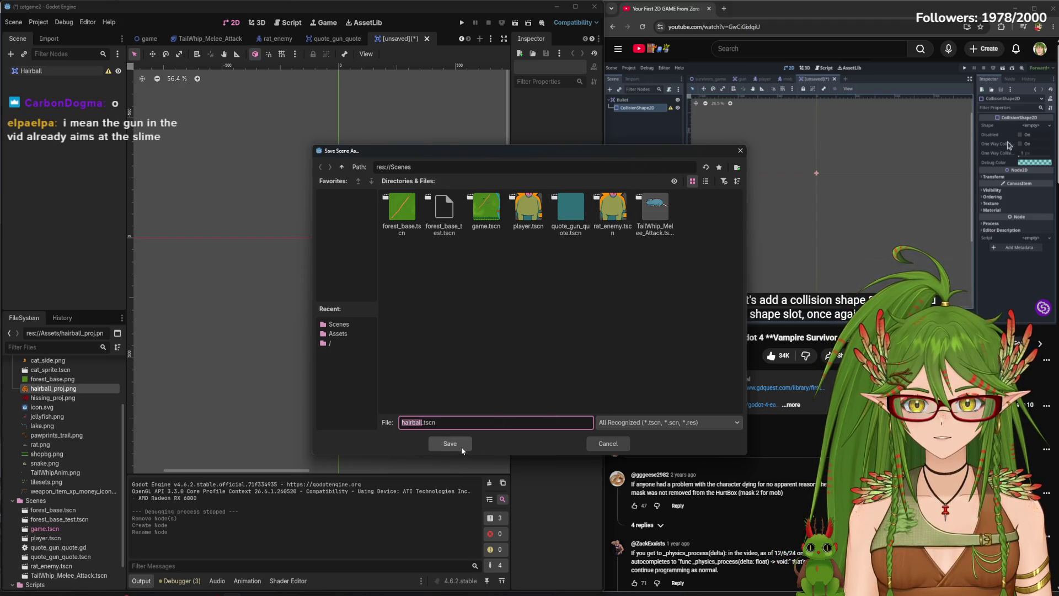
click(461, 445)
click(734, 190)
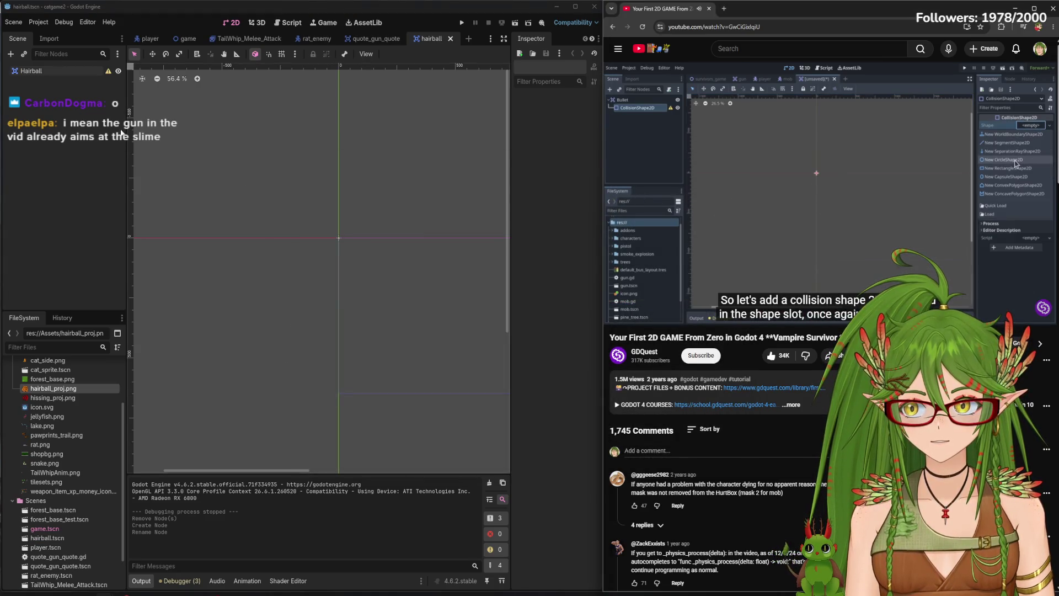
key(space)
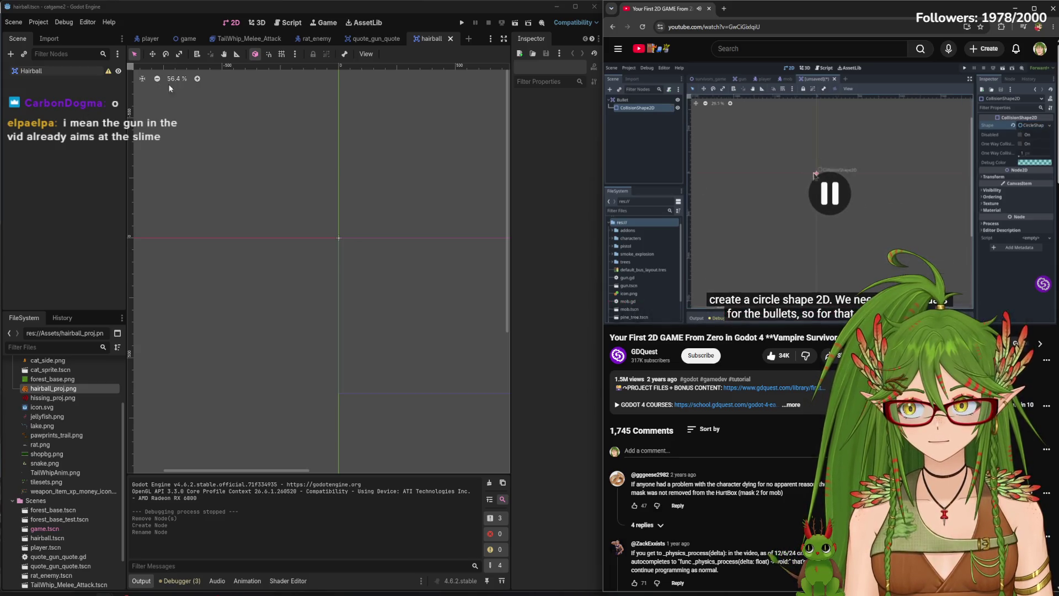
Add a CollisionShape2D under Hairball with a new CircleShape2D
click(170, 88)
key(ctrl+a)
text(col)
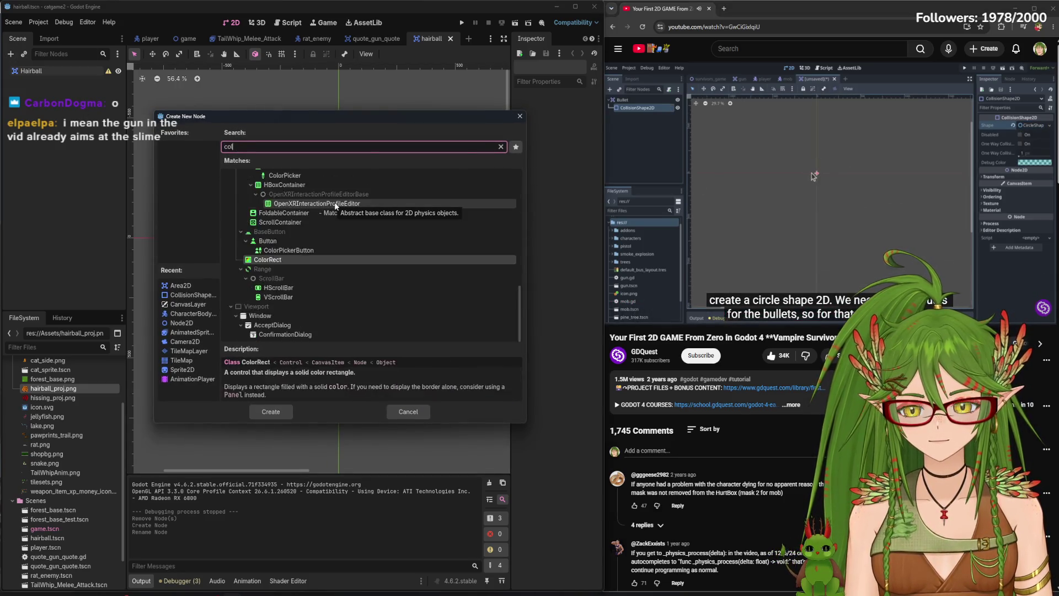
text(lision)
click(270, 412)
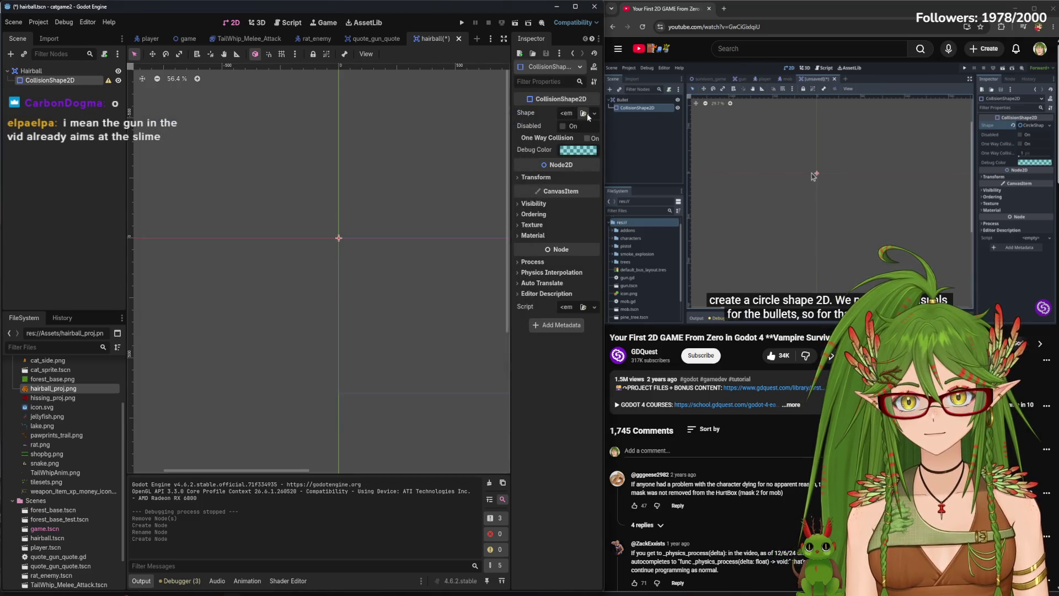
click(588, 115)
click(539, 169)
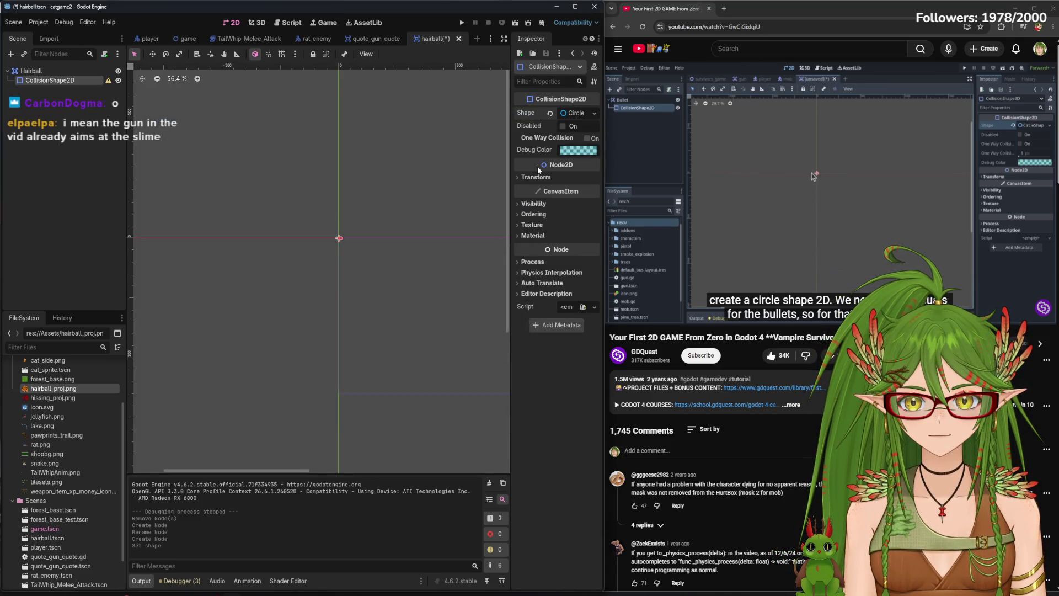
Save the scene, then add hairball_proj.png as a sprite scaled to about 0.36
scroll(338, 238, up, 10)
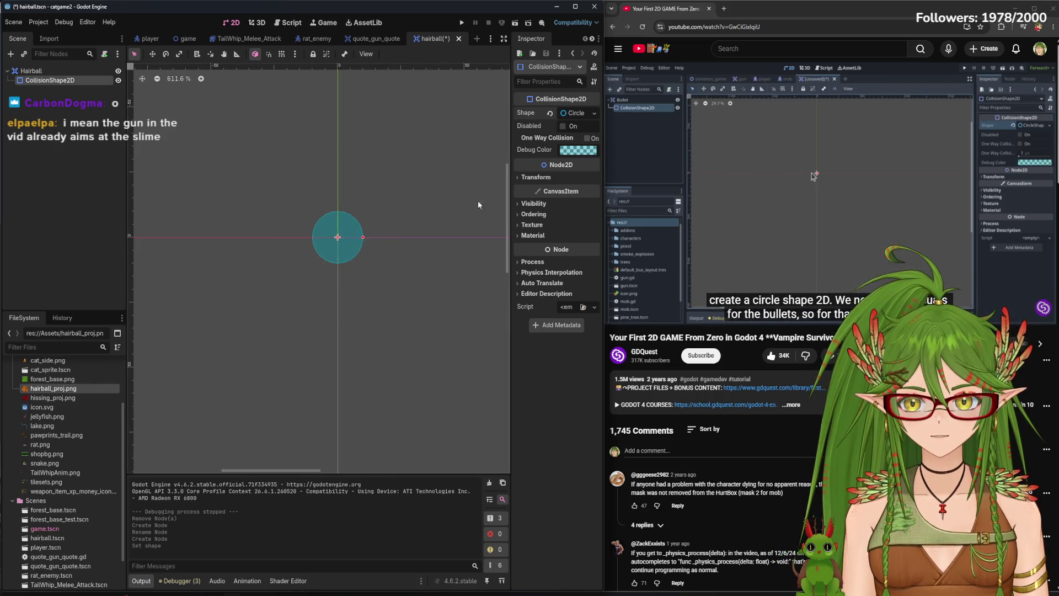
scroll(313, 224, up, 5)
click(426, 219)
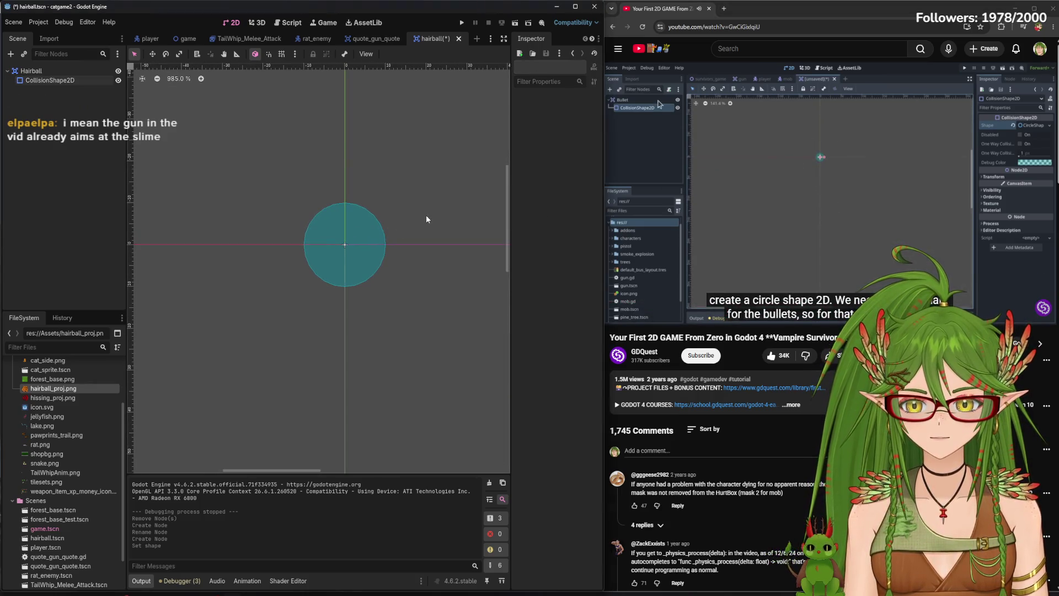
key(ctrl+s)
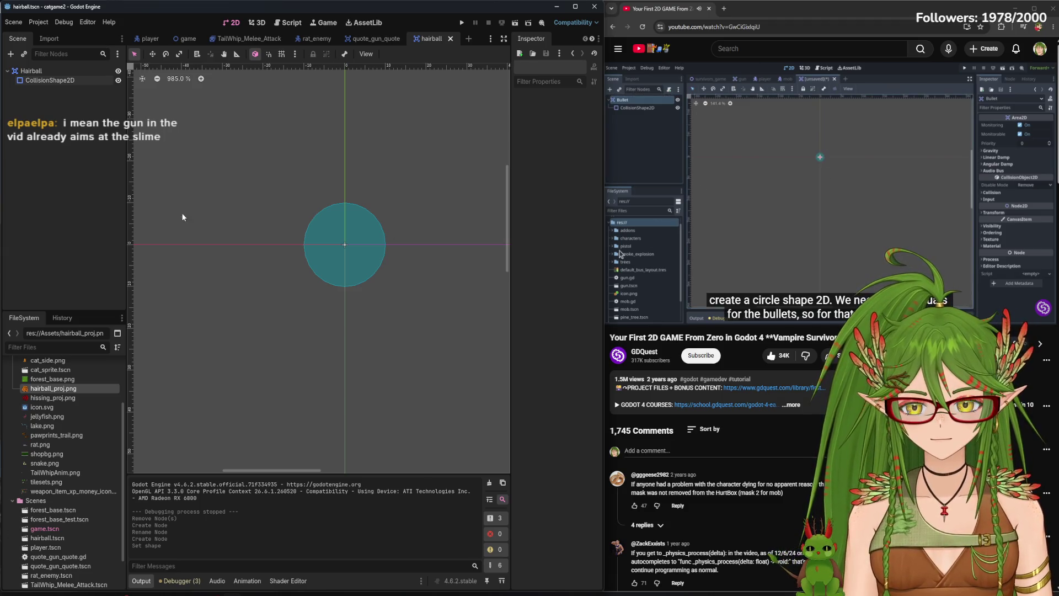
mouse_move(54, 393)
mouse_down()
mouse_move(110, 395)
mouse_move(339, 267)
mouse_move(345, 244)
mouse_up()
drag(448, 352, 317, 214)
Drag the HairballProj sprite over the collision circle and line it up
drag(267, 167, 349, 249)
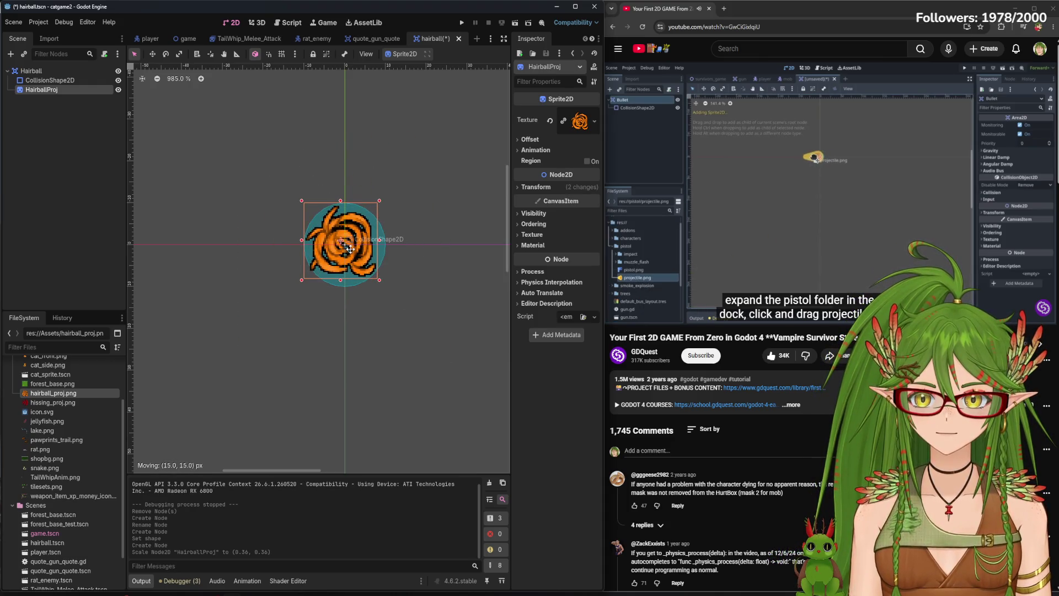
scroll(346, 268, up, 6)
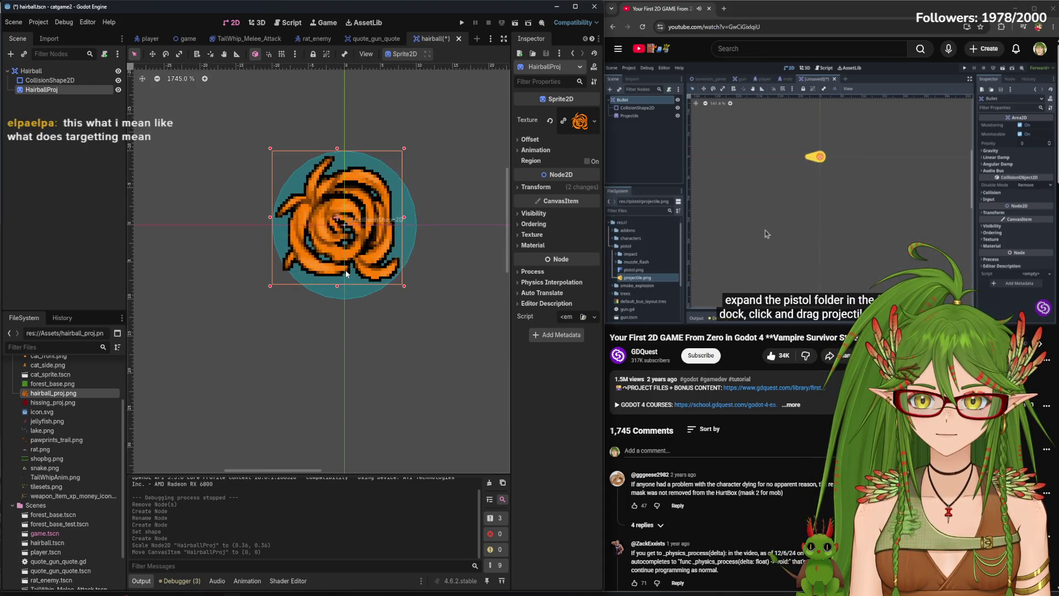
click(338, 224)
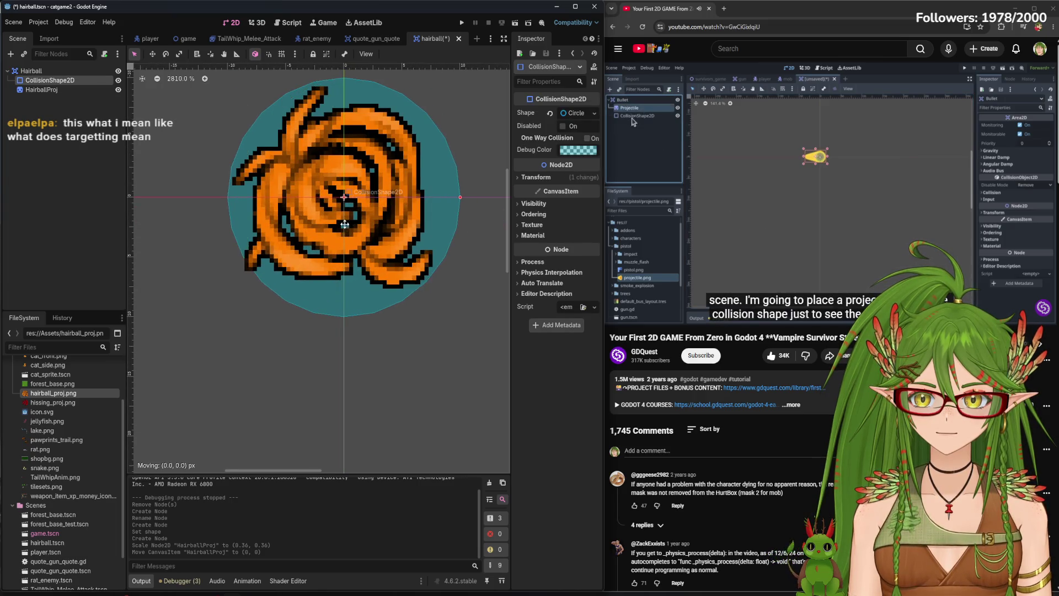
click(309, 213)
mouse_move(288, 206)
mouse_down()
mouse_move(311, 207)
mouse_move(299, 207)
mouse_up()
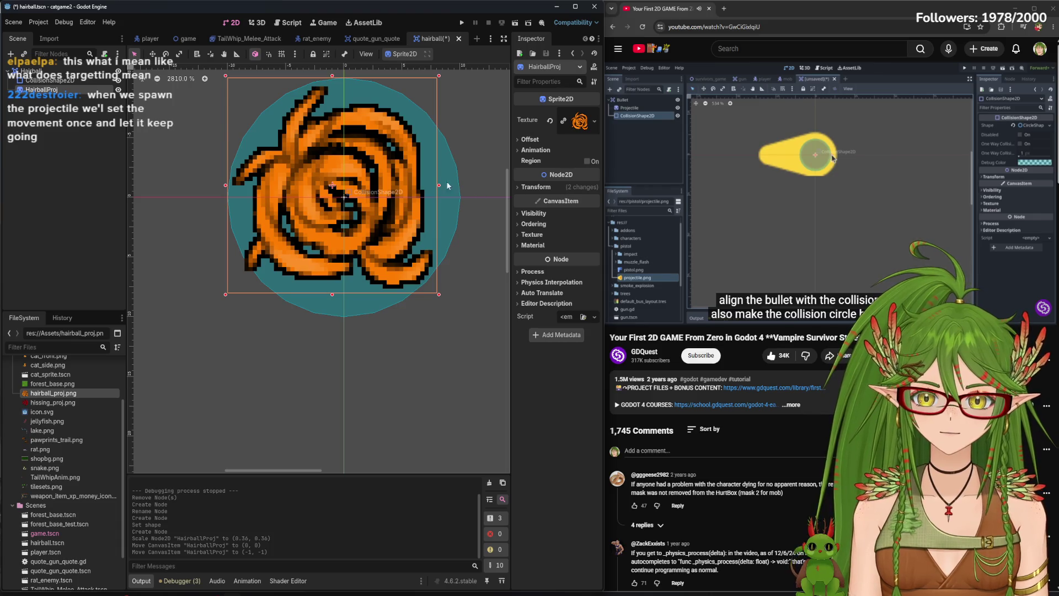
Undo trial resizes to keep 0.36 scale, and recentre the sprite at (-1, -2)
drag(440, 185, 446, 188)
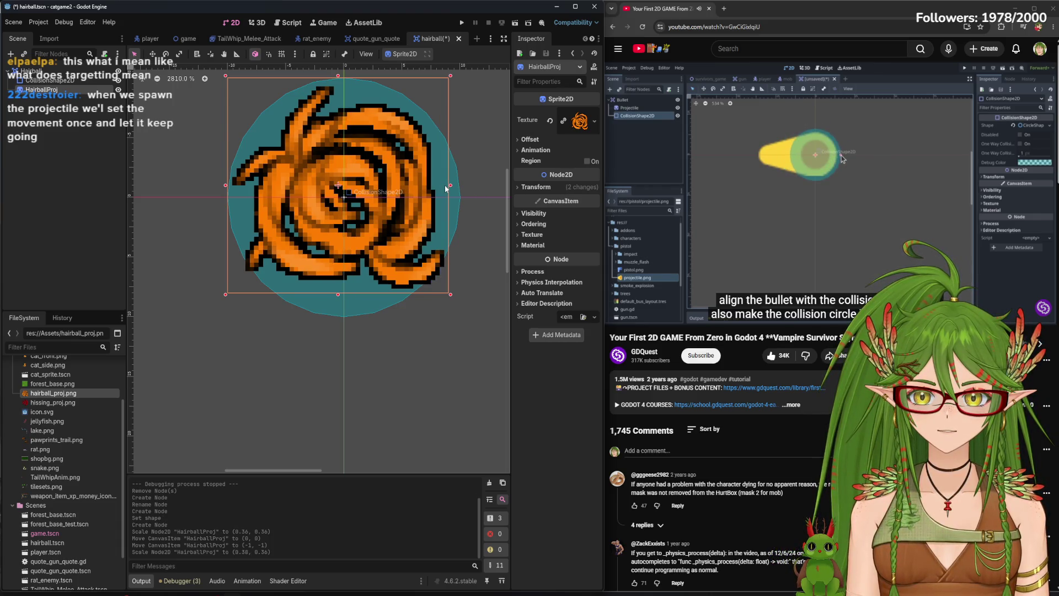
key(ctrl+z)
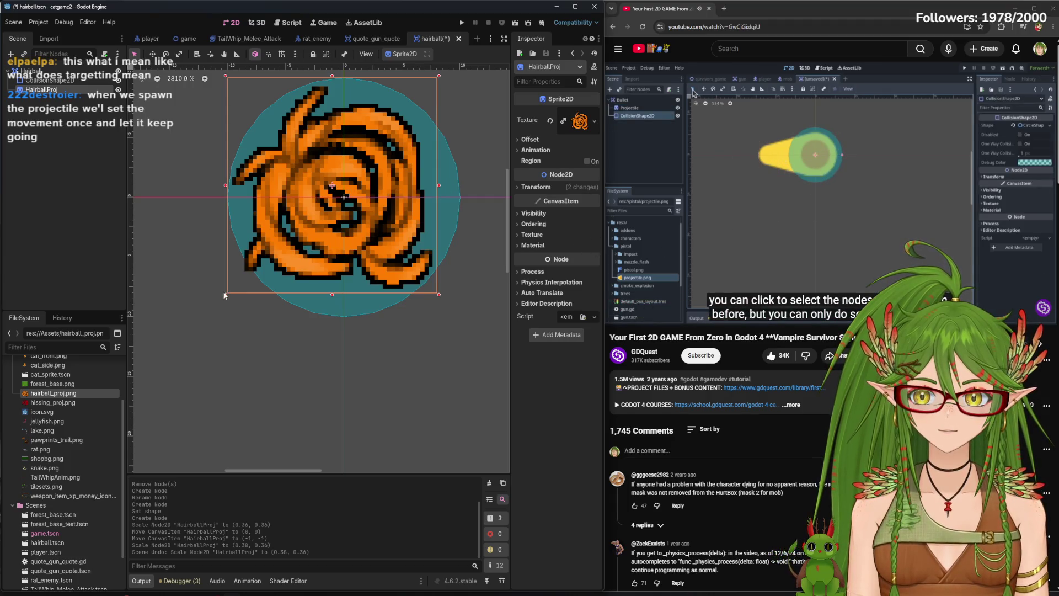
drag(225, 295, 253, 265)
key(ctrl+z)
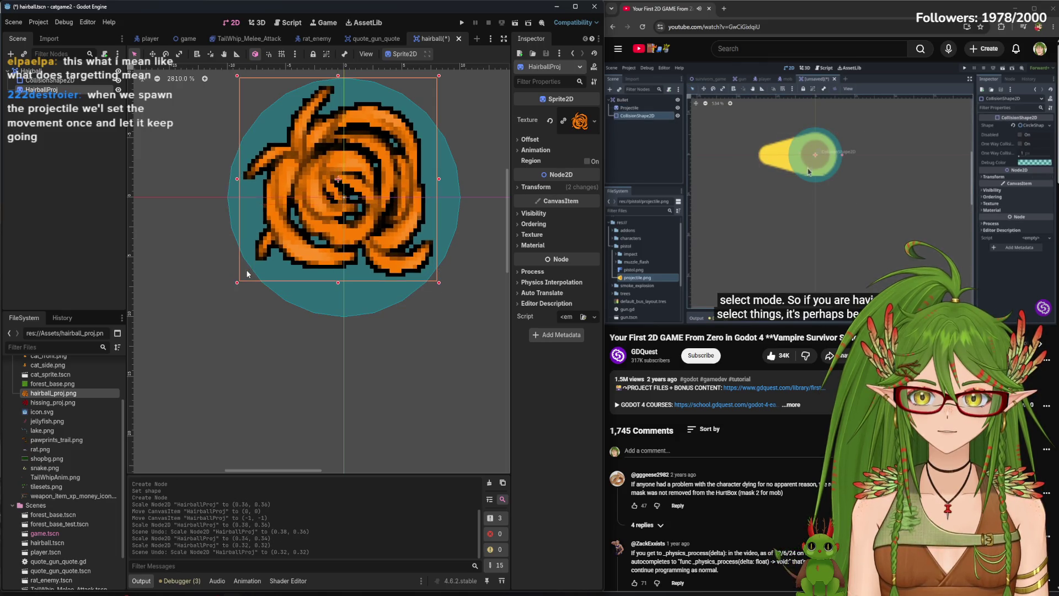
key(ctrl+z)
drag(328, 220, 318, 210)
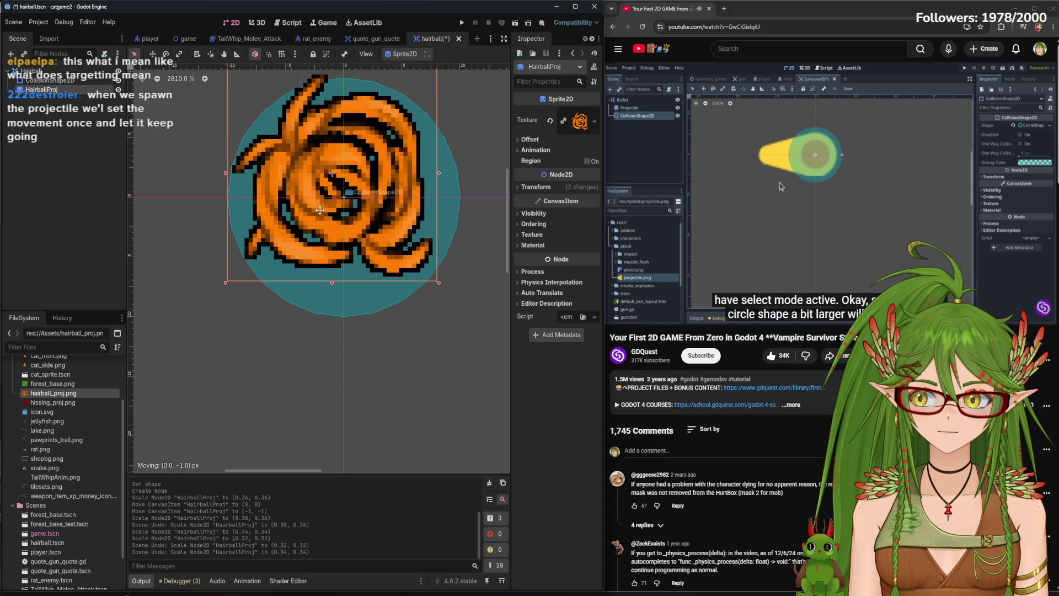
click(709, 176)
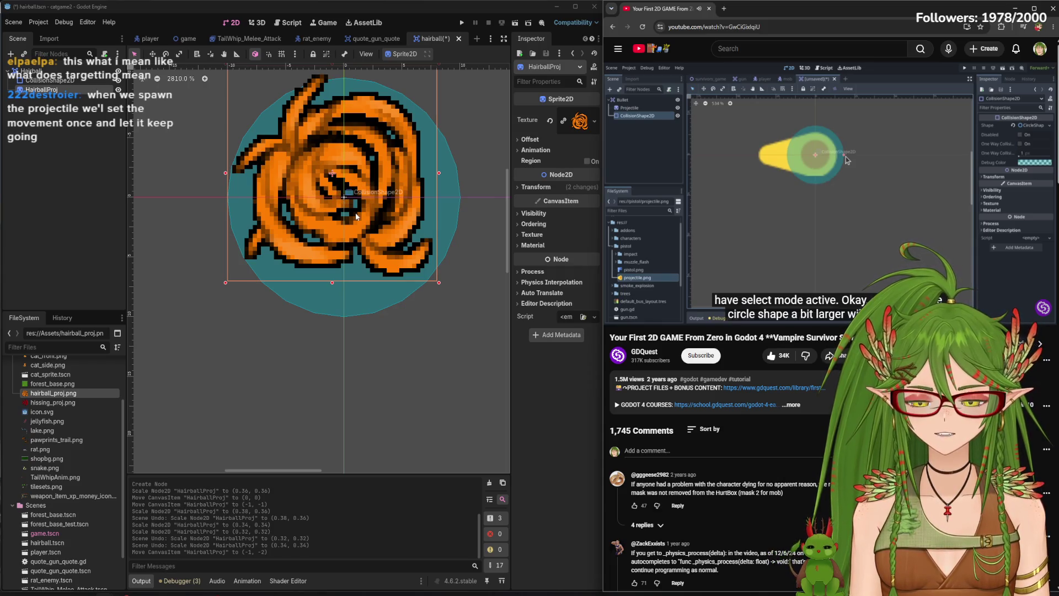
scroll(345, 245, down, 2)
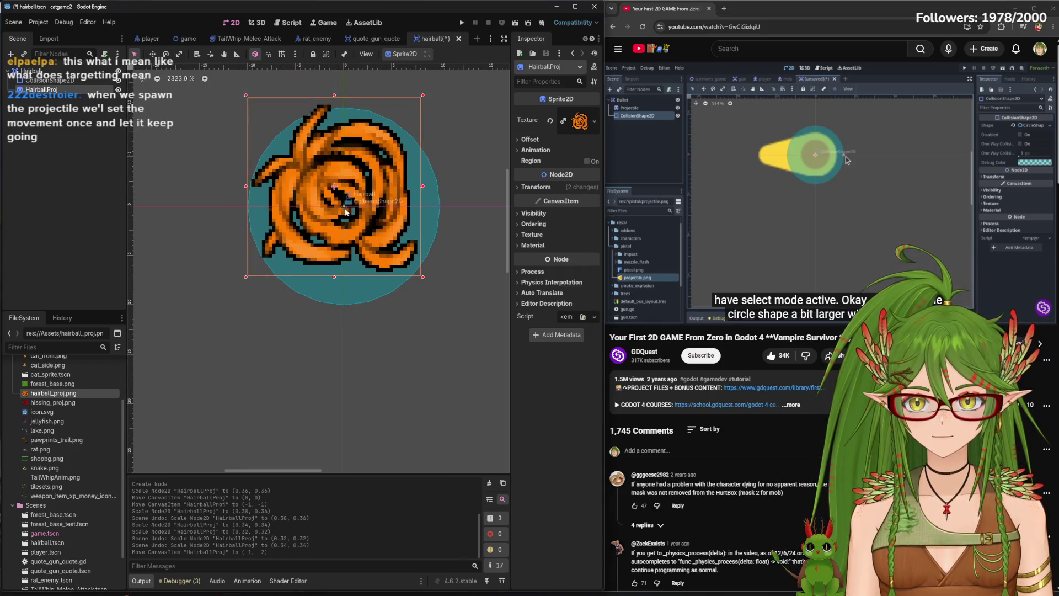
mouse_move(344, 205)
mouse_down()
mouse_move(344, 216)
mouse_move(350, 210)
mouse_up()
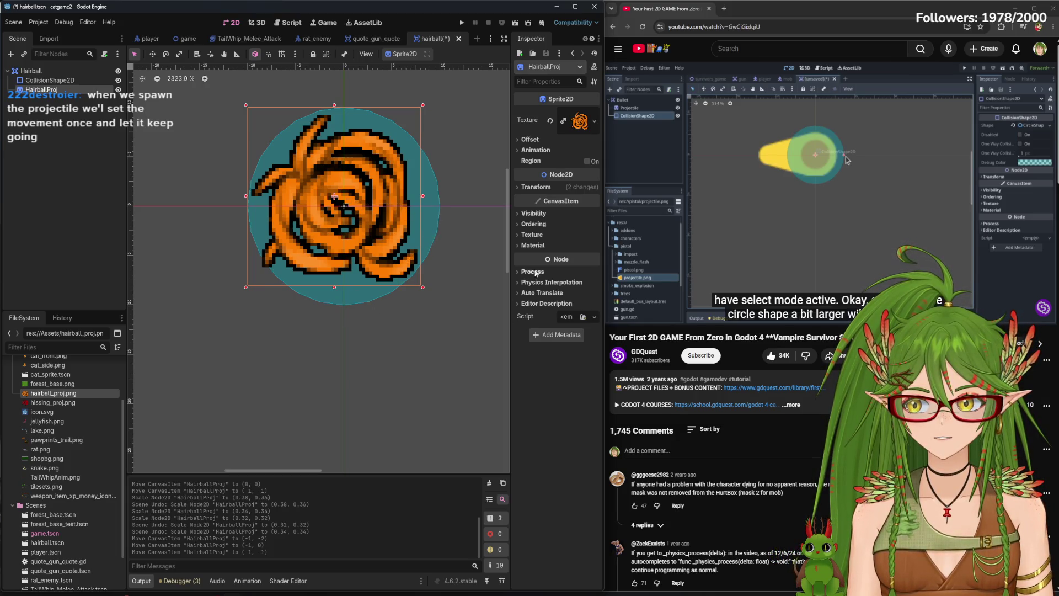
Drag the CollisionShape2D radius outward to enclose the sprite, then save hairball.tscn
click(779, 213)
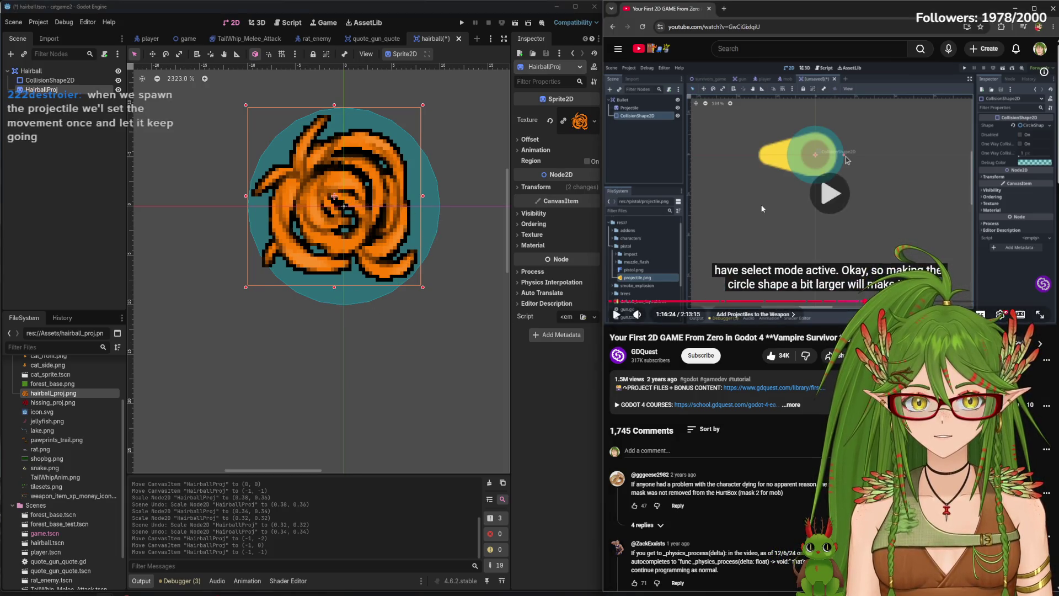
click(810, 207)
click(369, 288)
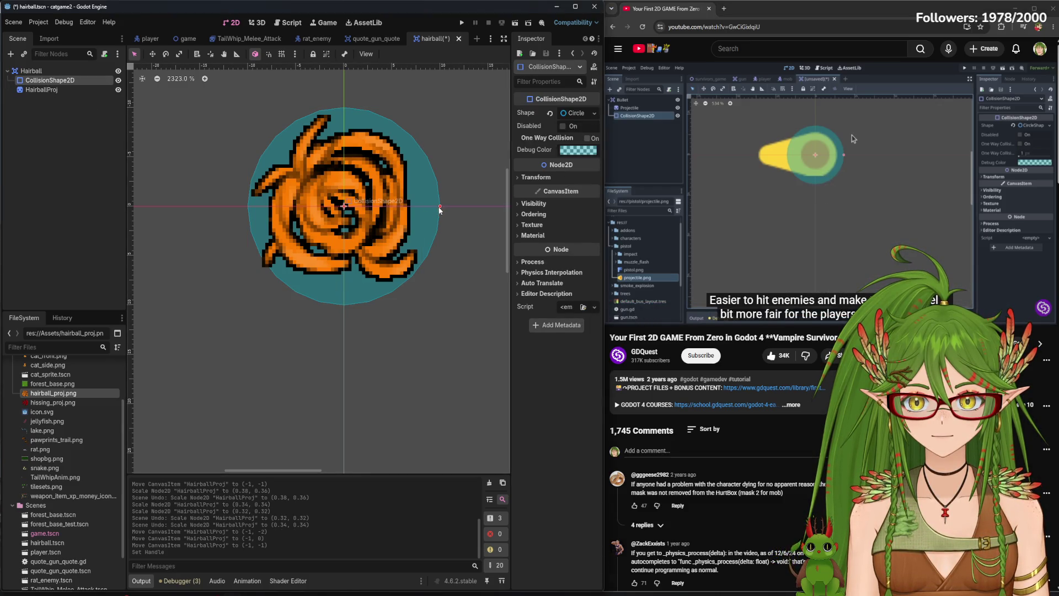
drag(440, 206, 450, 207)
click(451, 208)
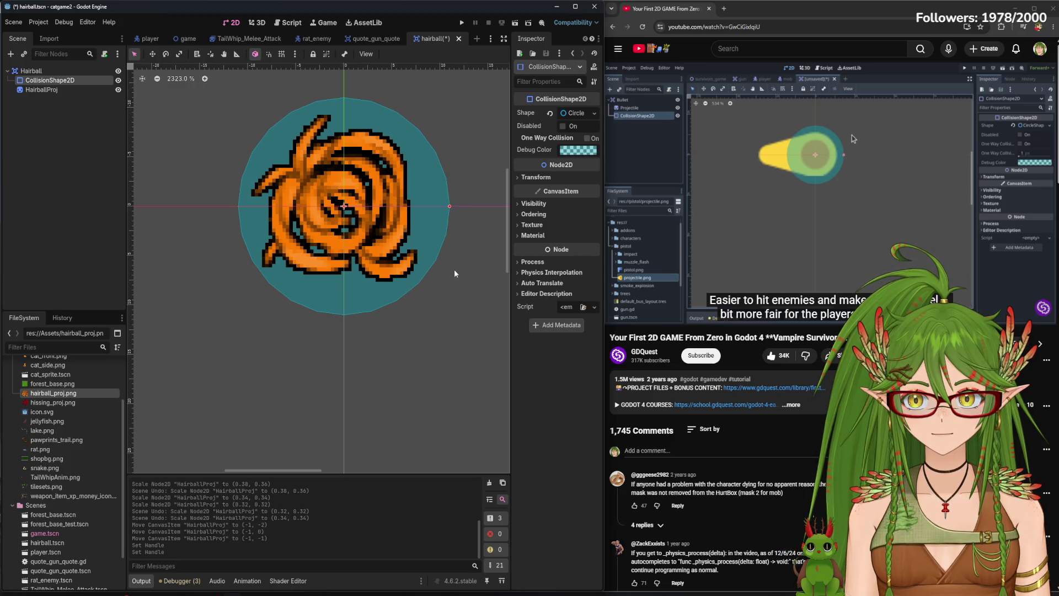
drag(450, 207, 450, 207)
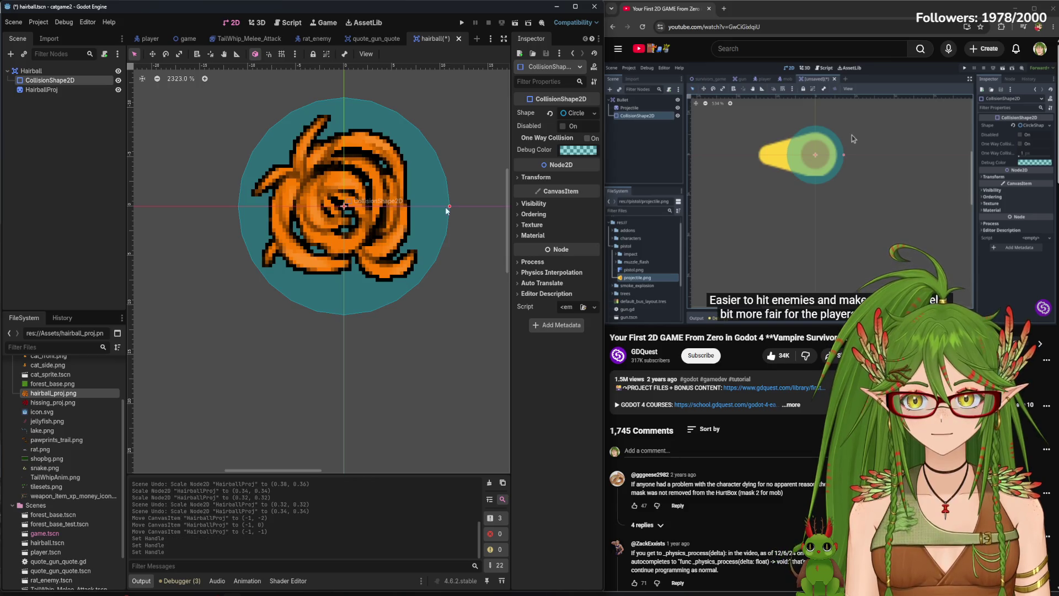
click(95, 243)
key(ctrl+s)
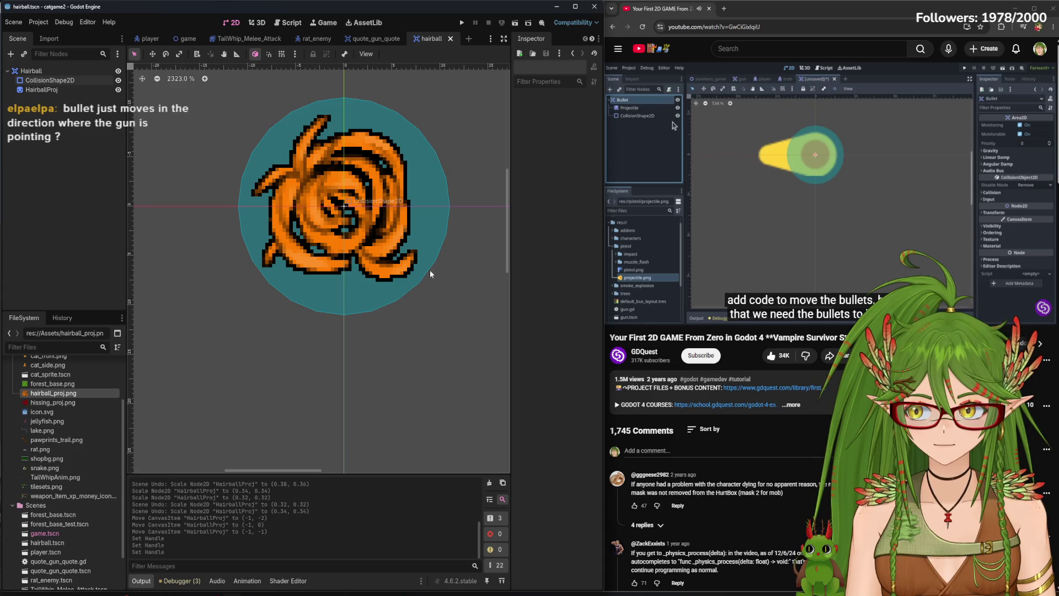
Shift the collision circle slightly and nudge the HairballProj sprite up to (0, 0)
click(774, 182)
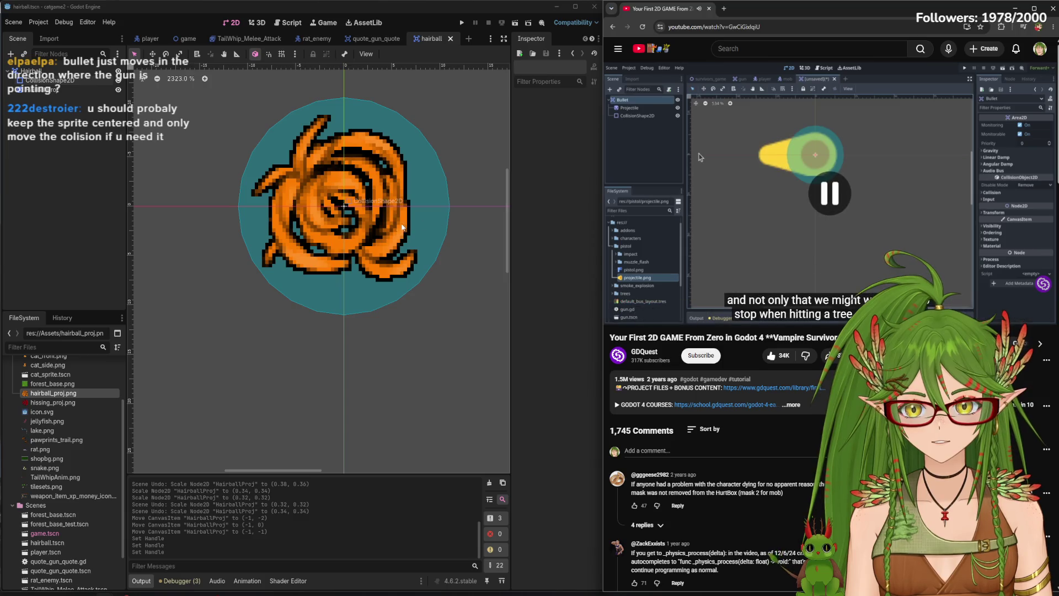
click(50, 80)
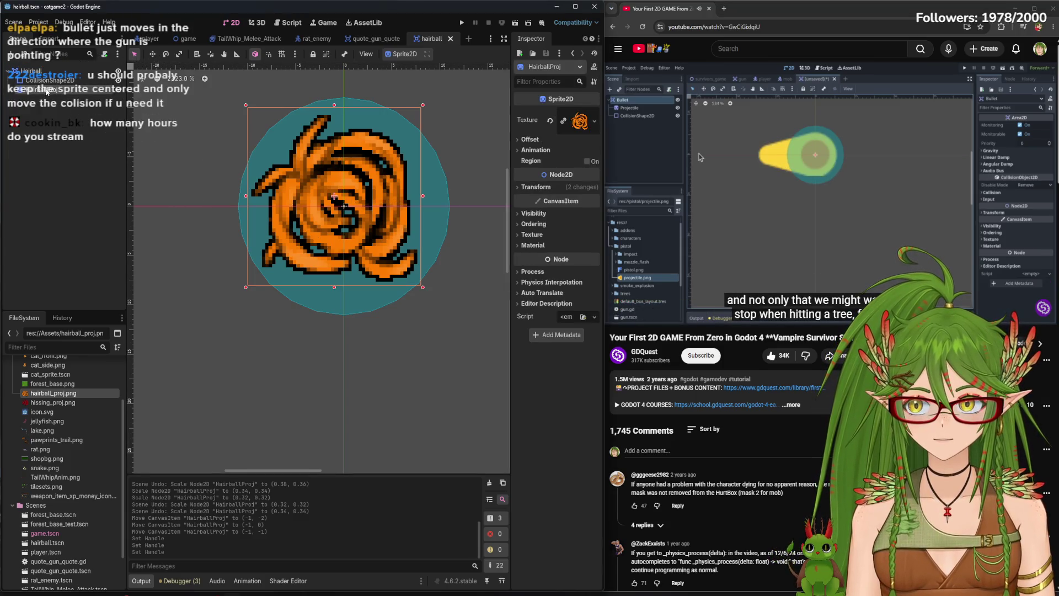
mouse_move(344, 230)
mouse_down()
mouse_move(354, 229)
mouse_move(338, 229)
mouse_move(348, 228)
mouse_move(344, 219)
mouse_up()
click(344, 208)
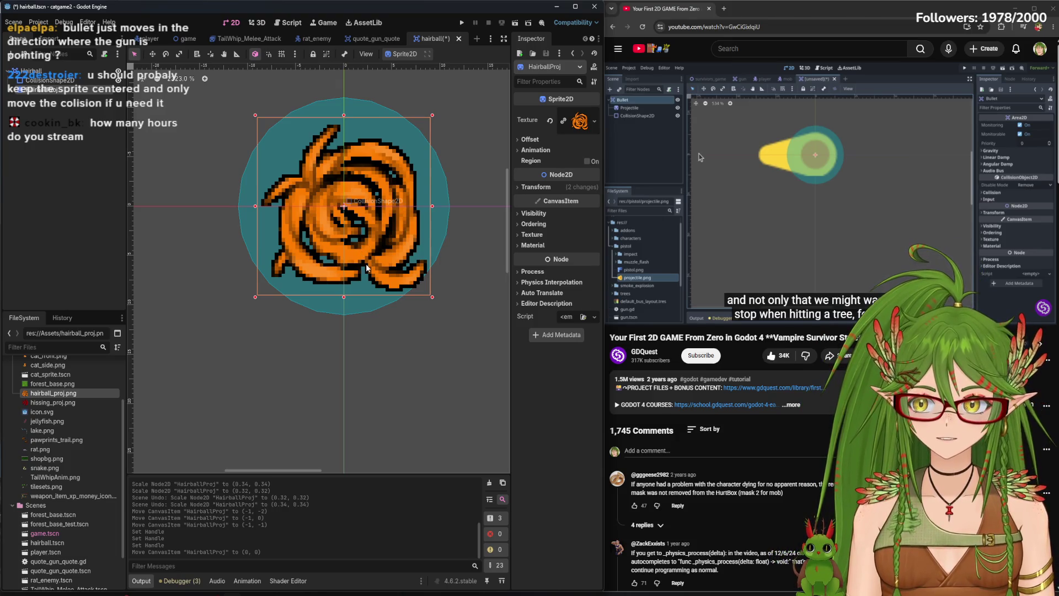
key(Up)
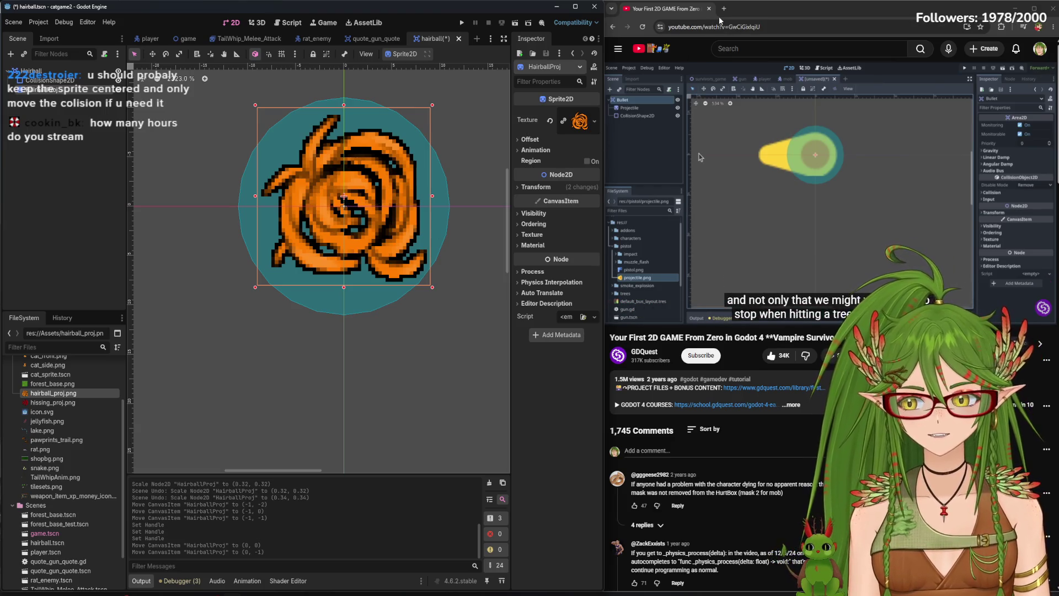
Move the collision circle to (1, 1) and shrink its radius a little
mouse_move(634, 157)
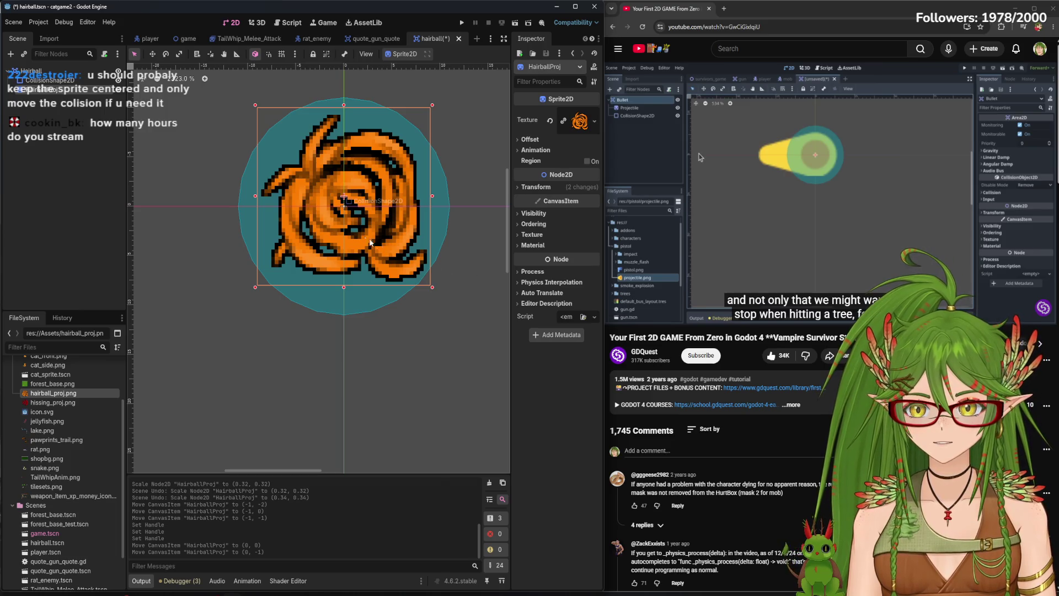
click(260, 171)
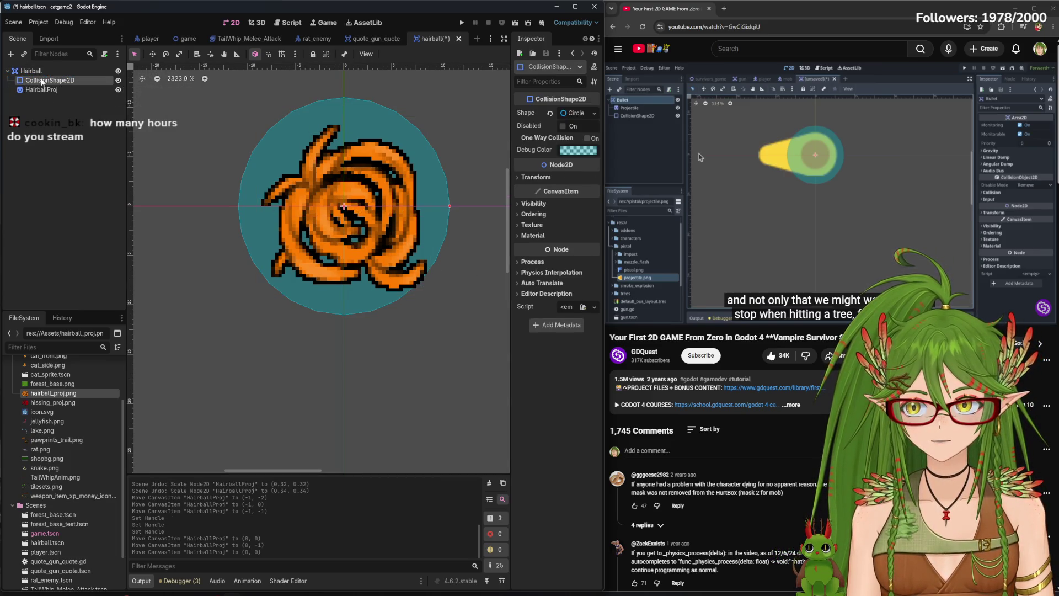
drag(260, 171, 262, 166)
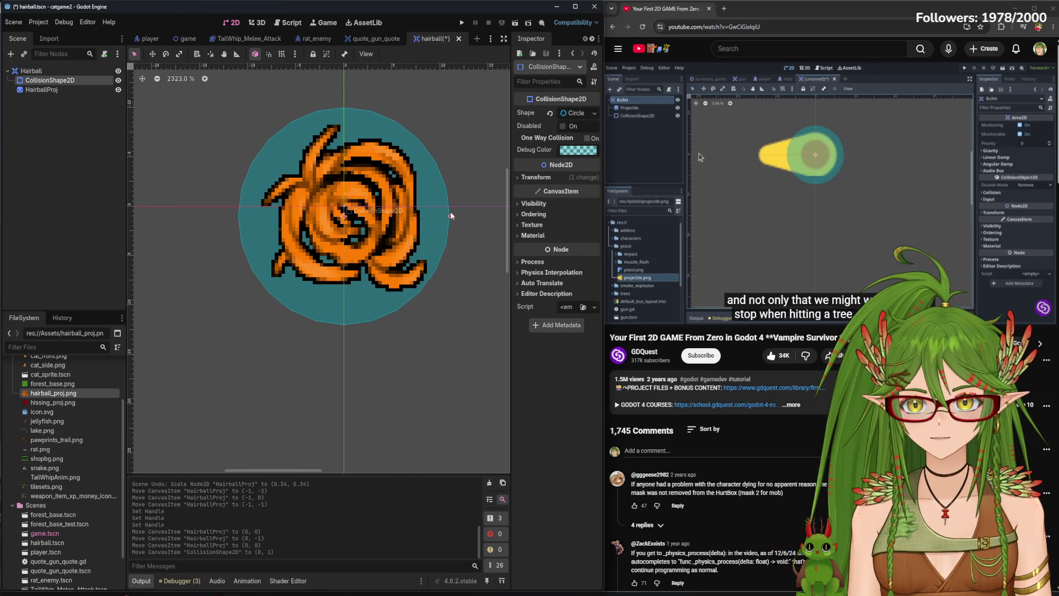
drag(449, 219, 435, 217)
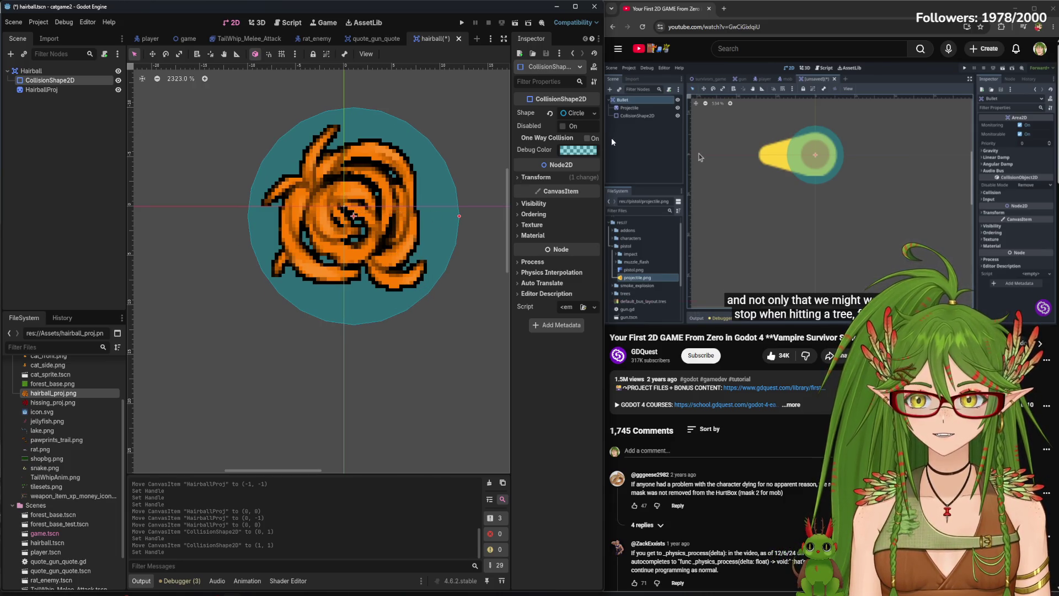
Change the collision shape to a New CapsuleShape2D and roughly shorten and narrow it
click(594, 113)
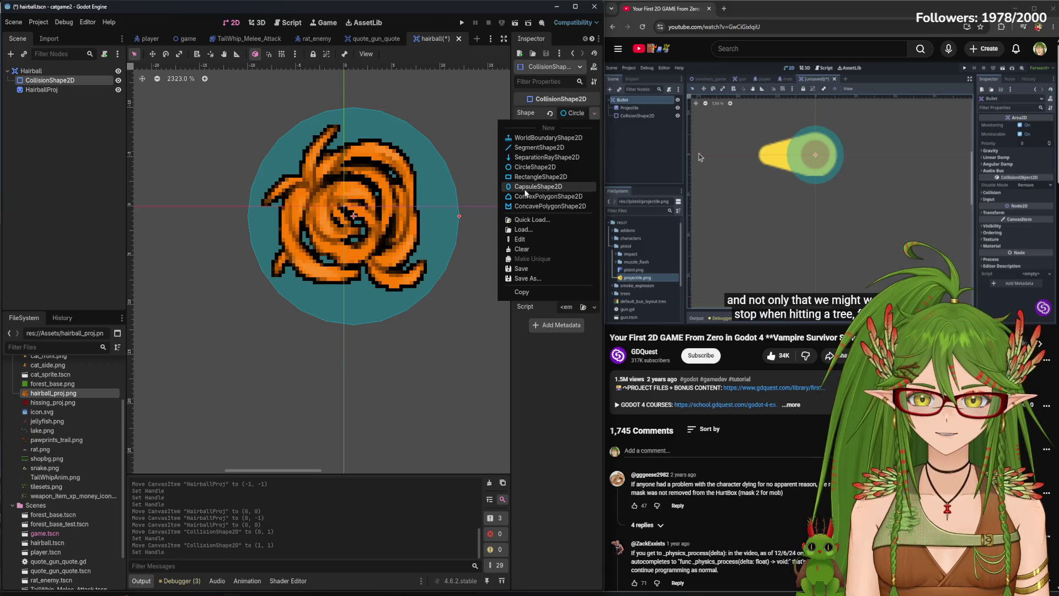
click(527, 188)
drag(354, 364, 357, 319)
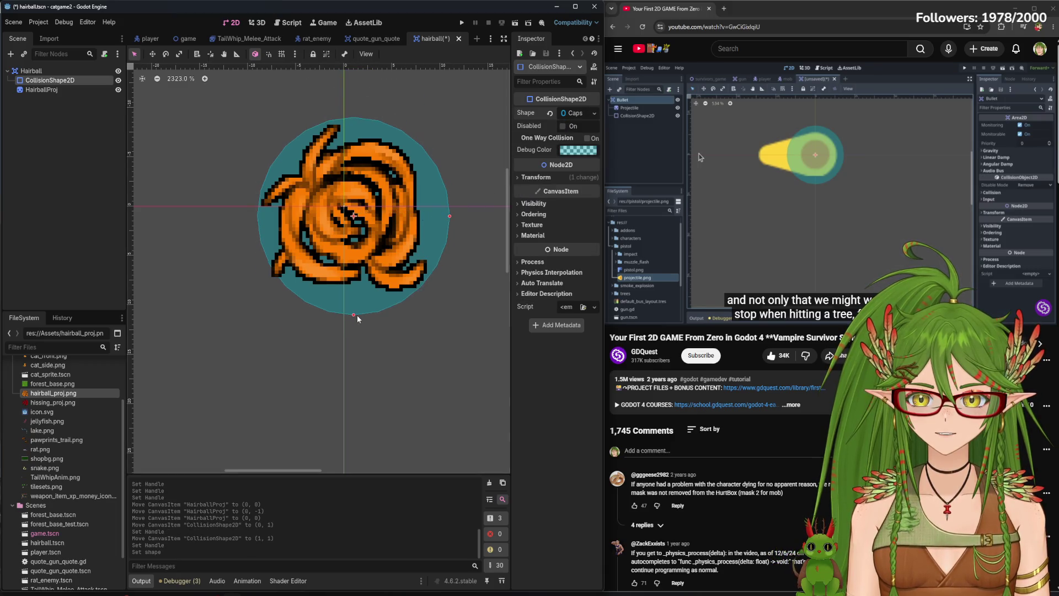
drag(449, 216, 440, 216)
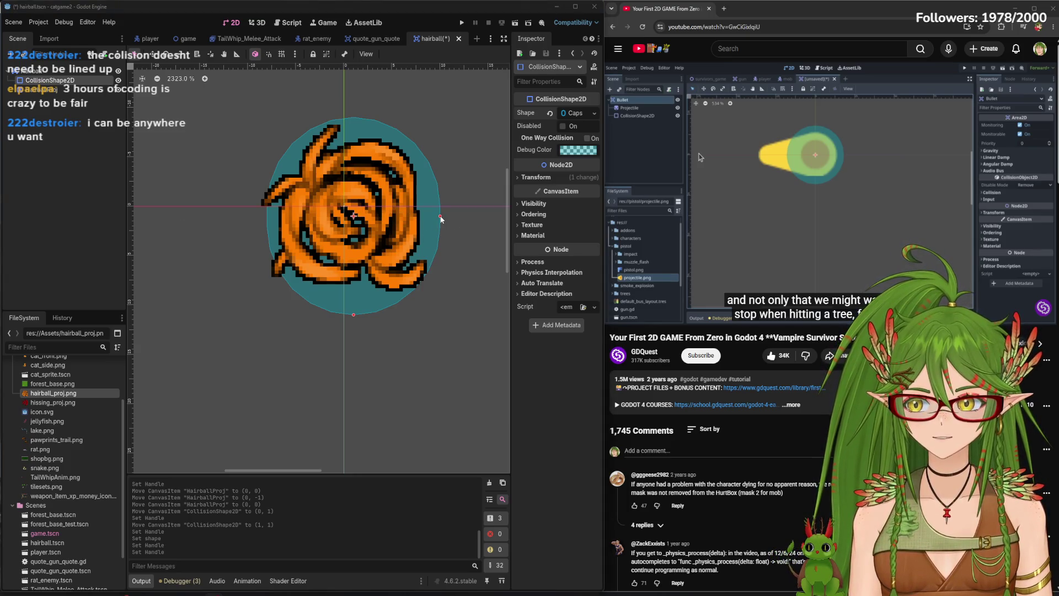
Adjust the capsule's height, radius and position at (0, 1) to fit snugly around the sprite
mouse_move(438, 213)
mouse_down()
mouse_move(419, 212)
mouse_move(446, 217)
mouse_move(432, 217)
mouse_up()
drag(334, 333, 339, 309)
drag(267, 236, 277, 236)
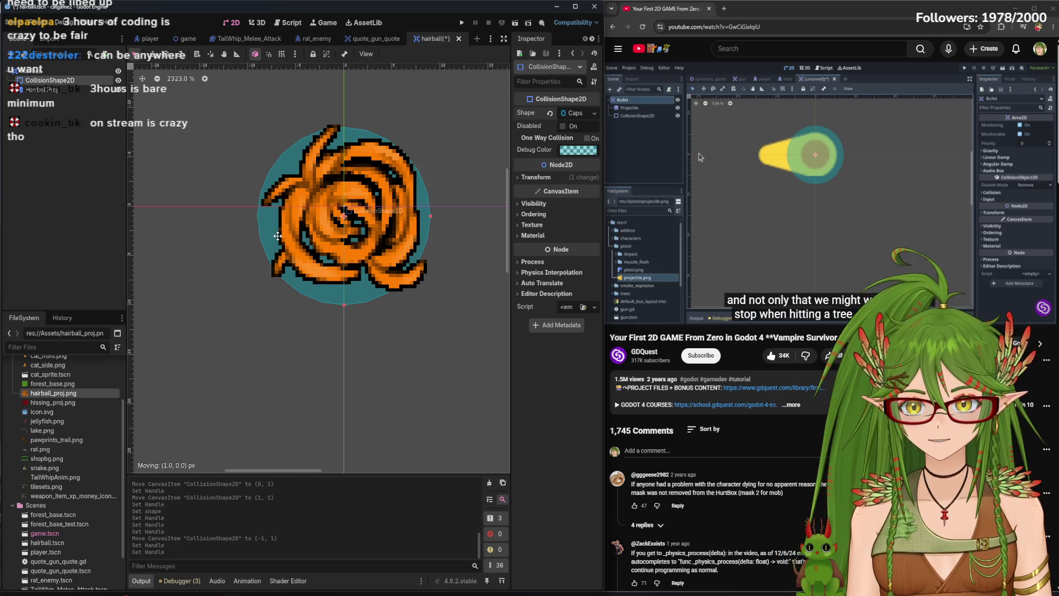
drag(343, 304, 344, 315)
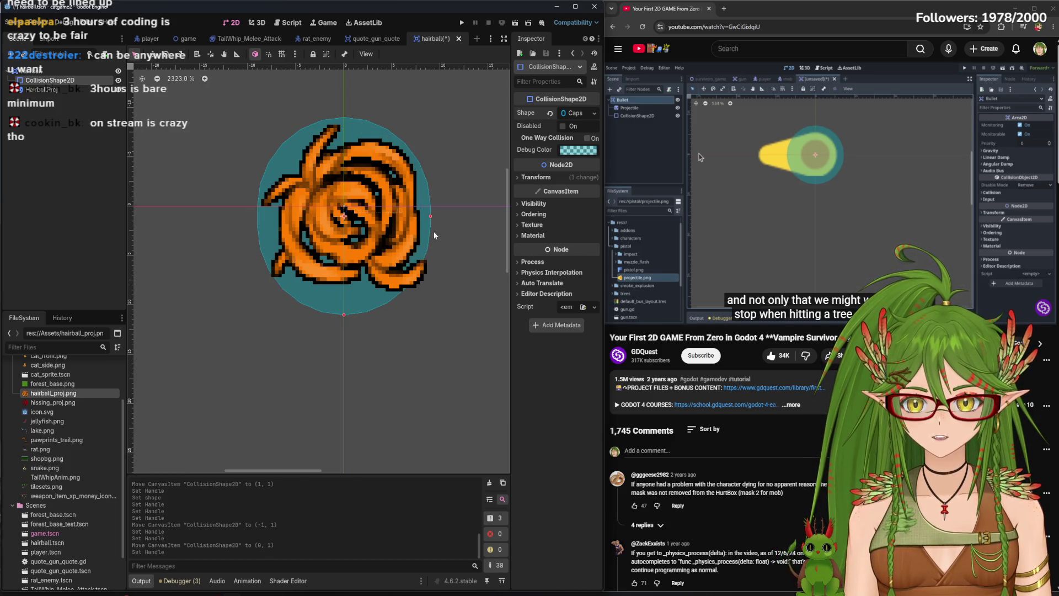
drag(431, 215, 440, 216)
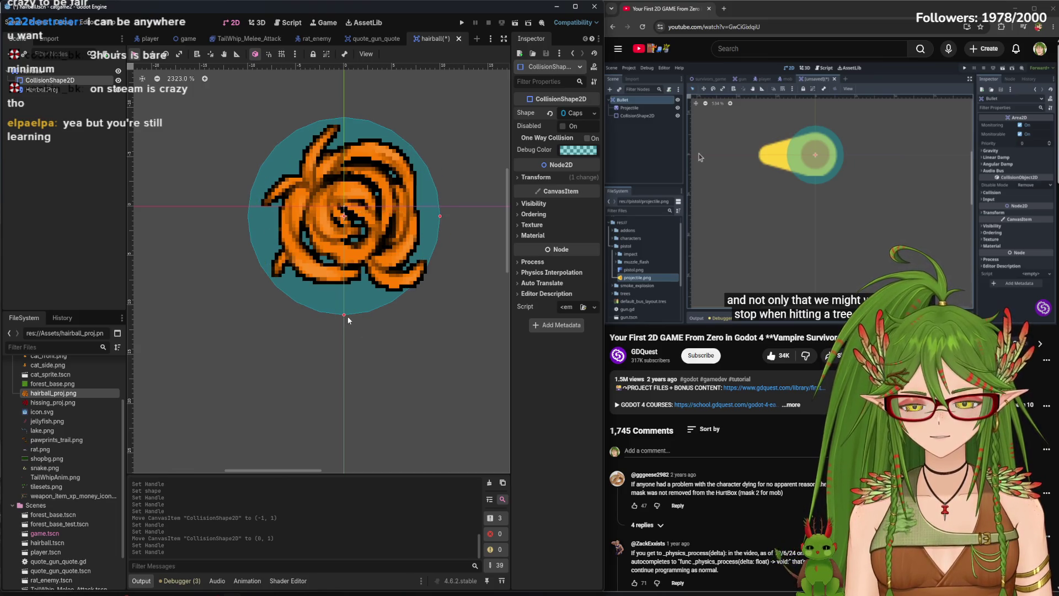
drag(342, 322, 350, 315)
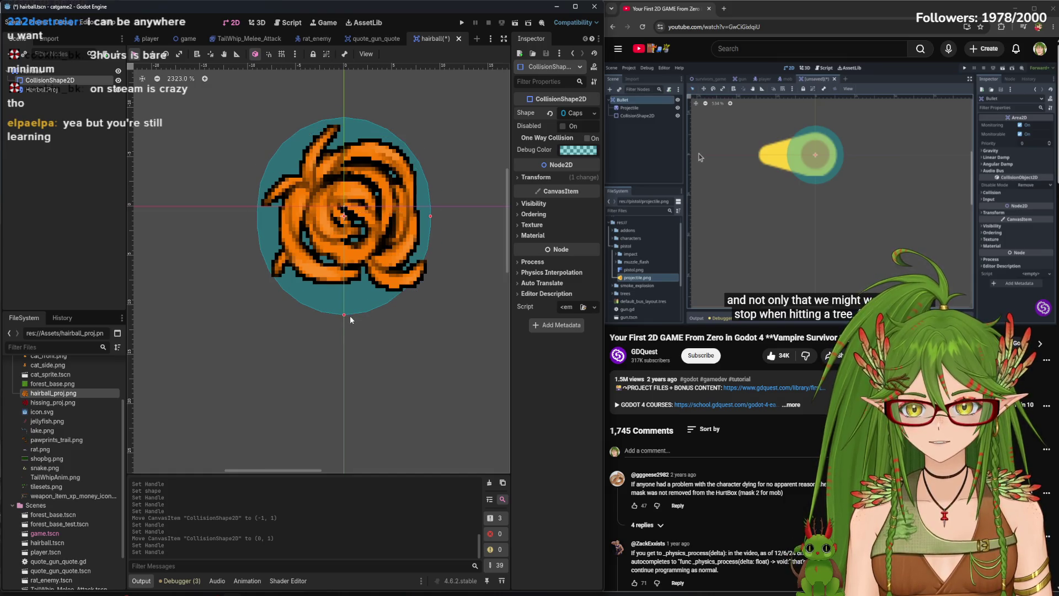
drag(431, 216, 440, 216)
drag(274, 243, 280, 242)
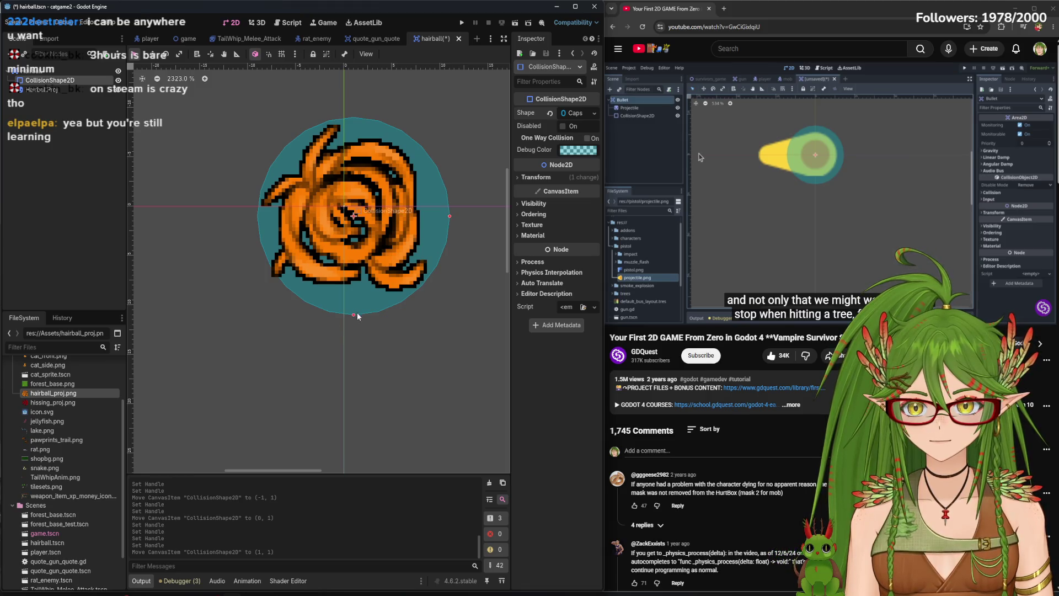
mouse_move(449, 216)
mouse_down()
mouse_move(430, 226)
mouse_move(433, 218)
mouse_up()
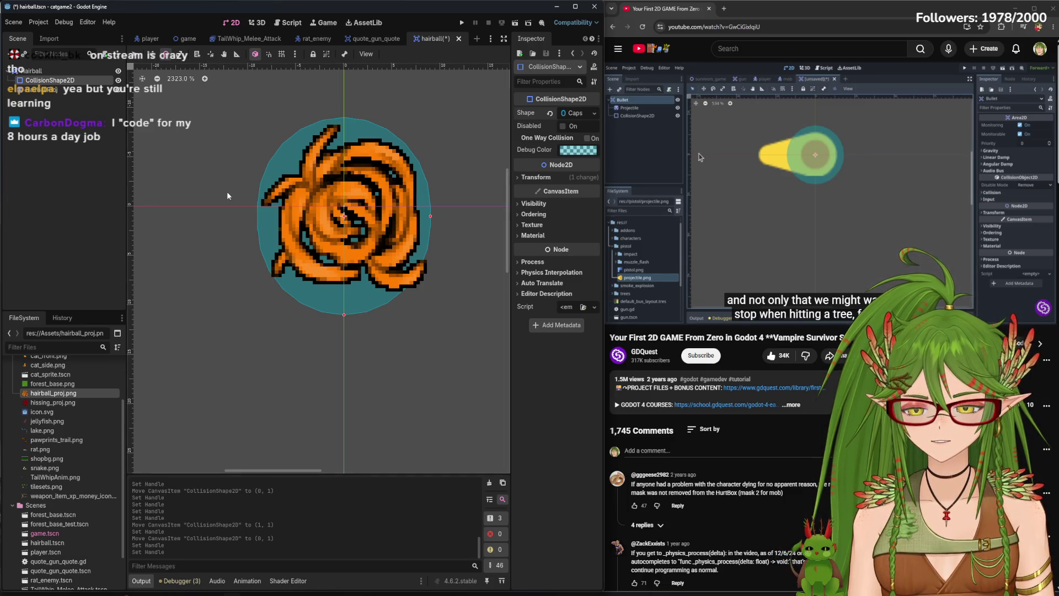
Rotate the capsule collision shape to about 89 degrees
click(165, 54)
mouse_move(237, 119)
mouse_down()
mouse_move(249, 128)
mouse_move(386, 118)
mouse_up()
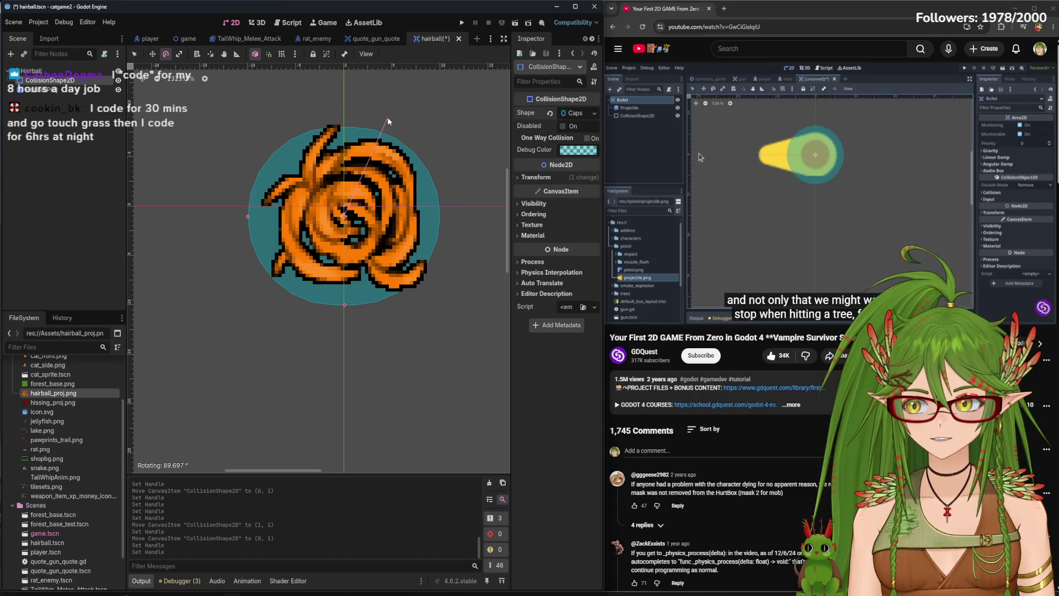
mouse_move(387, 119)
mouse_down()
mouse_move(402, 117)
mouse_move(391, 112)
mouse_up()
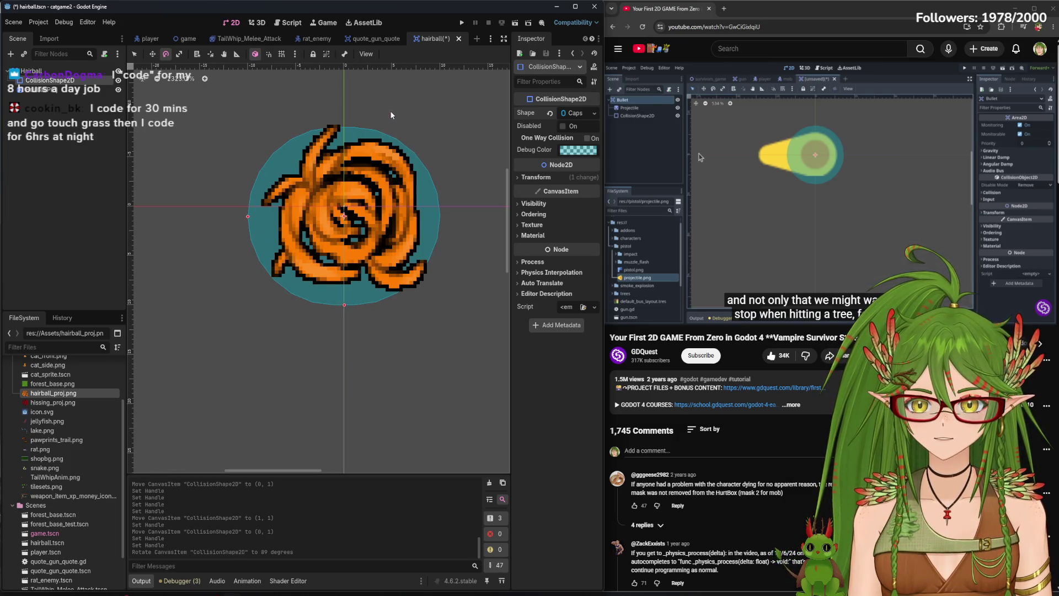
click(134, 54)
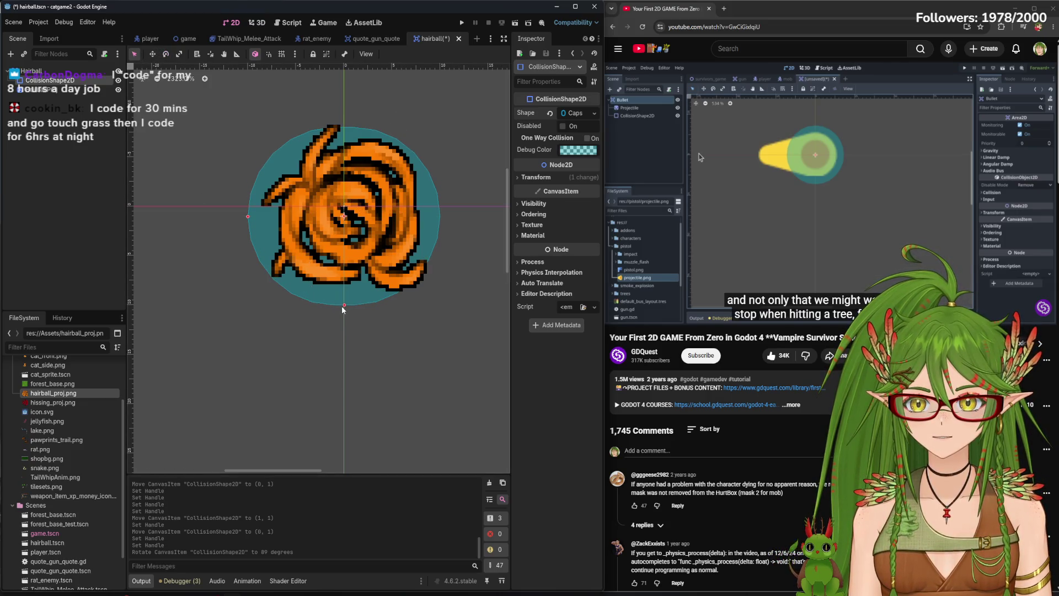
Resize the rotated capsule around the sprite and shift its Position x slightly right
drag(342, 307, 342, 317)
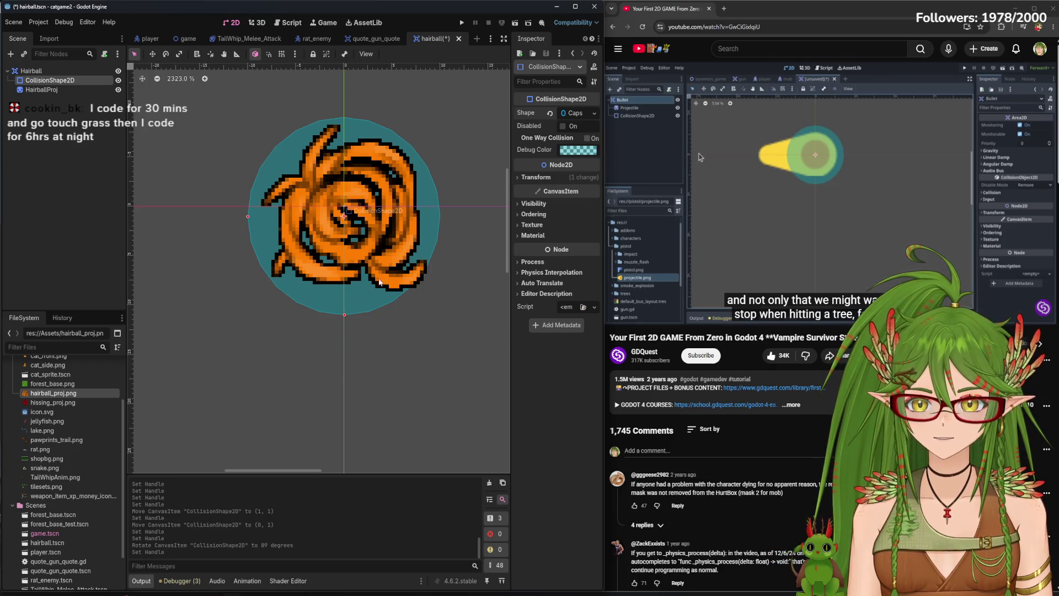
drag(248, 220, 239, 219)
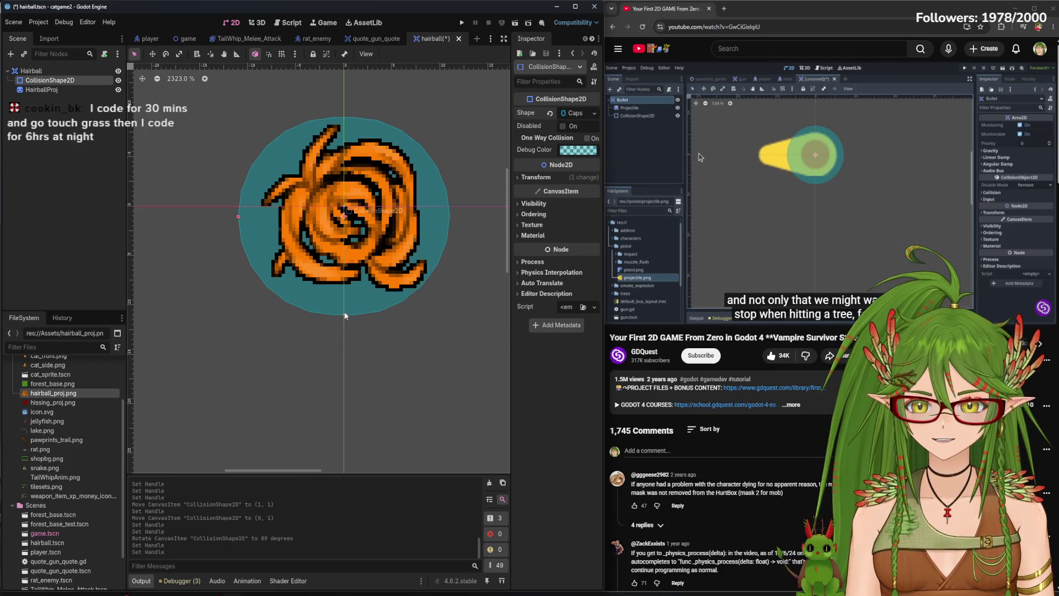
click(533, 177)
mouse_move(235, 214)
mouse_down()
mouse_move(249, 219)
mouse_move(238, 217)
mouse_up()
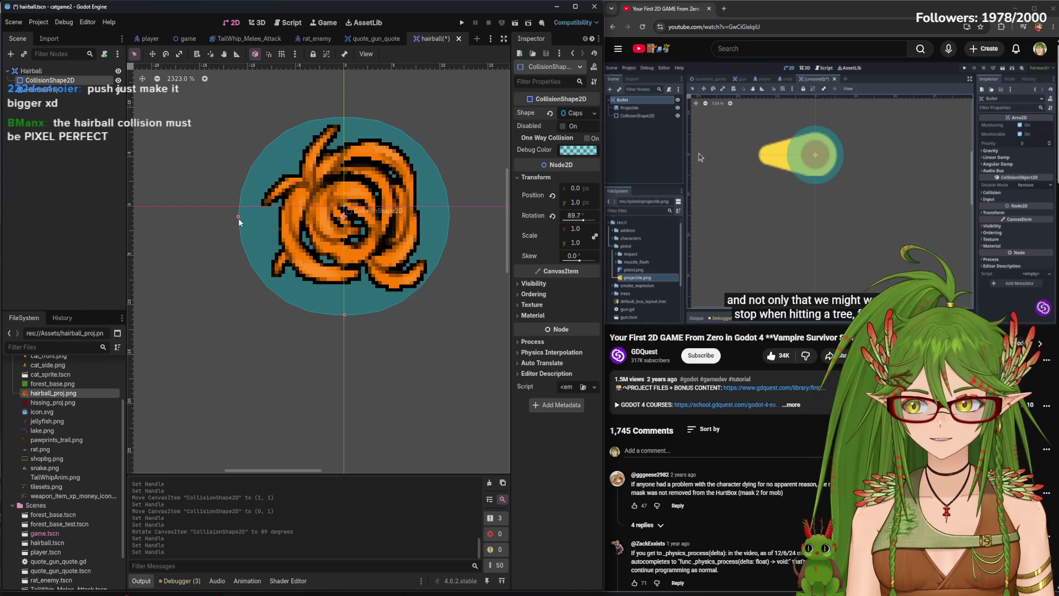
mouse_move(238, 218)
mouse_down()
mouse_move(255, 217)
mouse_move(238, 217)
mouse_up()
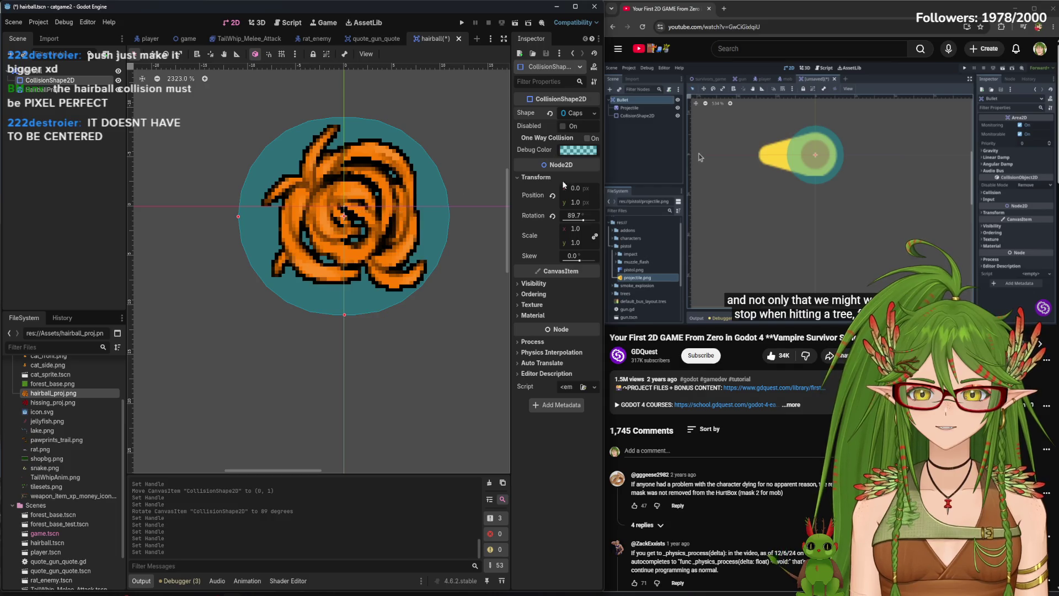
drag(574, 187, 580, 187)
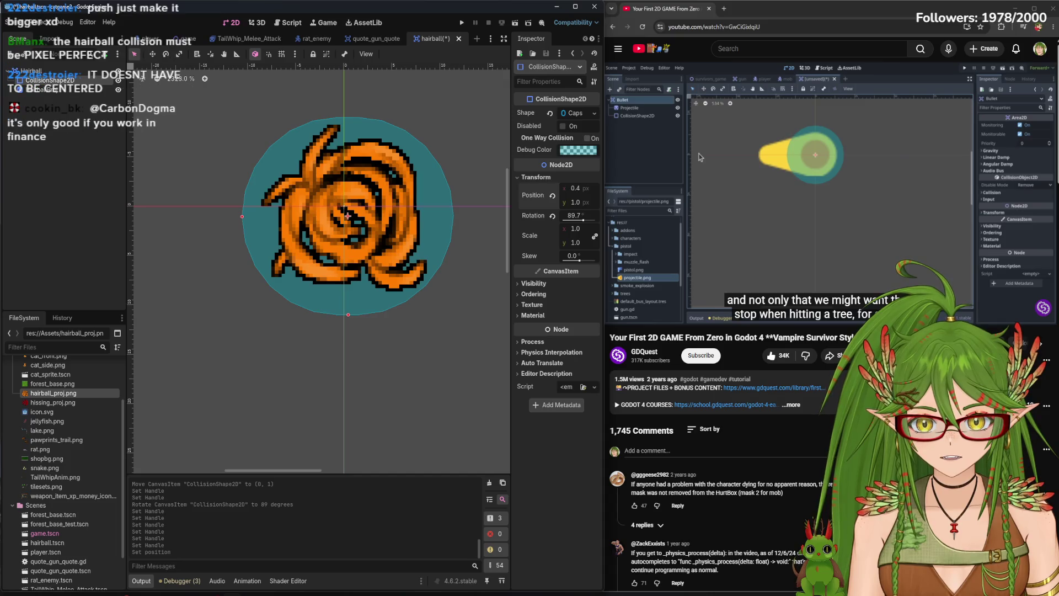
Save the hairball scene and select the Hairball root node
click(77, 234)
key(ctrl+s)
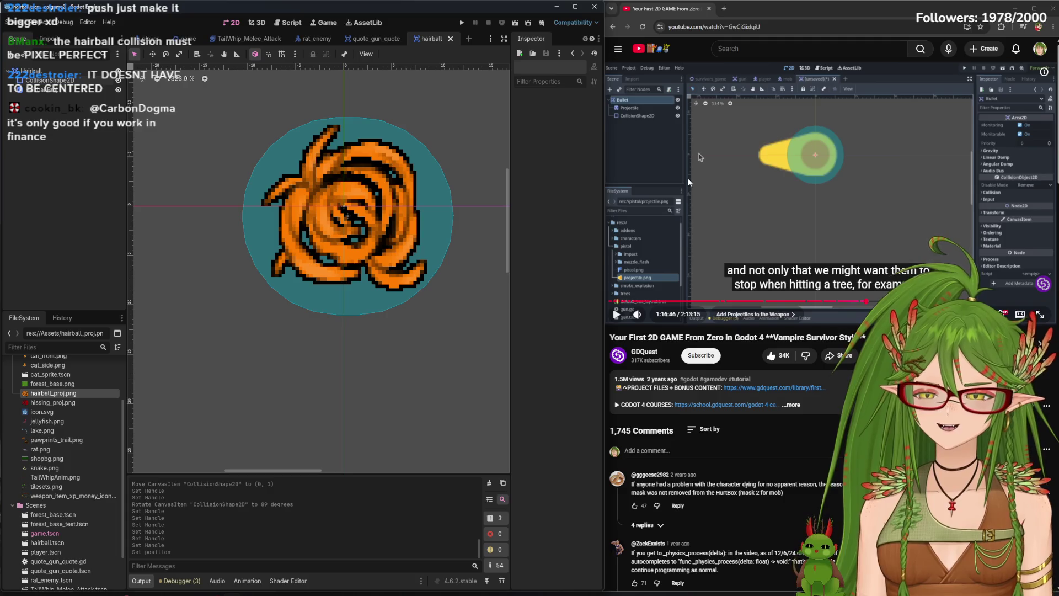
click(667, 233)
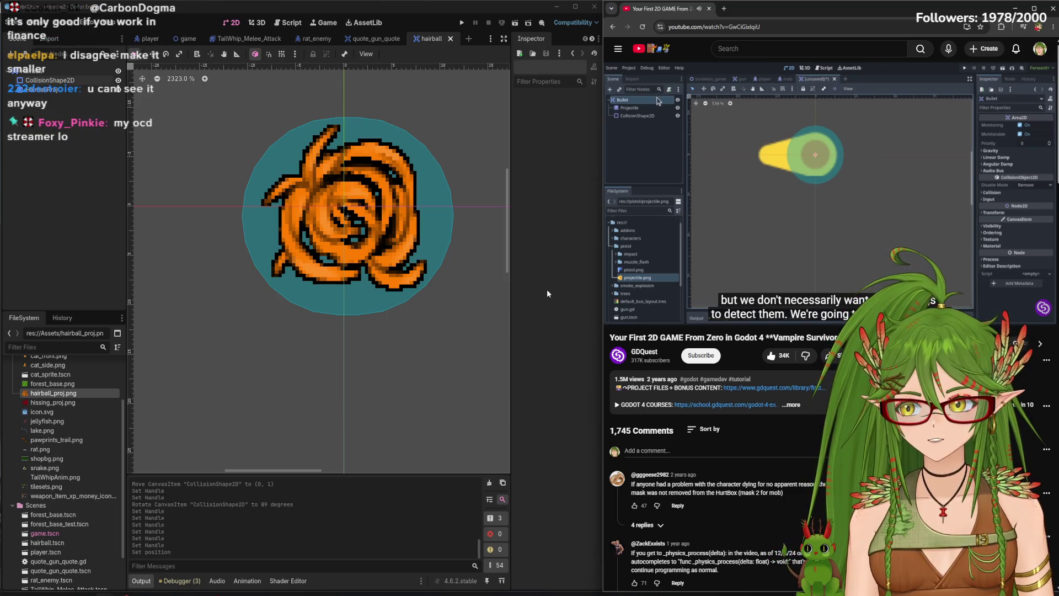
mouse_move(689, 168)
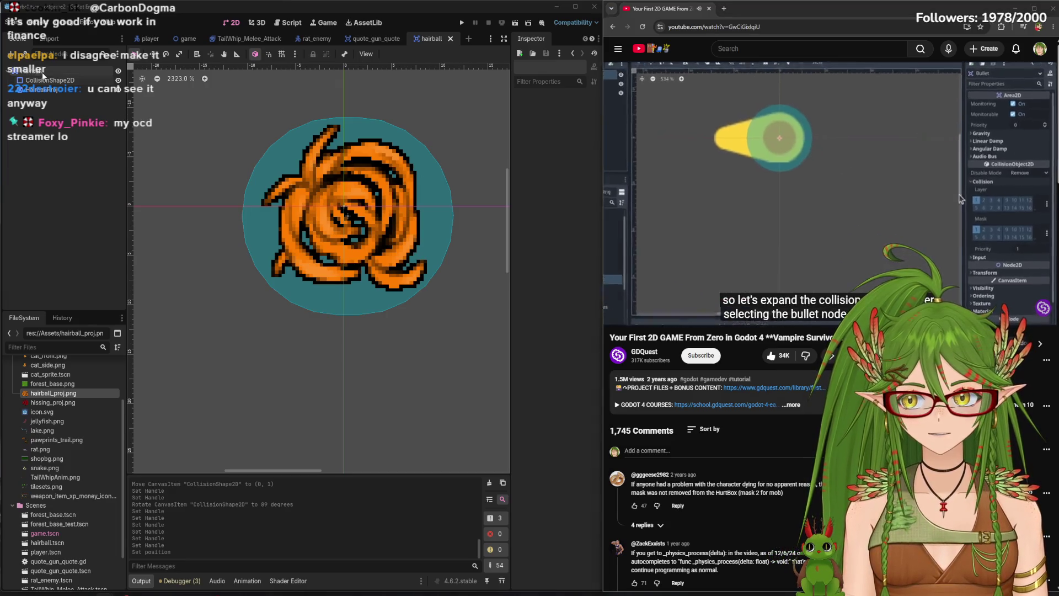
click(50, 71)
Remove Hairball from collision layer 1, enable mask layers 1 and 2, and save
click(533, 222)
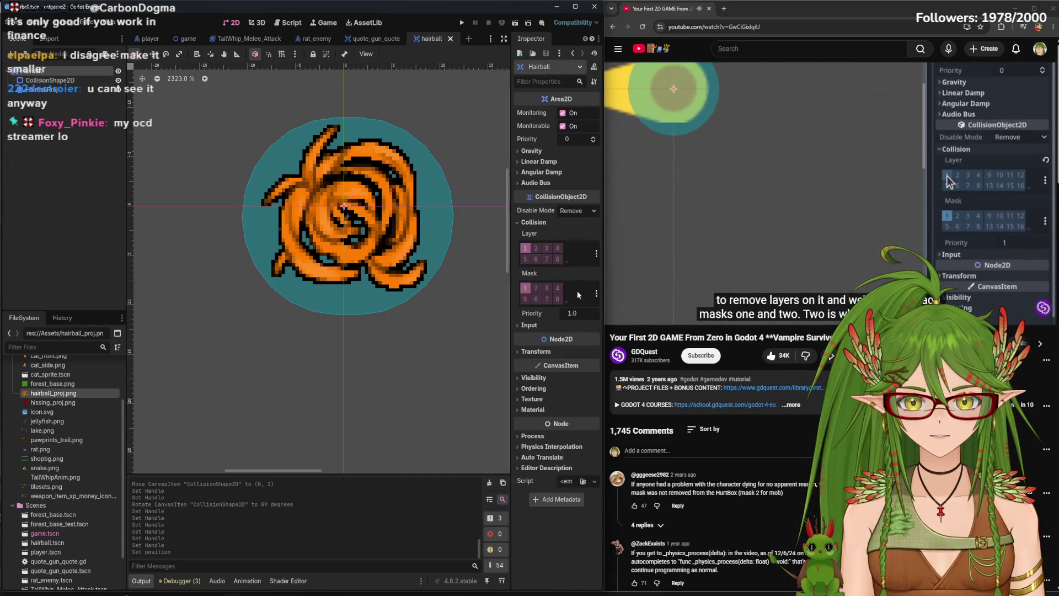
click(526, 248)
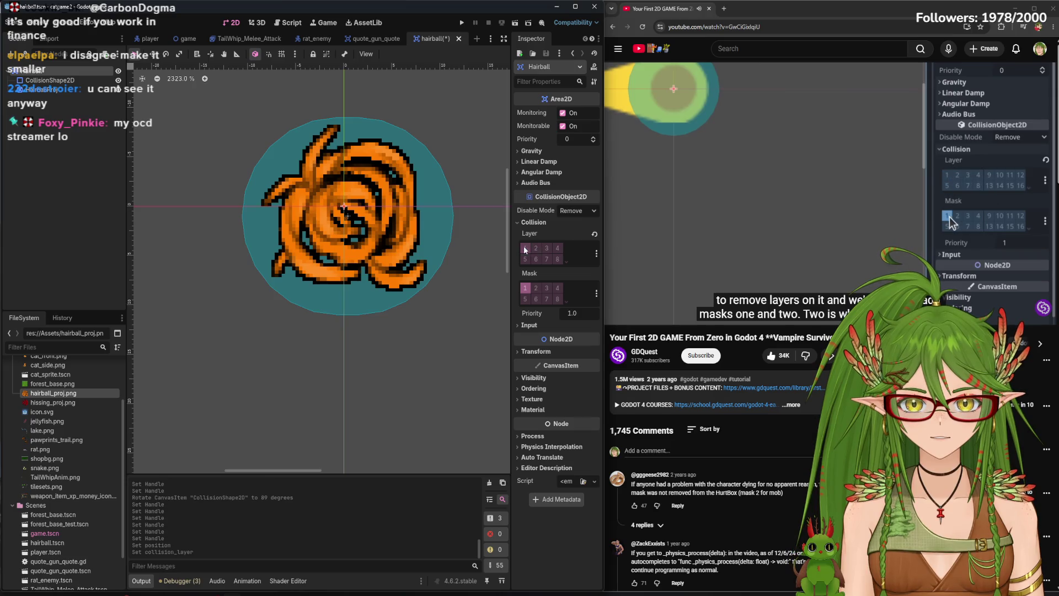
click(532, 291)
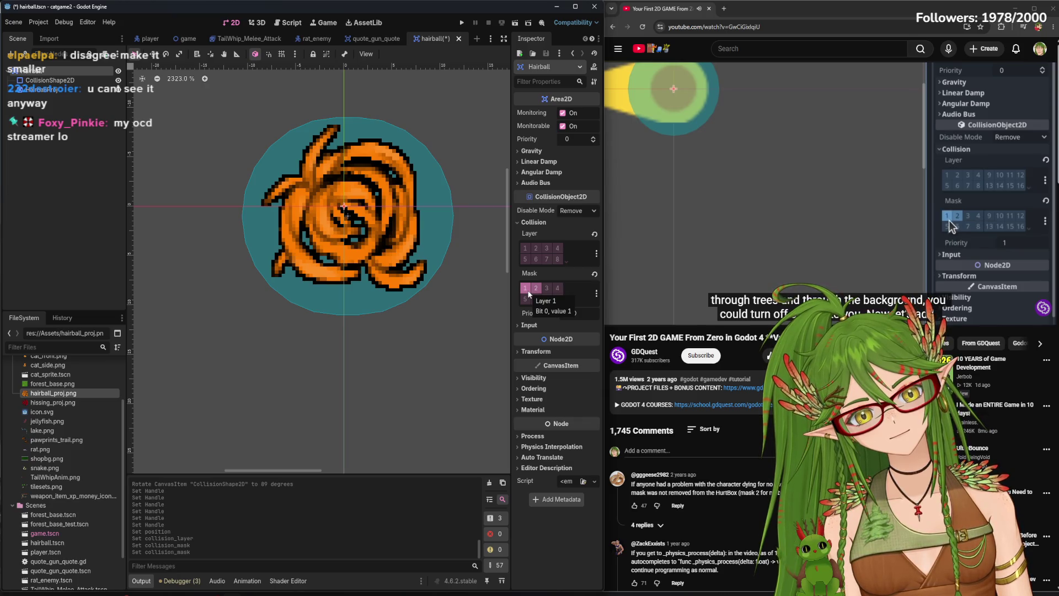
click(528, 290)
click(525, 291)
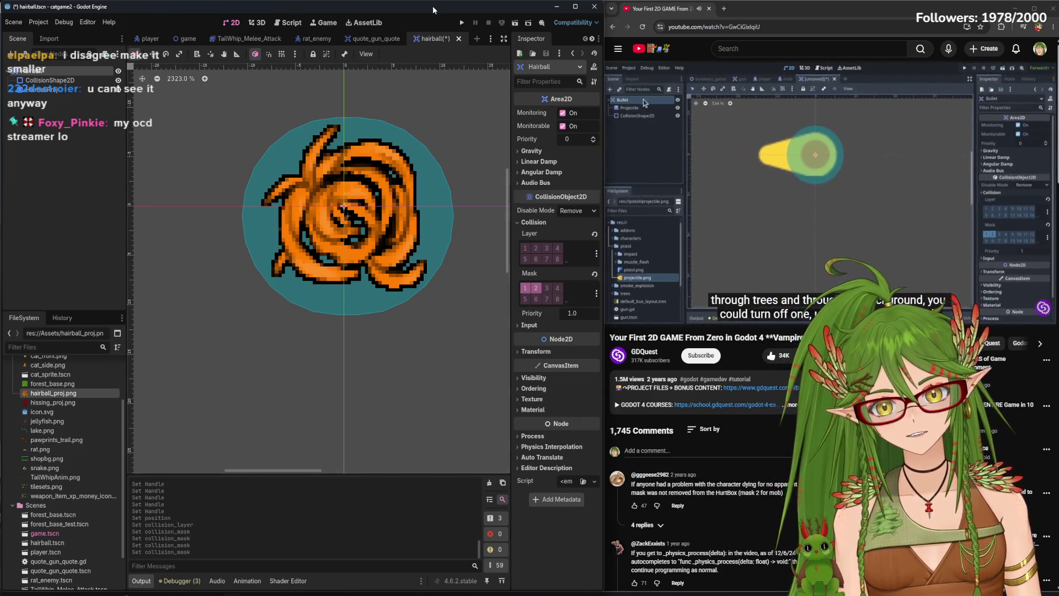
key(ctrl+s)
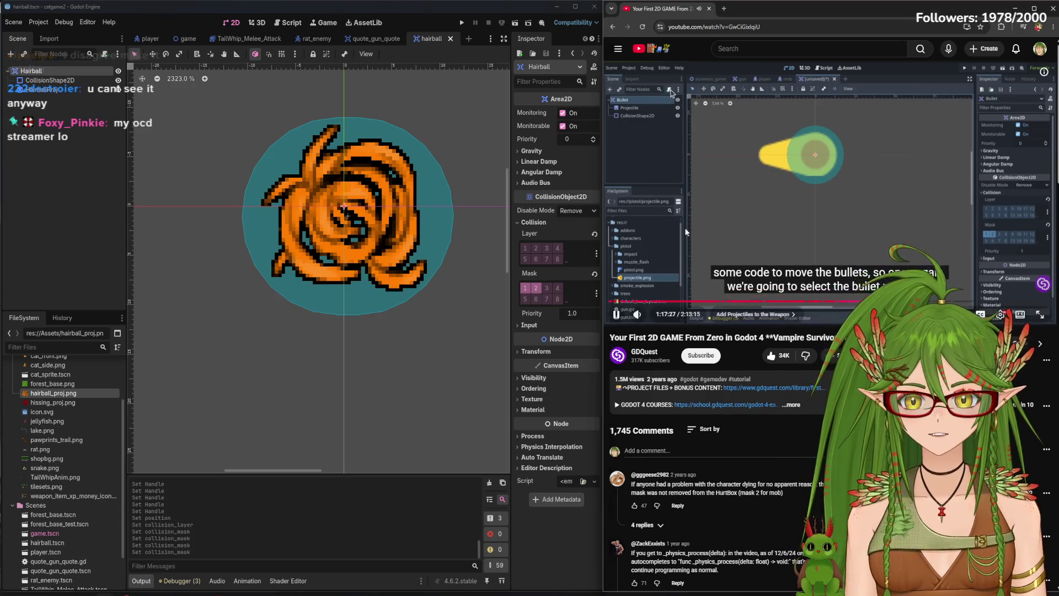
Save the hairball.tscn scene
click(717, 282)
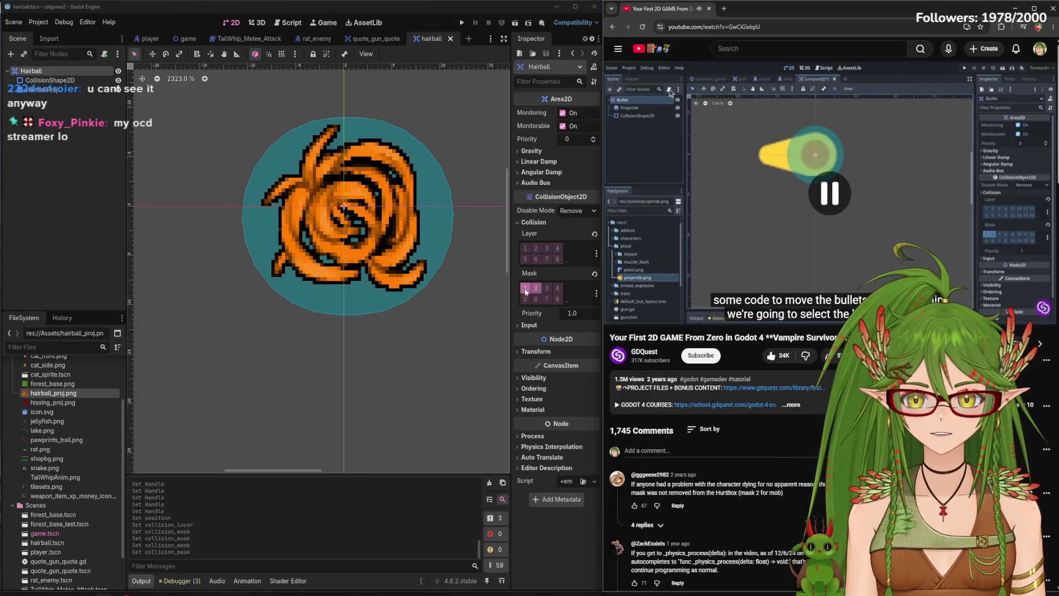
click(733, 257)
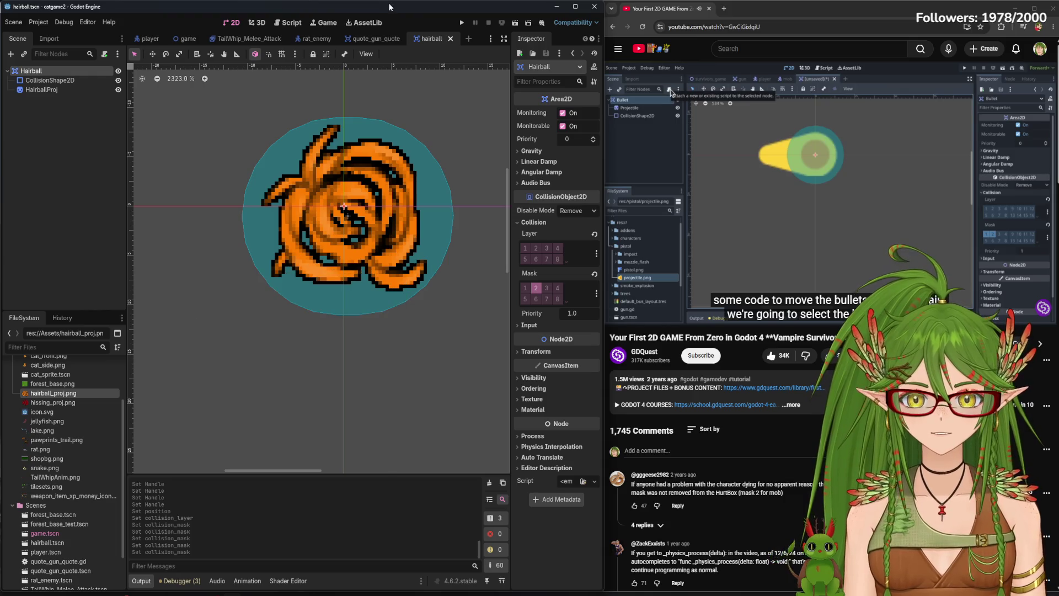
key(ctrl+s)
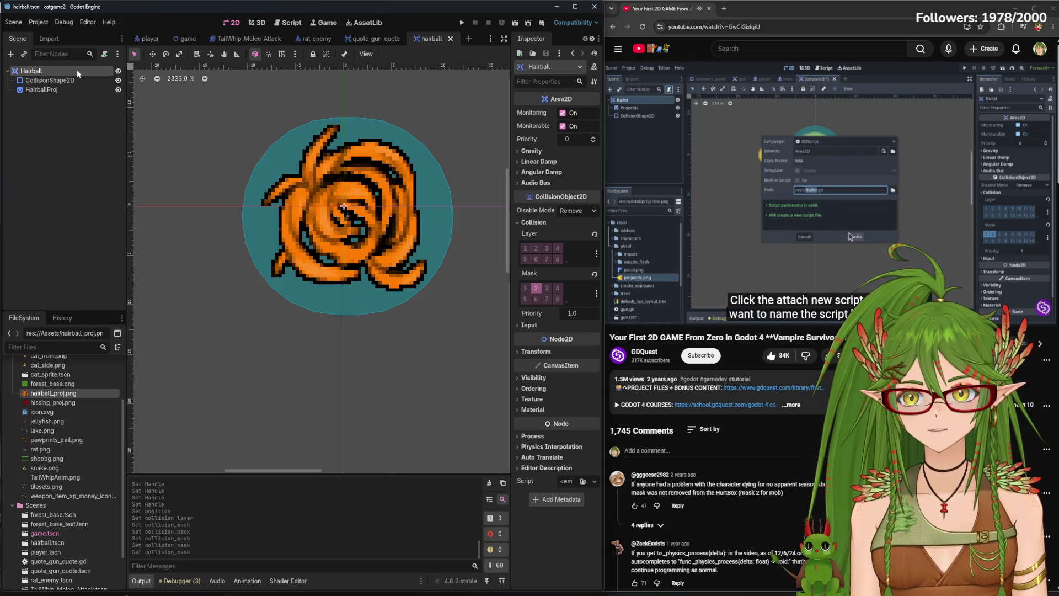
Create and save a hairball.gd script on Hairball, then drag it onto the Scripts folder
click(105, 54)
click(489, 387)
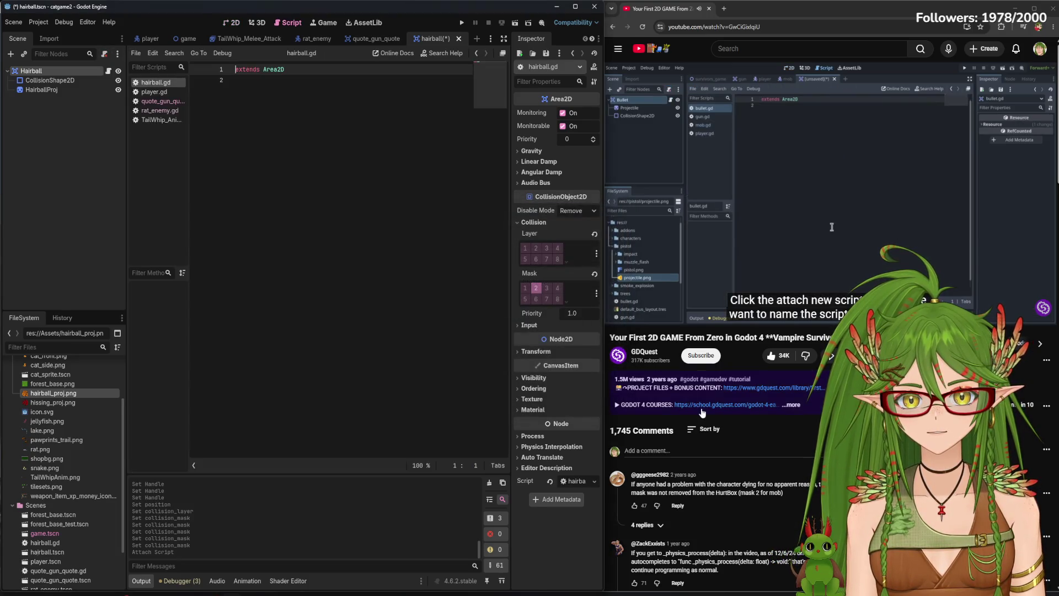
click(257, 82)
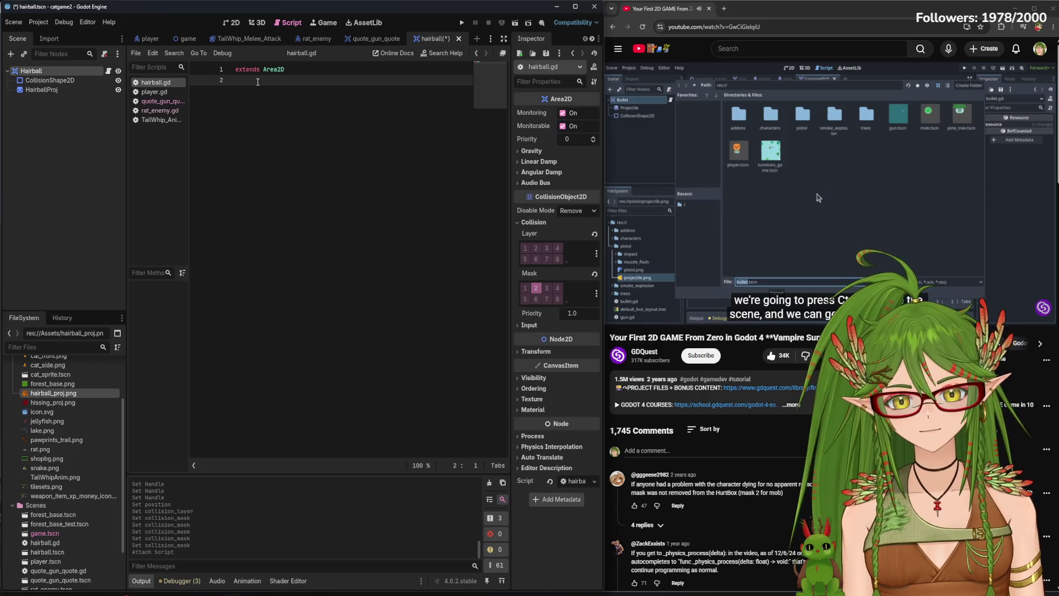
key(ctrl+s)
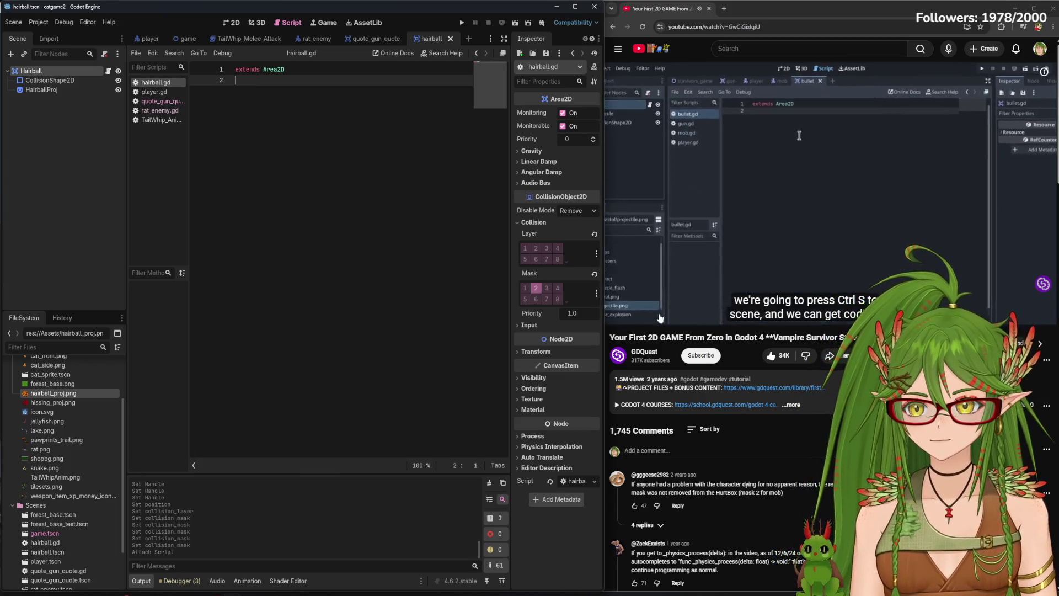
scroll(82, 485, down, 3)
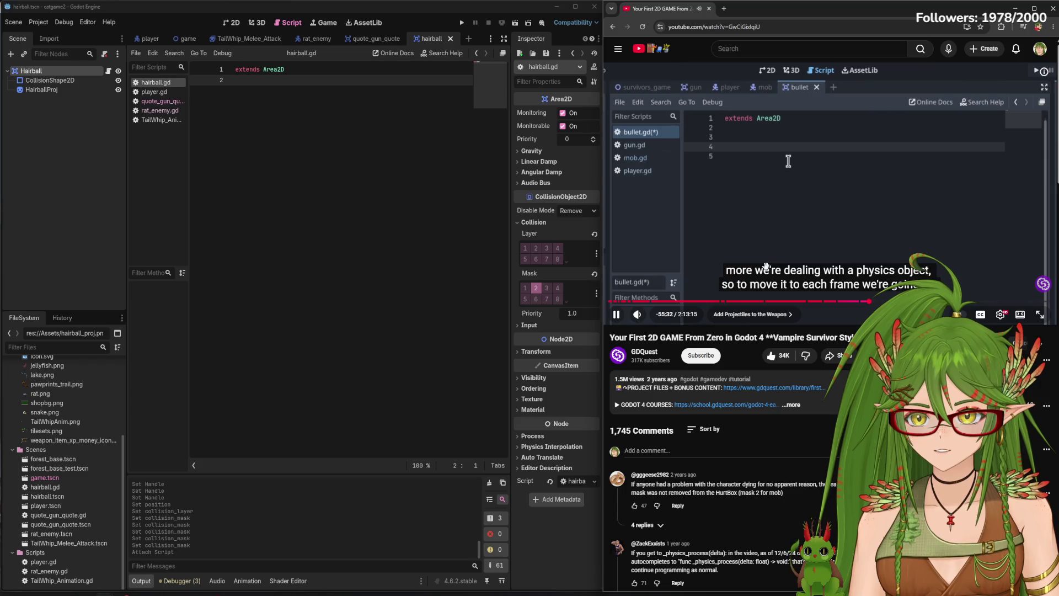
mouse_move(44, 487)
mouse_down()
mouse_move(71, 555)
mouse_move(55, 552)
mouse_up()
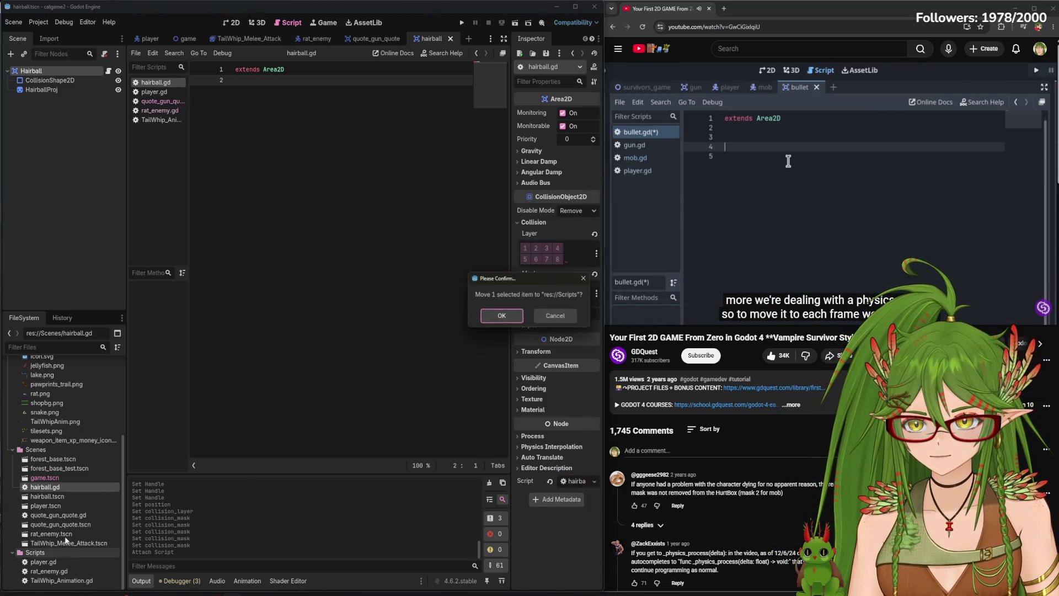
Confirm moving hairball.gd, move quote_gun_quote.gd into Scripts too, and save the scene
click(501, 315)
drag(55, 505, 67, 545)
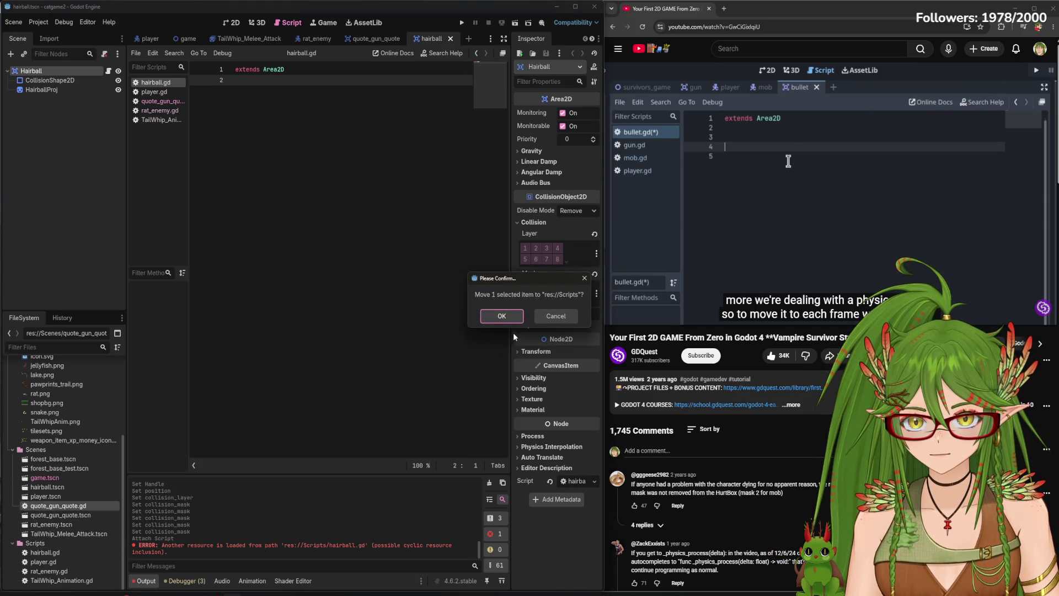
click(501, 316)
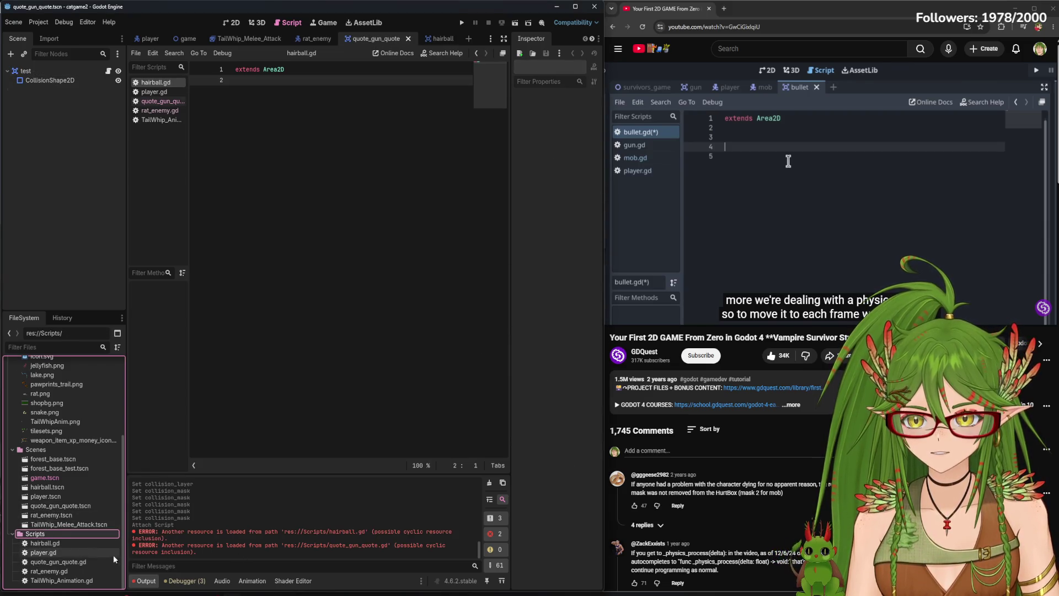
click(298, 369)
key(ctrl+s)
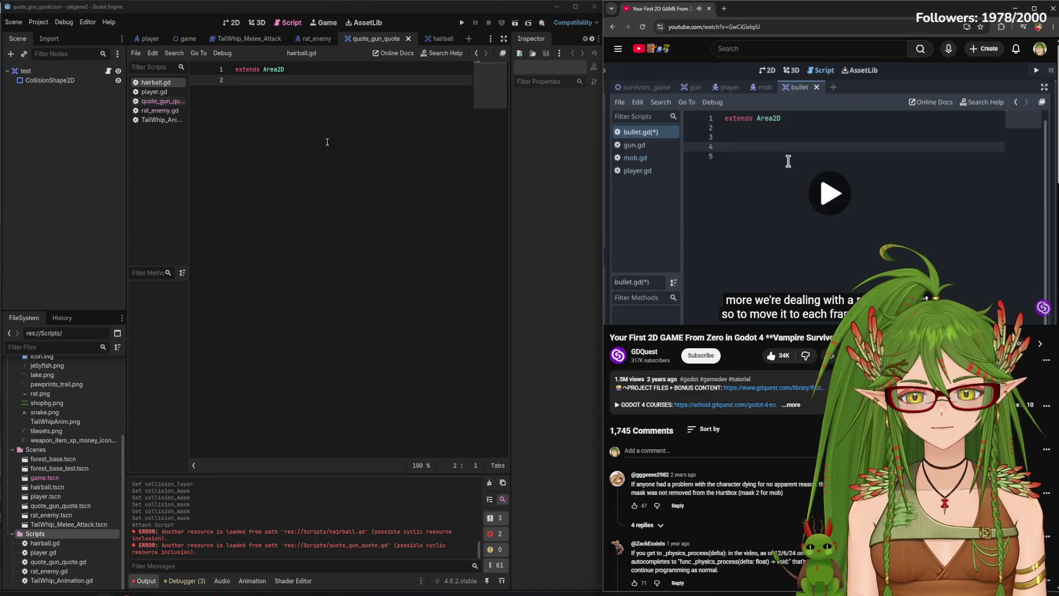
Write the func _physics_process(delta: float) -> void header via autocomplete on line 2
click(238, 81)
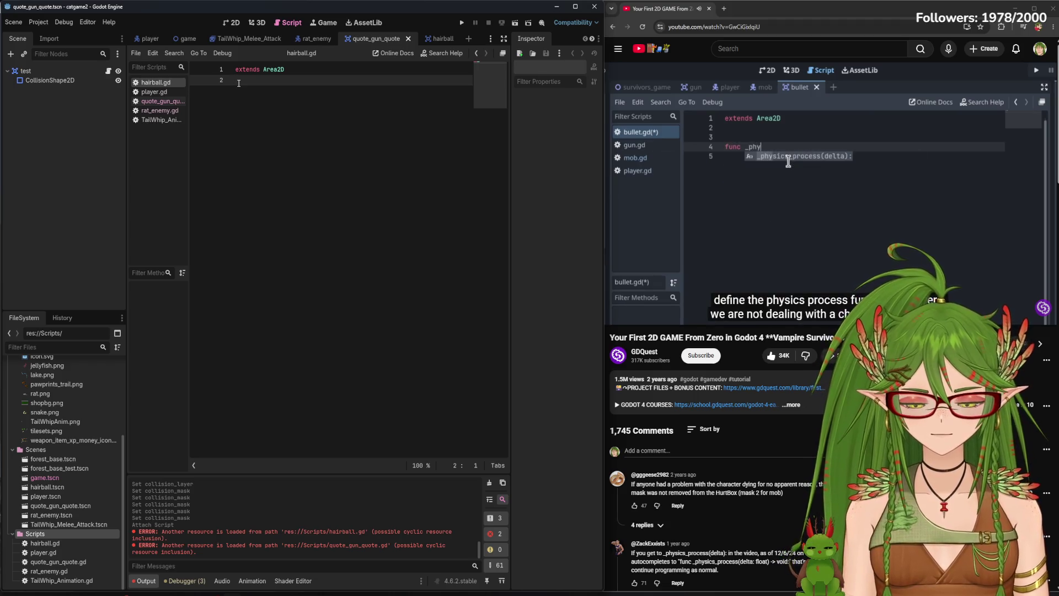
text(func)
key(BackSpace)
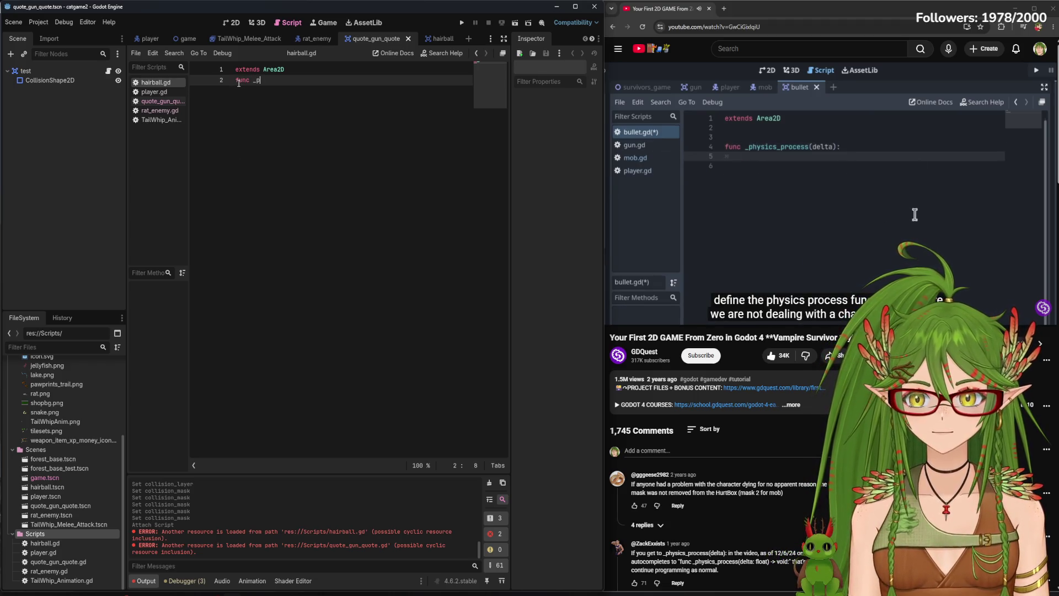
key(Return)
click(238, 80)
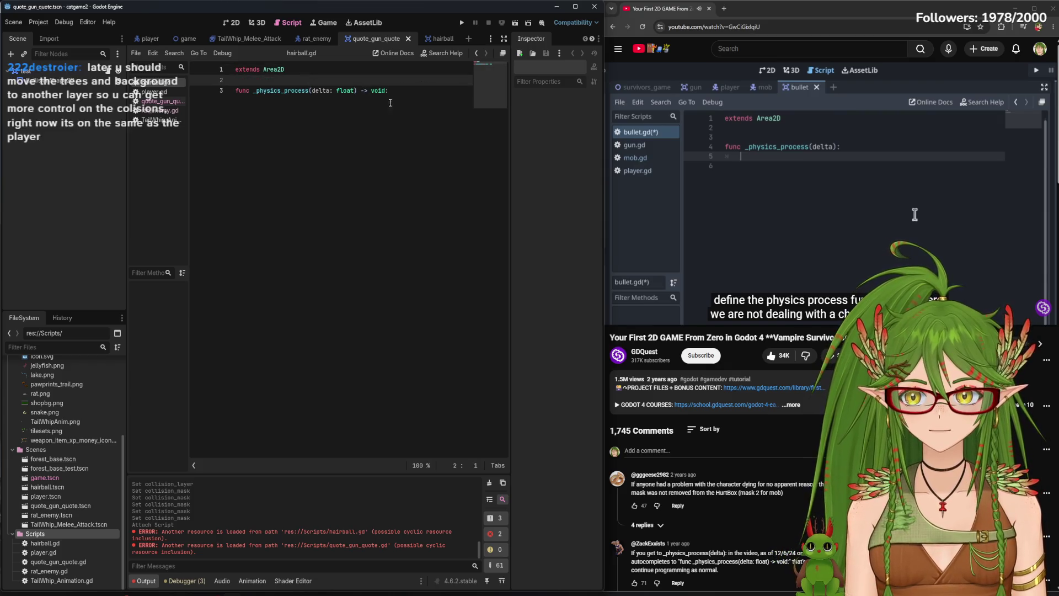
key(Return)
click(407, 91)
key(Return)
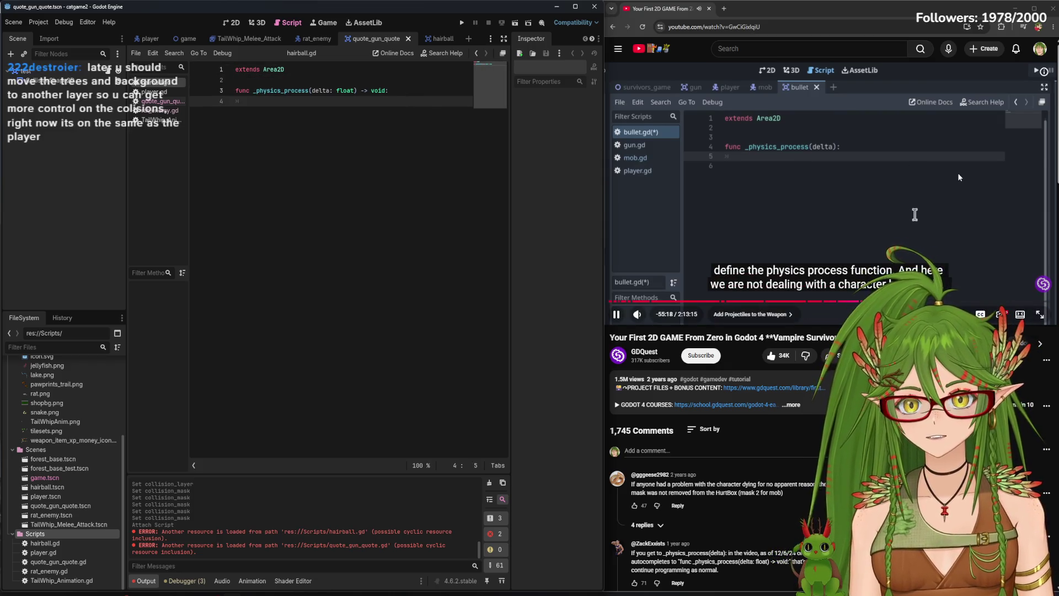
Start a new indented body line in _physics_process, beginning with 'glob'
click(958, 174)
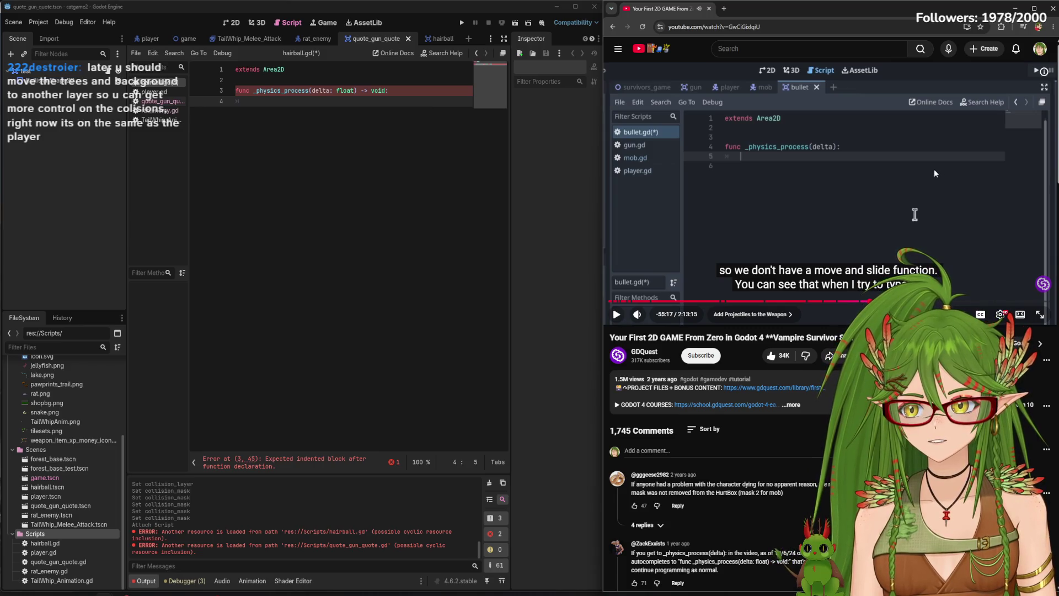
click(858, 163)
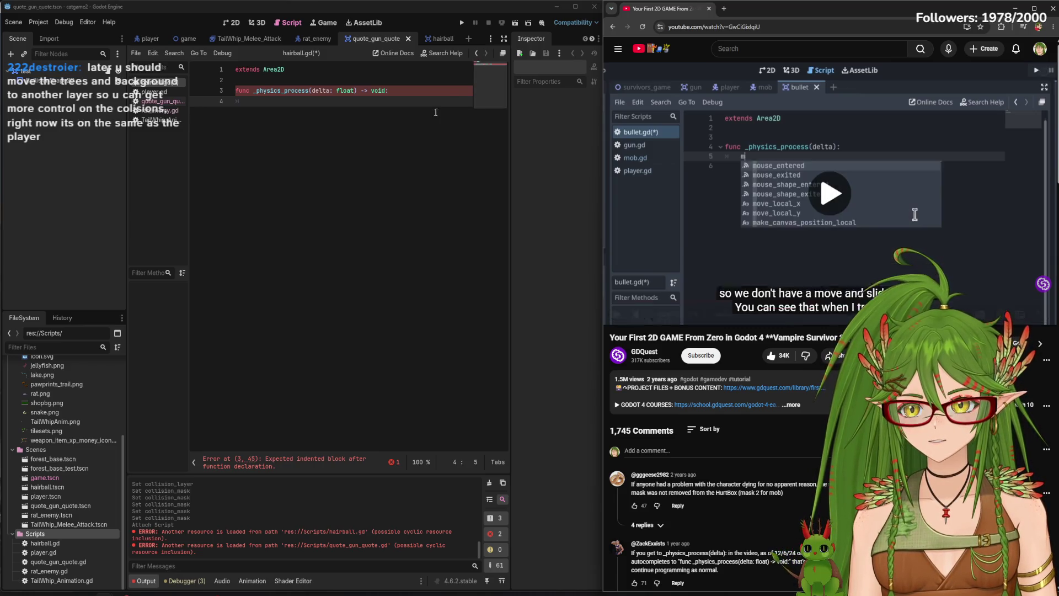
click(408, 90)
key(Return)
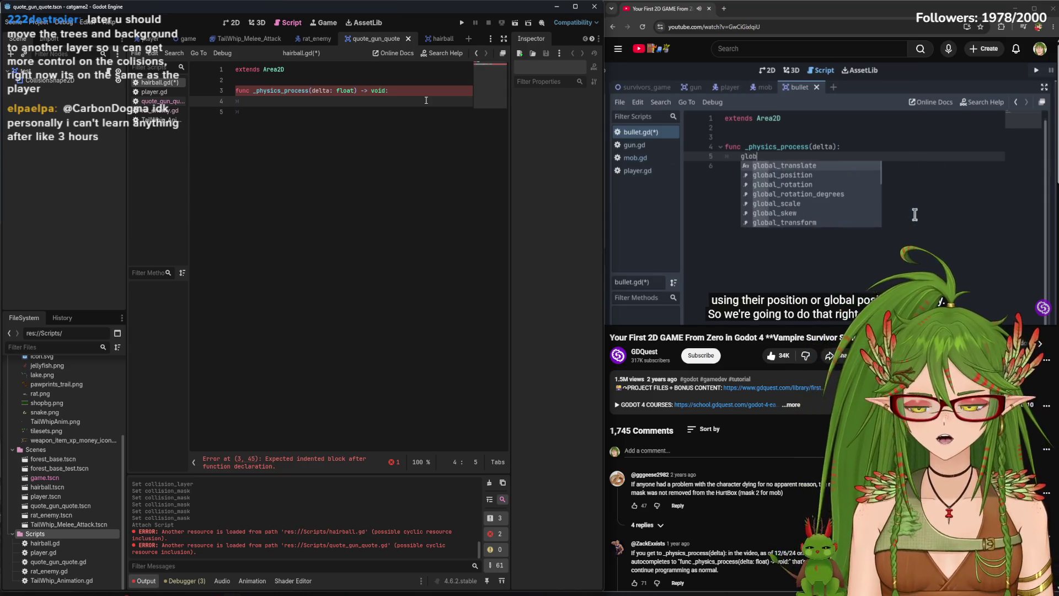
text(glob)
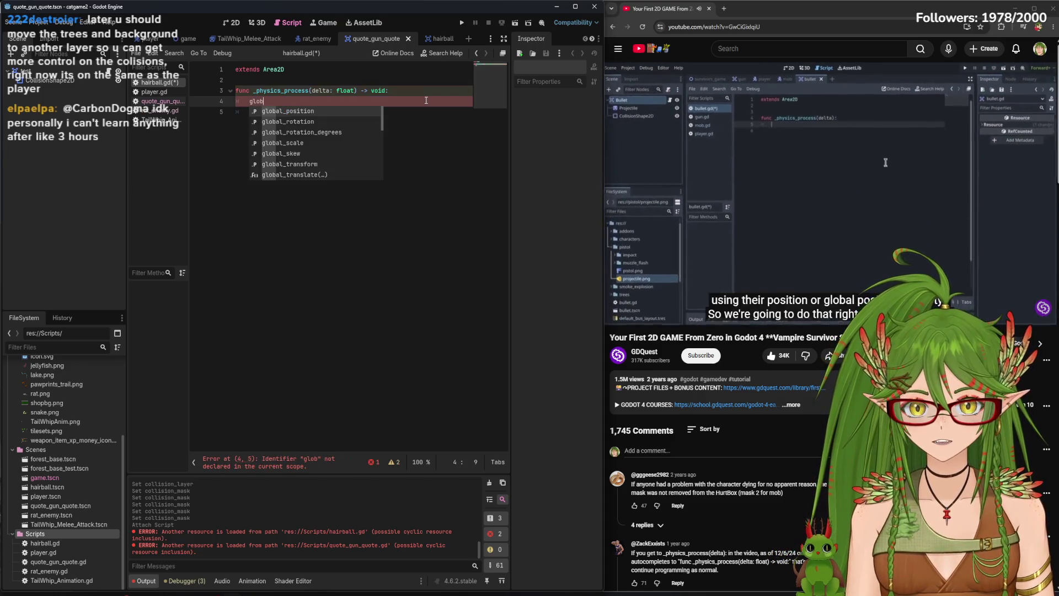
key(BackSpace)
key(BackSpace)
key(BackSpace)
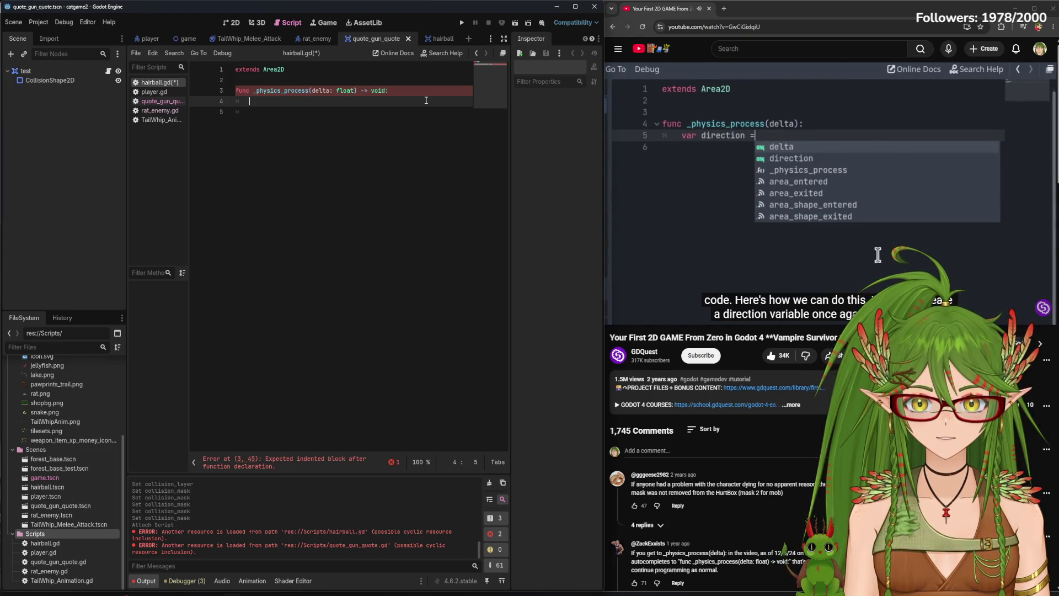
Write var direction = Vector2.RIGHT as the first line of _physics_process
text(var )
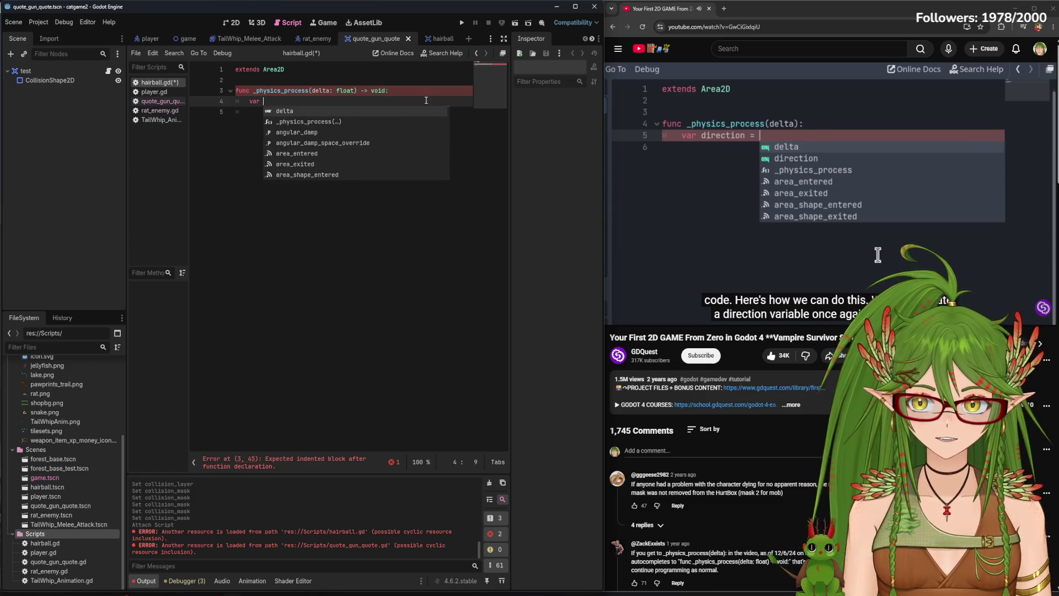
text(direction = )
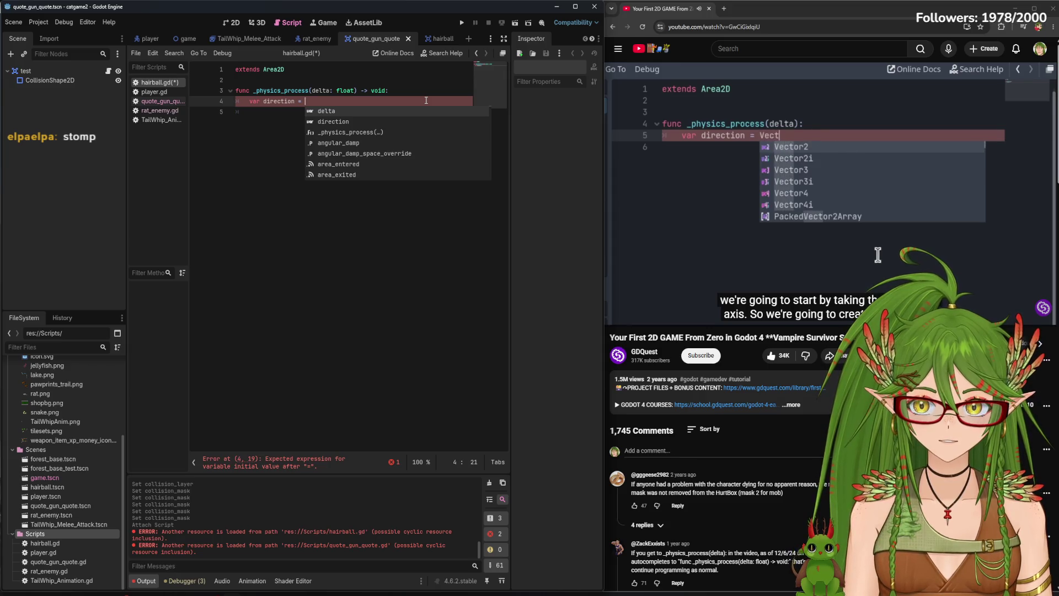
text(Vector2)
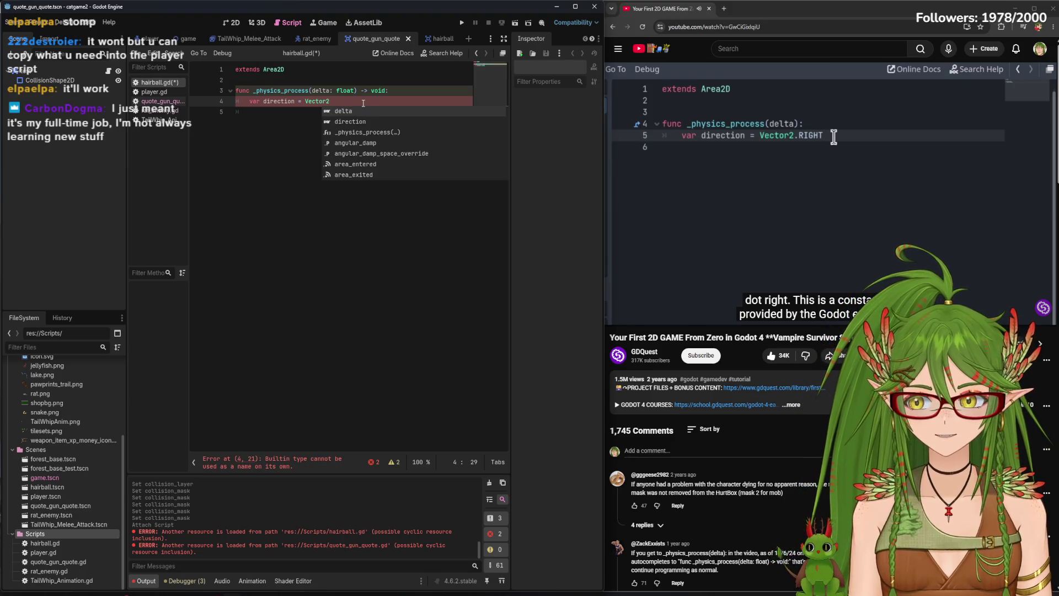
key(BackSpace)
text(.RIGH)
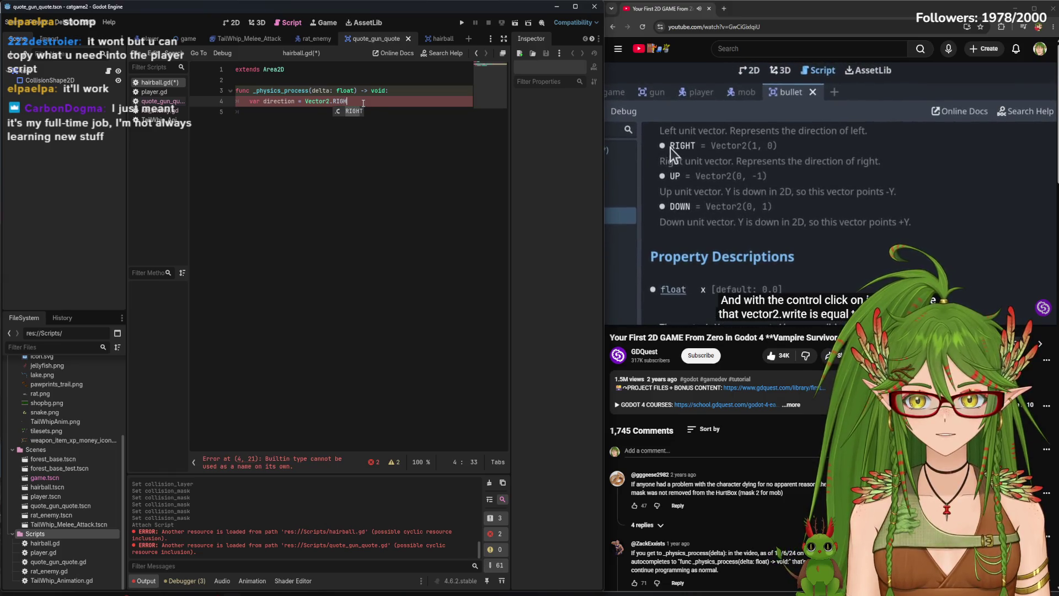
key(Return)
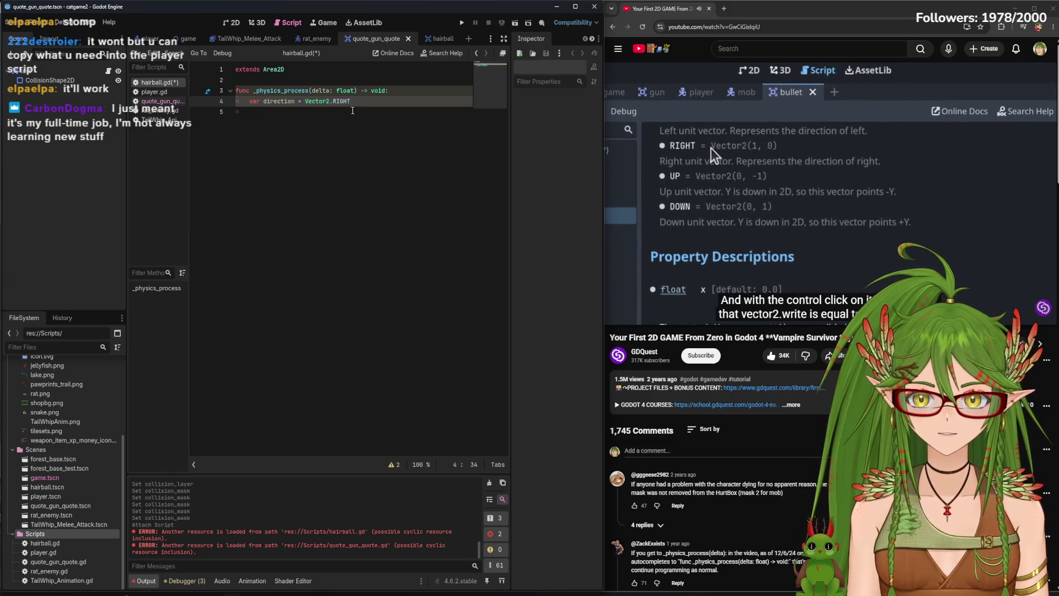
ctrl+click(342, 101)
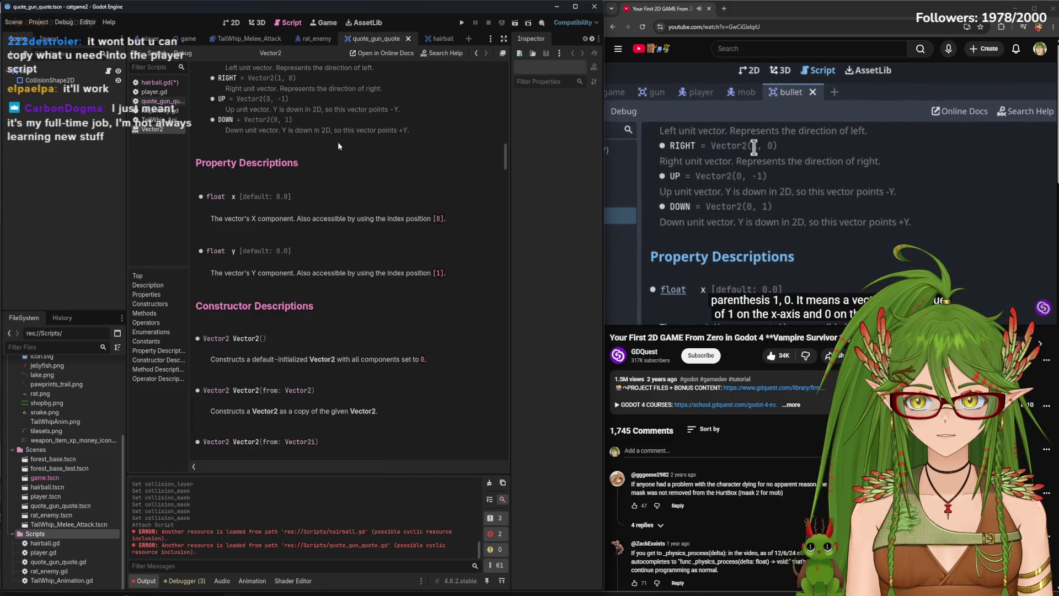
scroll(381, 226, up, 3)
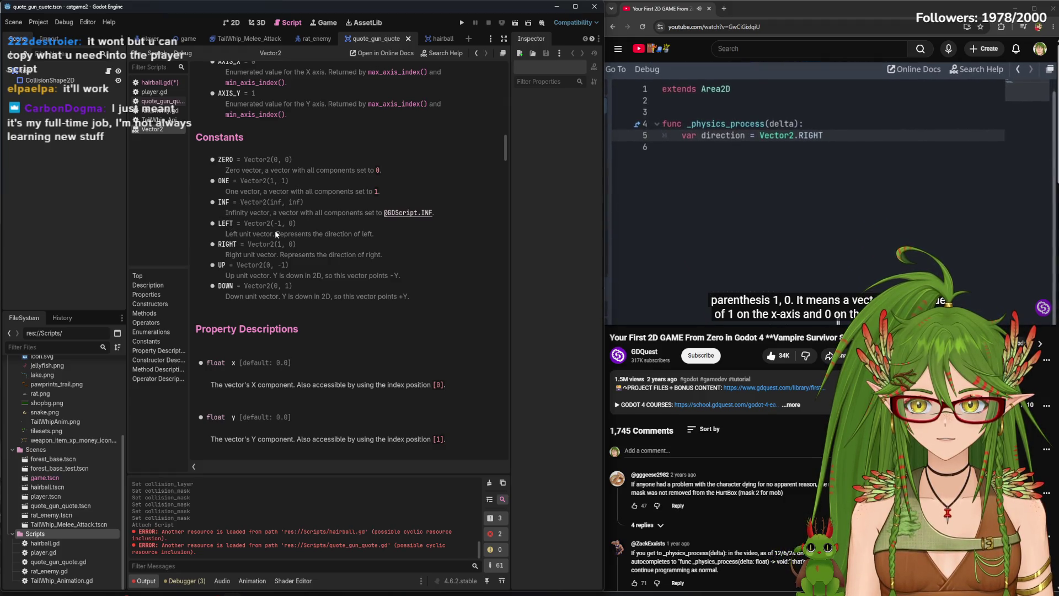
click(157, 83)
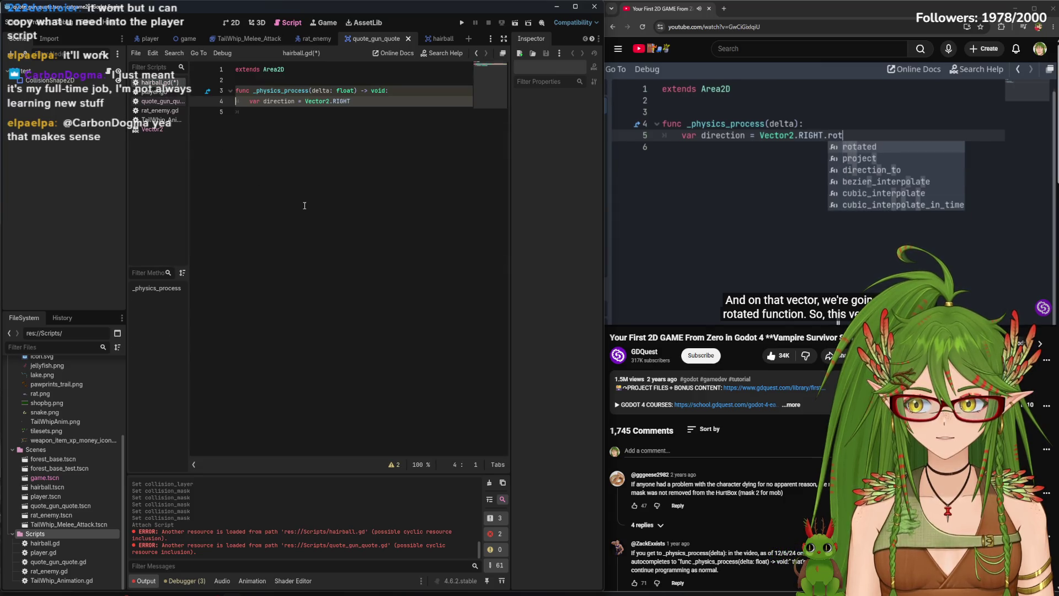
Extend the direction line to Vector2.RIGHT.rotated( and begin typing the rotation angle argument
click(372, 101)
text(.roated)
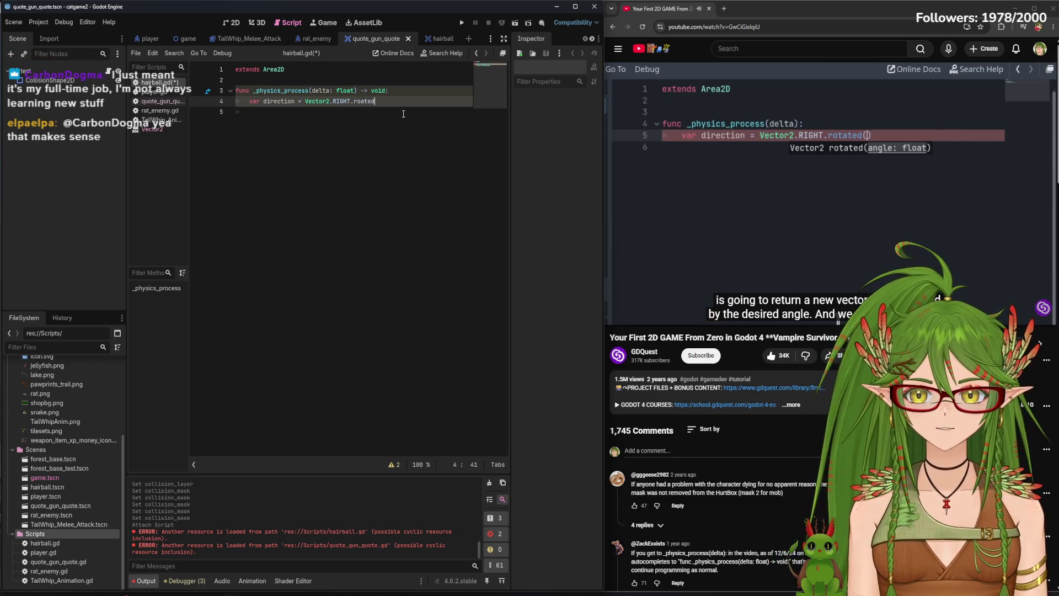
key(ctrl+space)
key(Return)
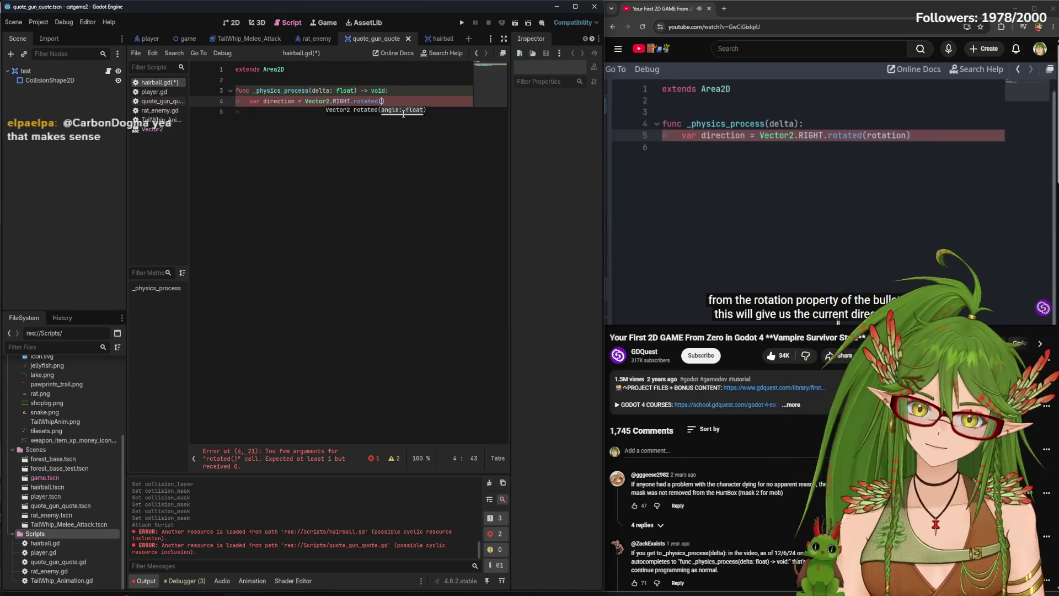
text(rot)
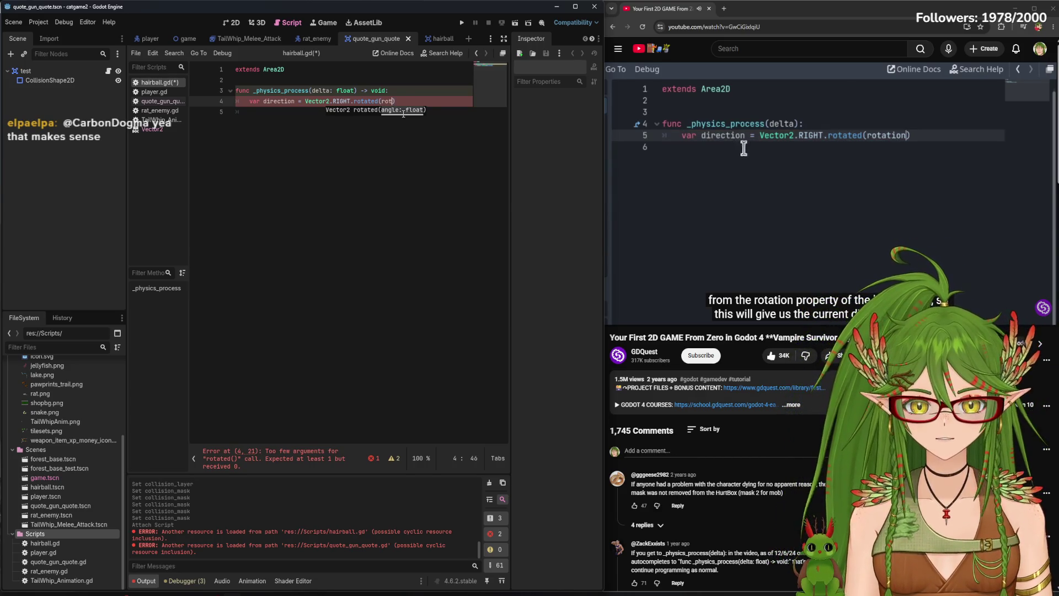